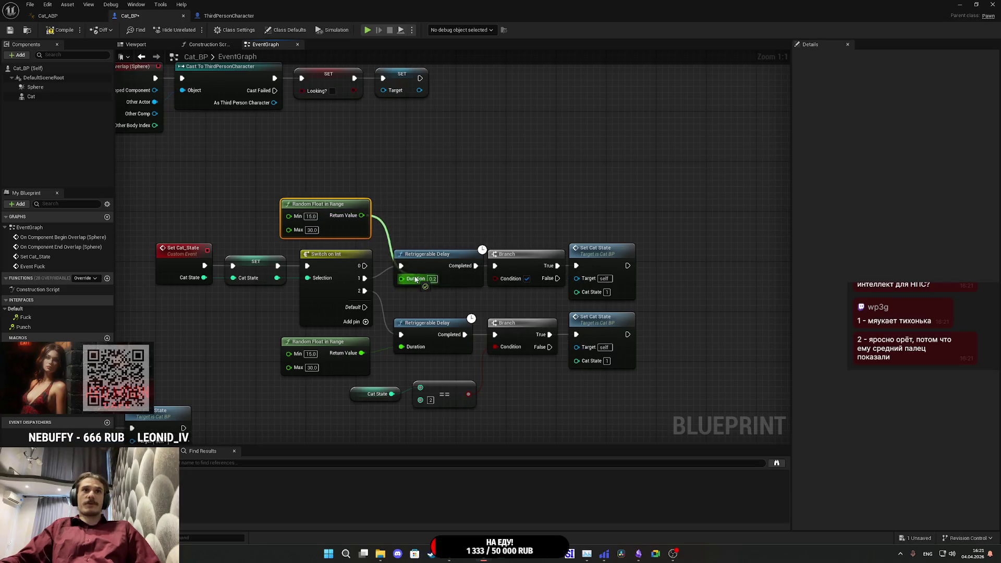
- Set the Random Float in Range delay to Min 120 and Max 300
left_click(311, 216)
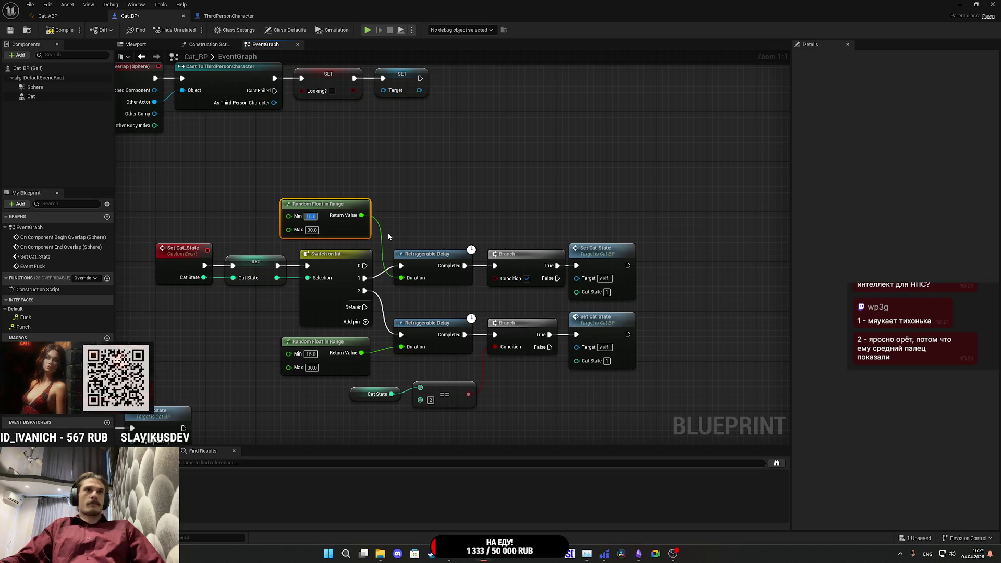
type("12")
key("Return")
left_click(313, 231)
type("300")
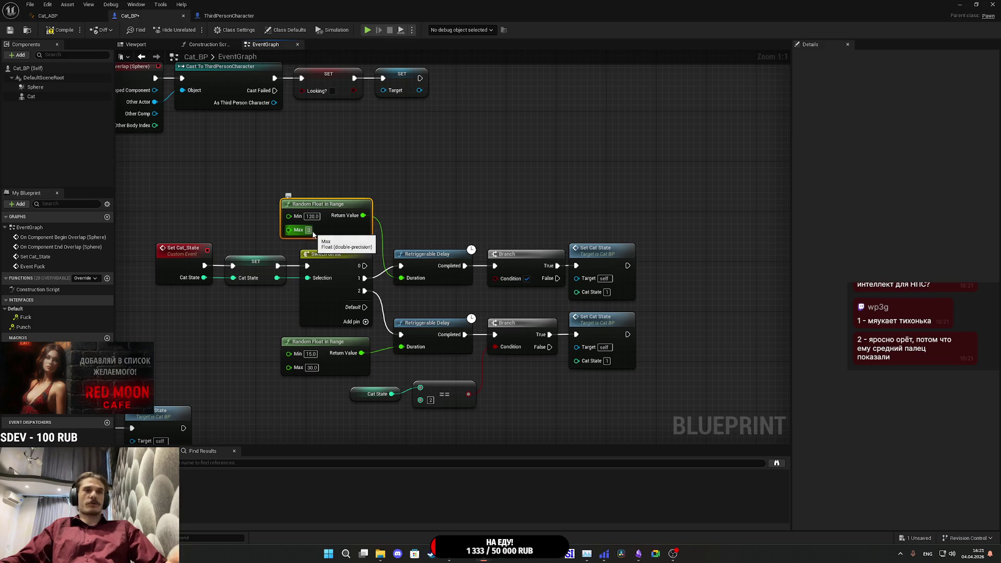
left_click(459, 215)
mouse_move(460, 215)
left_mouse_down()
mouse_move(449, 219)
mouse_move(452, 243)
mouse_move(432, 226)
left_mouse_up()
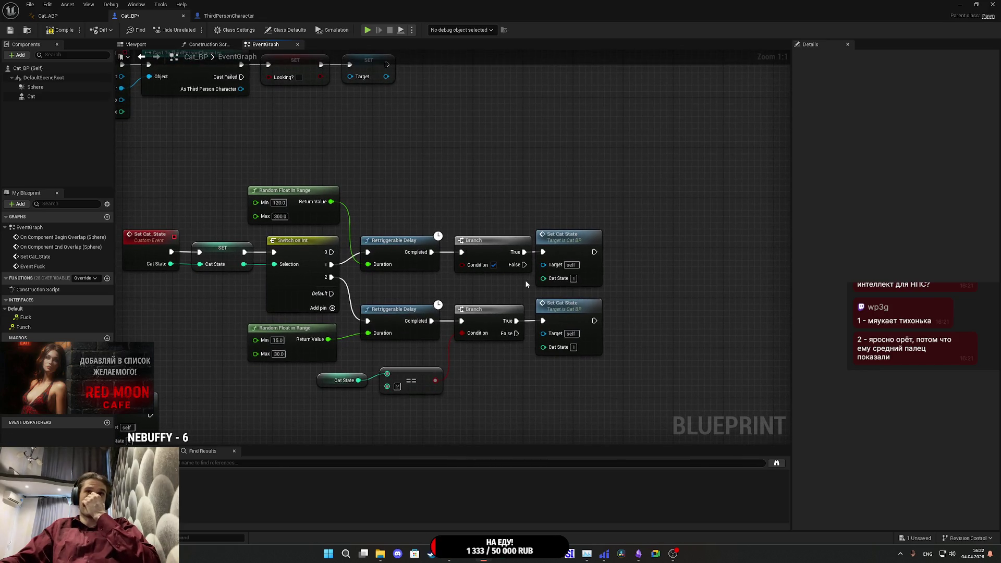
- Set the upper Set Cat State node's Cat State value to 0
left_click(573, 278)
type("0")
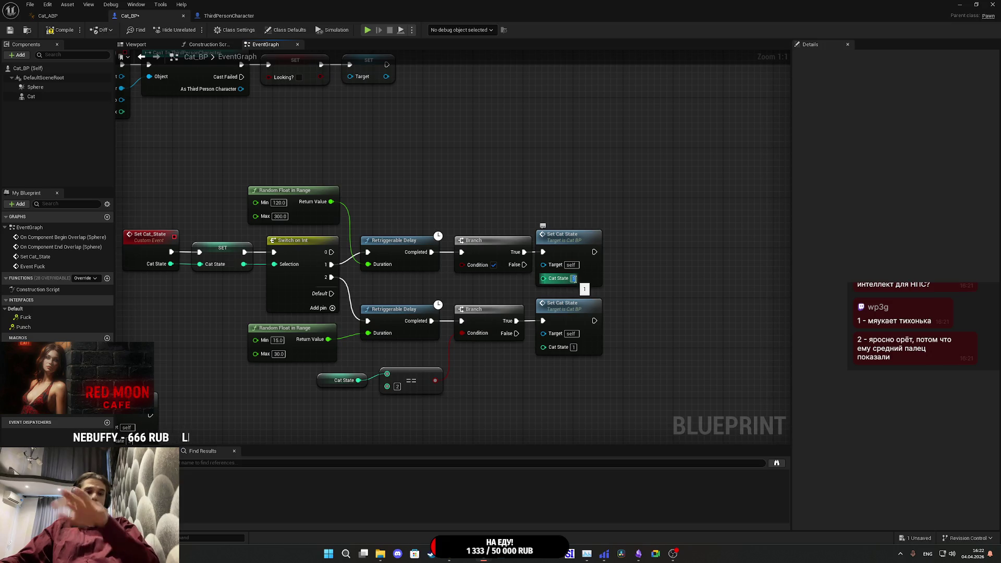
mouse_move(523, 218)
left_mouse_down()
mouse_move(538, 200)
mouse_move(475, 213)
left_mouse_up()
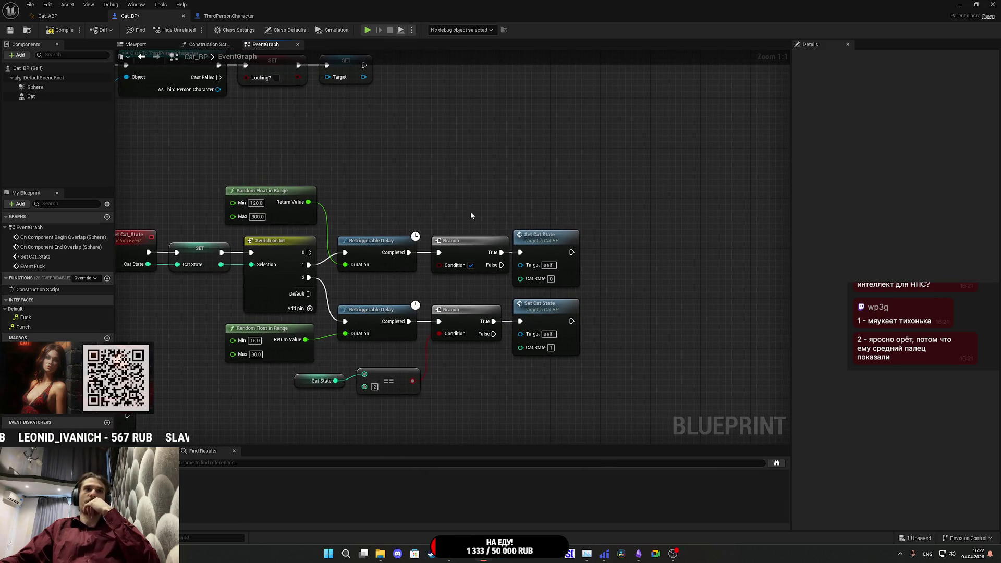
left_click_drag(391, 198, 384, 199)
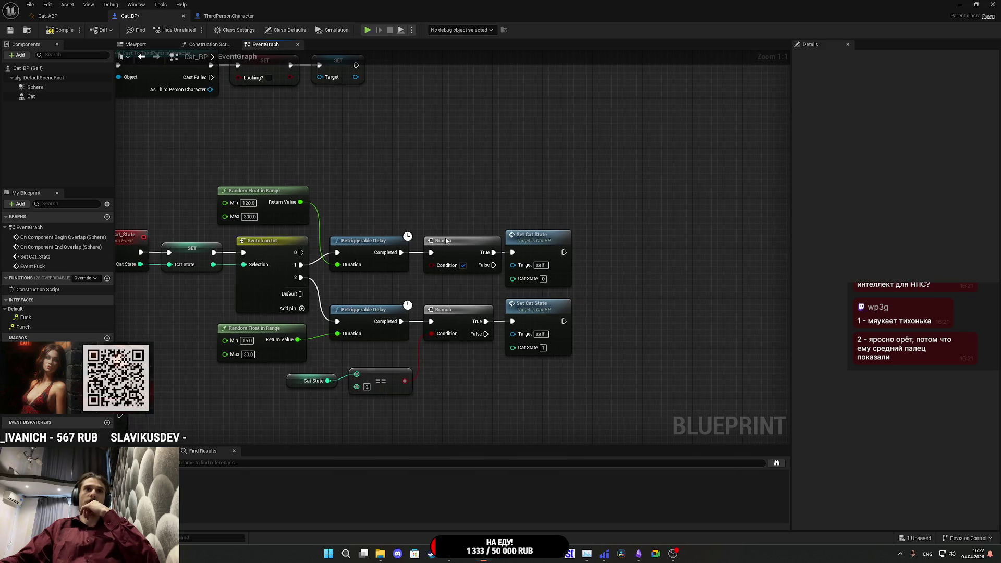
- Duplicate the Cat State == node, compare against 1, and wire it into the upper Branch's Condition
mouse_move(432, 264)
left_mouse_down()
mouse_move(420, 280)
mouse_move(296, 235)
mouse_move(403, 288)
mouse_move(435, 284)
left_mouse_up()
key("Escape")
left_click(386, 380)
key("ctrl+c")
key("ctrl+v")
mouse_move(327, 380)
left_mouse_down()
mouse_move(369, 418)
mouse_move(415, 376)
mouse_move(442, 268)
mouse_move(431, 265)
left_mouse_up()
left_click(379, 431)
type("1")
left_click_drag(402, 412, 384, 212)
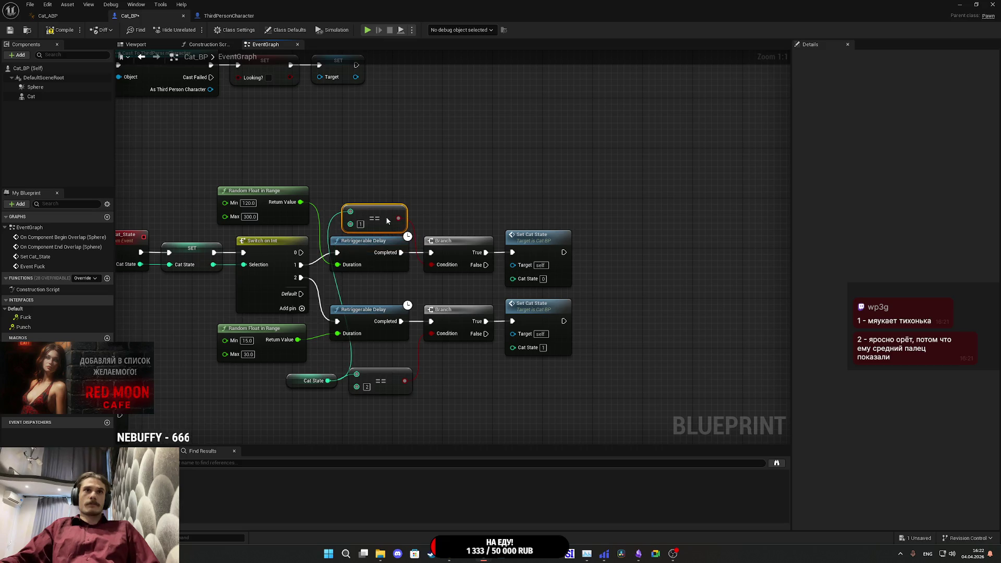
- Save the Cat_BP blueprint
mouse_move(419, 183)
left_mouse_down()
mouse_move(463, 220)
mouse_move(483, 210)
mouse_move(534, 239)
left_mouse_up()
left_click(438, 247)
left_click(511, 227)
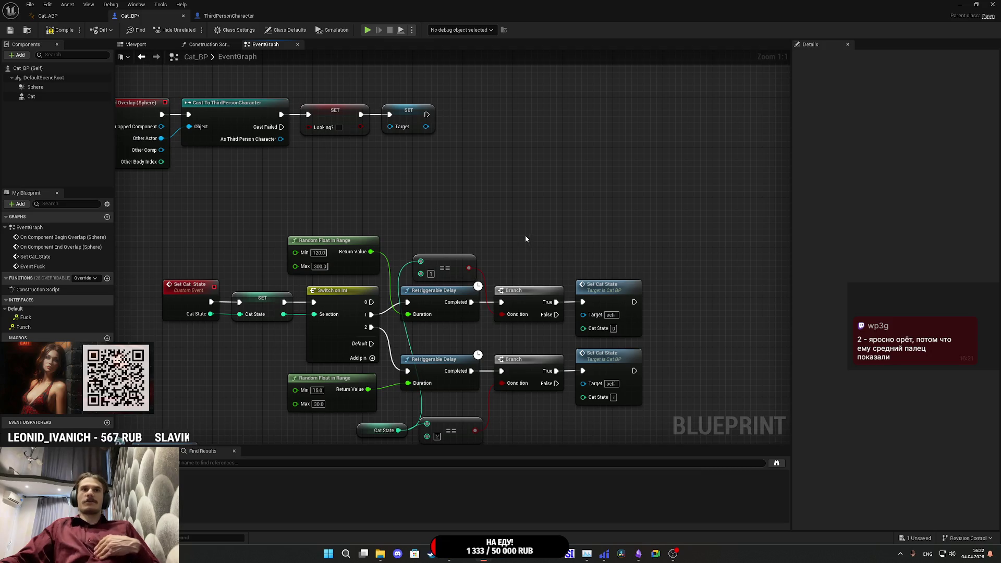
left_click(10, 29)
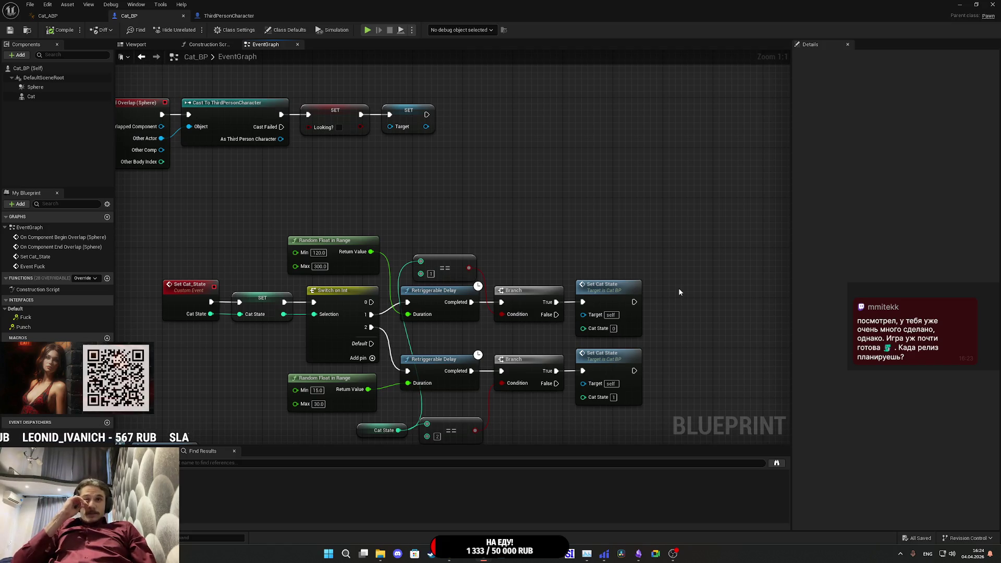
left_click_drag(661, 290, 695, 289)
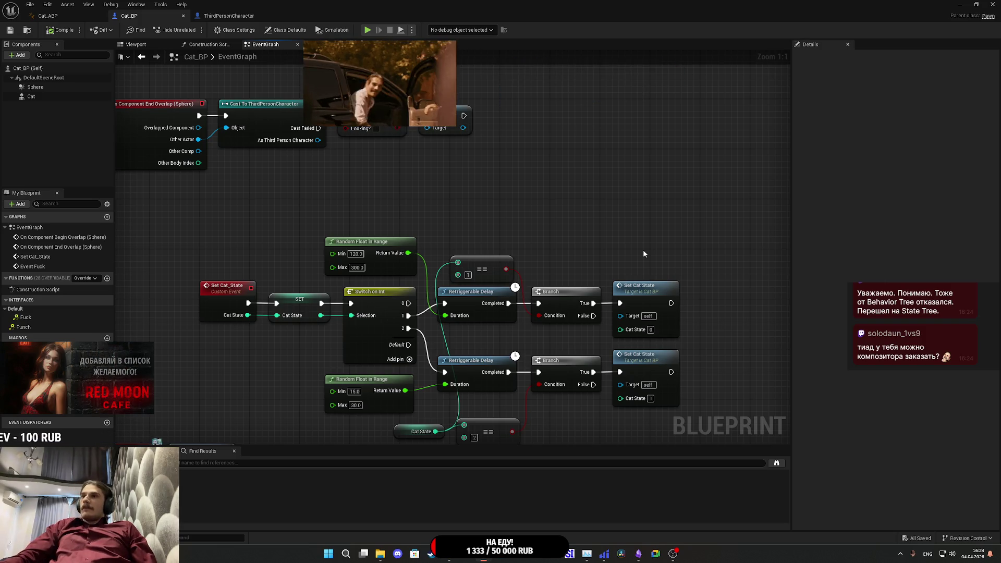
mouse_move(642, 247)
left_mouse_down()
mouse_move(614, 226)
mouse_move(599, 233)
left_mouse_up()
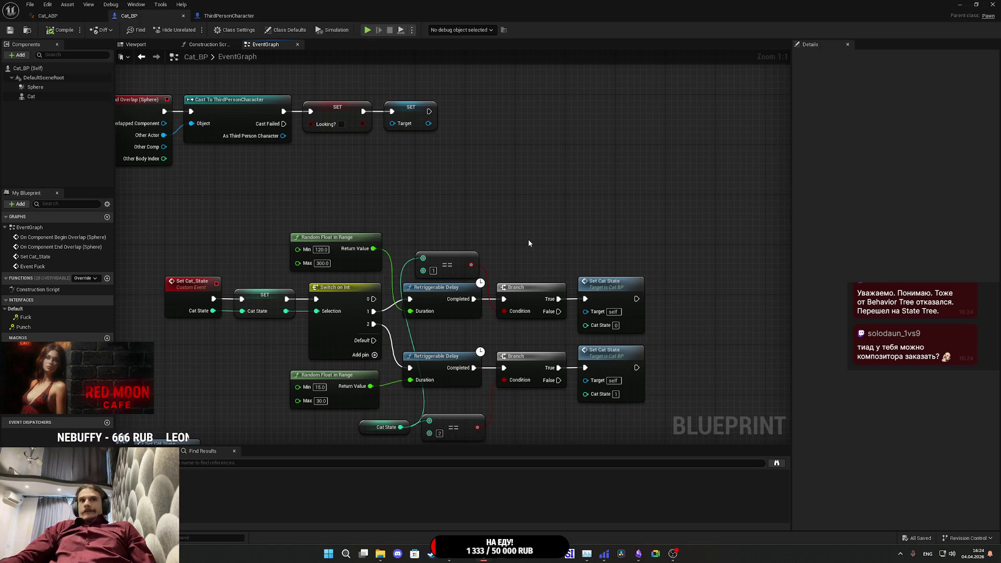
mouse_move(453, 331)
left_mouse_down()
mouse_move(619, 312)
mouse_move(614, 303)
left_mouse_up()
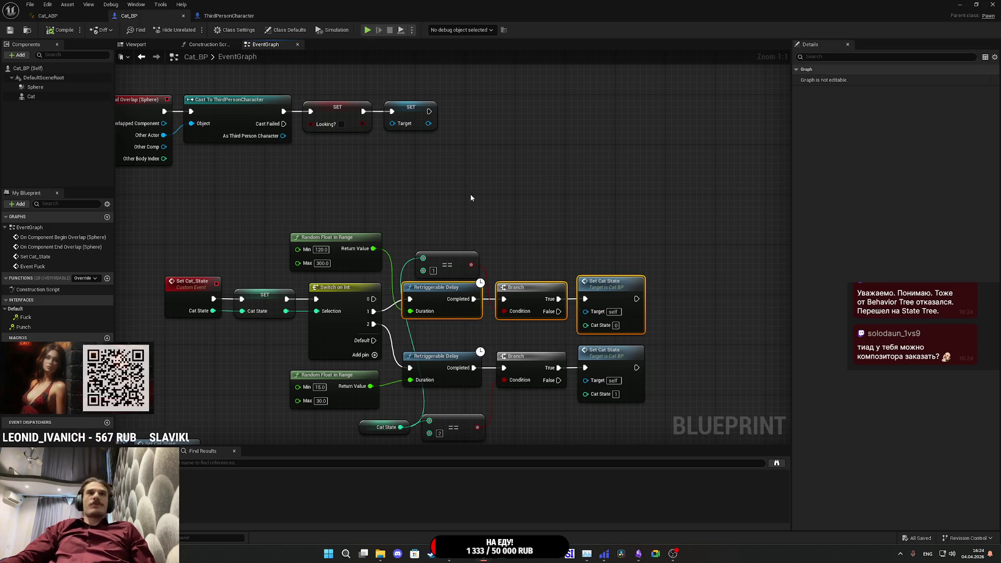
- Duplicate the Delay-Branch-Set chain, fed by Switch case 0 and the 120–300 random duration
key("ctrl+c")
key("ctrl+v")
left_click_drag(418, 202, 457, 213)
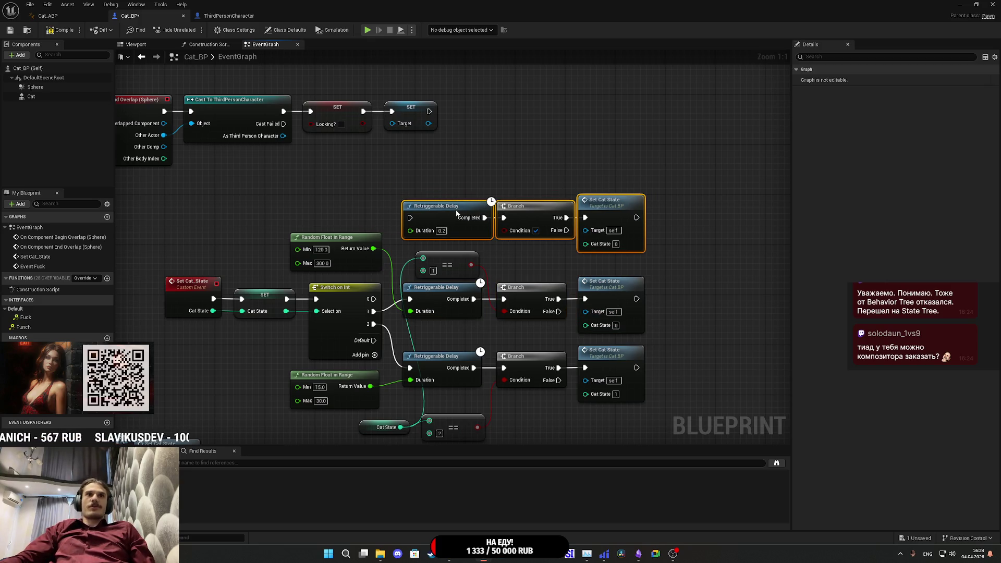
mouse_move(374, 299)
left_mouse_down()
mouse_move(396, 321)
mouse_move(409, 218)
left_mouse_up()
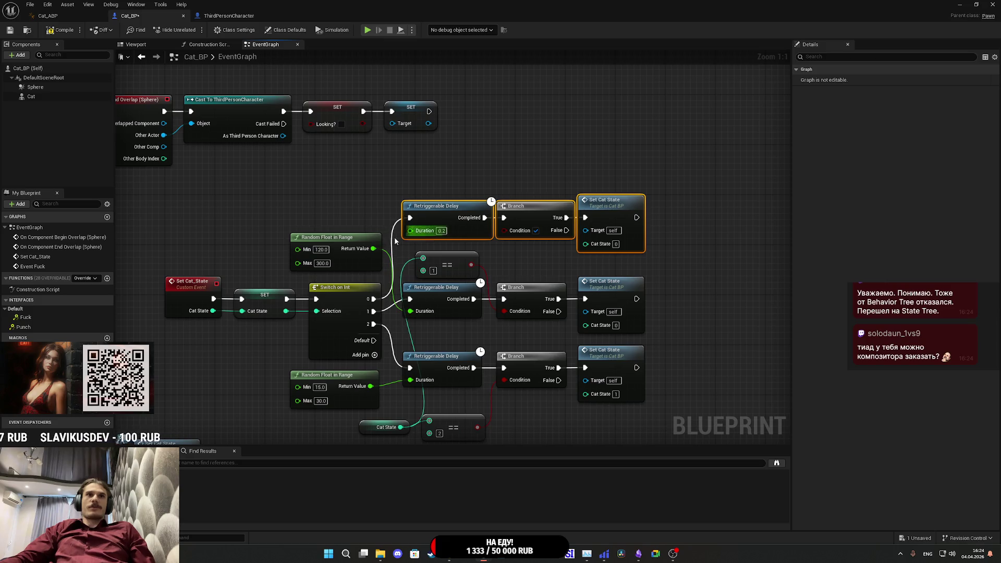
left_click_drag(374, 249, 424, 230)
left_click(518, 258)
mouse_move(518, 257)
left_mouse_down()
mouse_move(498, 262)
mouse_move(462, 219)
left_mouse_up()
- Add a Cat State == 0 comparison above the new delay for its Branch
left_click(391, 236)
key("ctrl+c")
left_click_drag(392, 293, 410, 169)
key("ctrl+v")
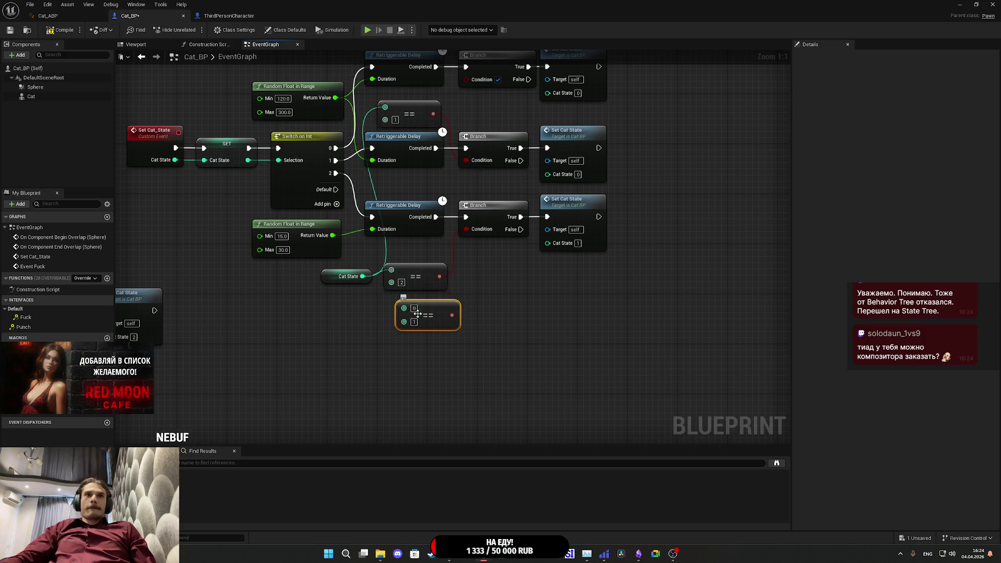
type("0")
key("Return")
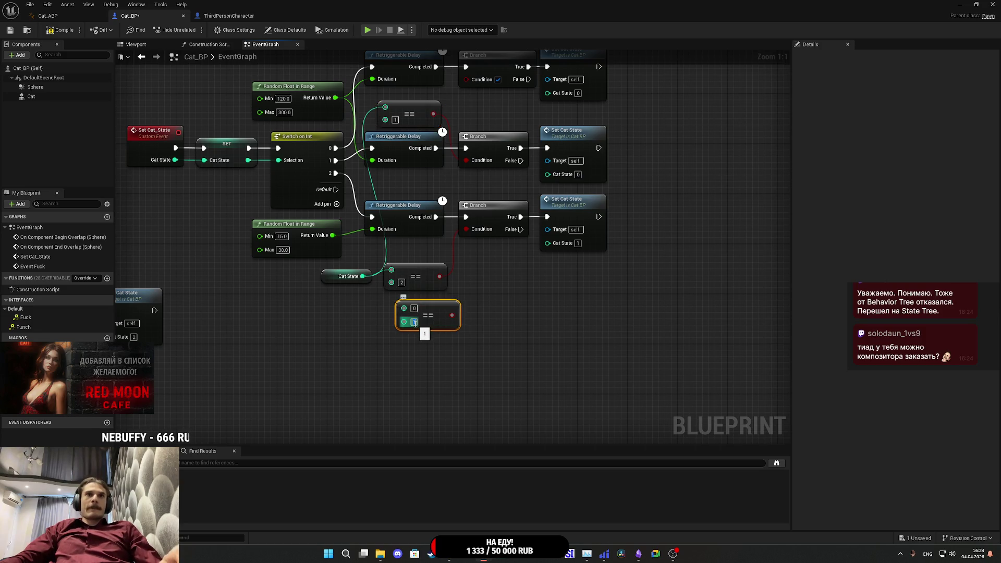
mouse_move(403, 309)
left_mouse_down()
mouse_move(380, 86)
mouse_move(334, 172)
mouse_move(254, 219)
mouse_move(312, 230)
mouse_move(362, 331)
left_mouse_up()
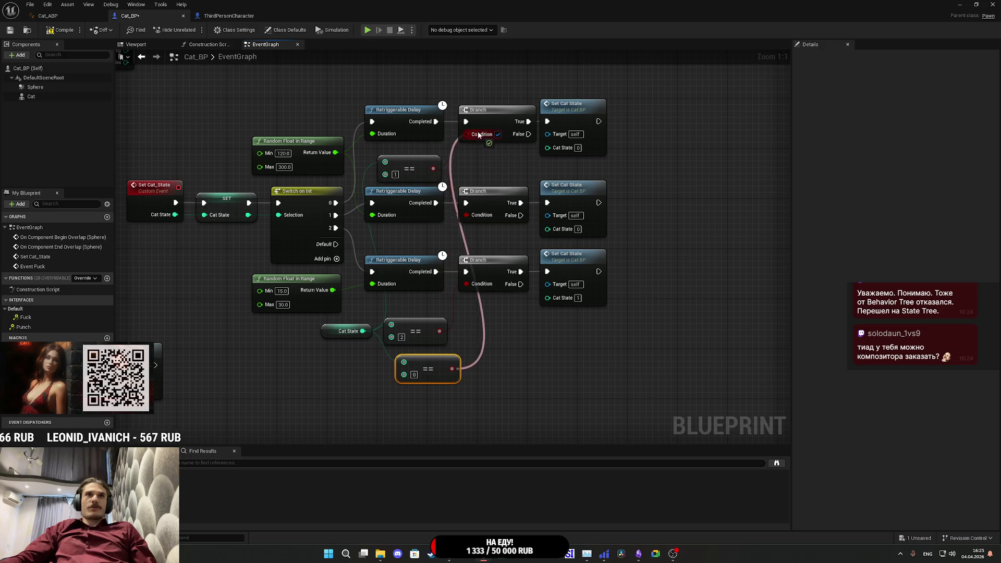
mouse_move(472, 420)
left_mouse_down()
mouse_move(499, 151)
mouse_move(468, 138)
mouse_move(479, 118)
mouse_move(574, 97)
left_mouse_up()
mouse_move(408, 342)
left_mouse_down()
mouse_move(344, 149)
mouse_move(271, 193)
mouse_move(281, 188)
left_mouse_up()
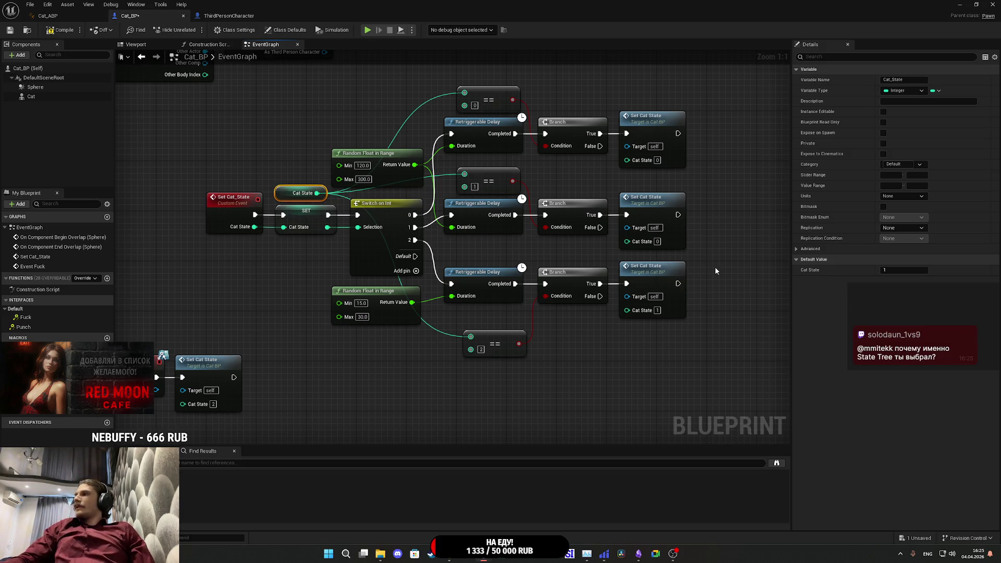
left_click(588, 345)
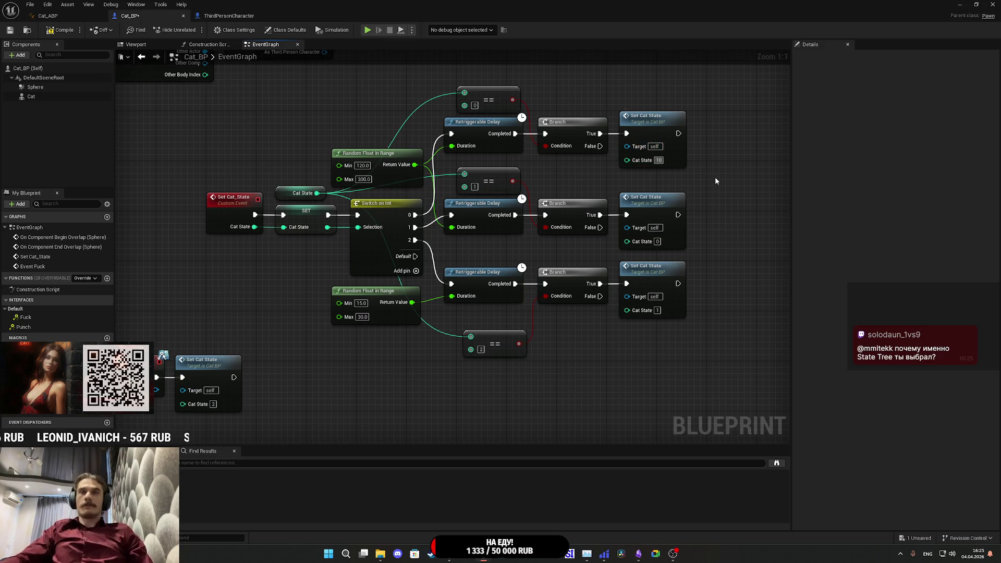
- Set the top Set Cat State node's value to 1
key("BackSpace")
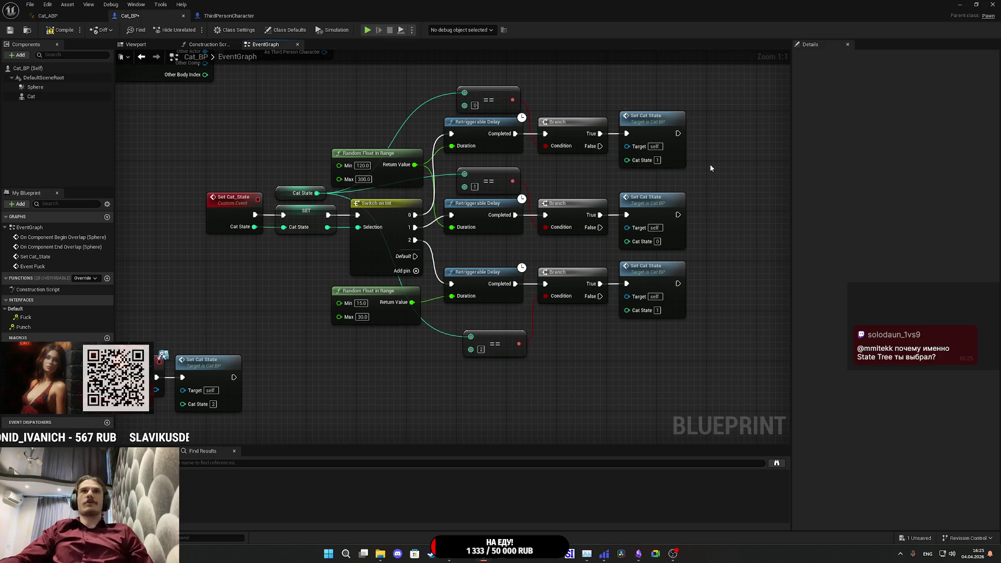
left_click_drag(594, 169, 580, 184)
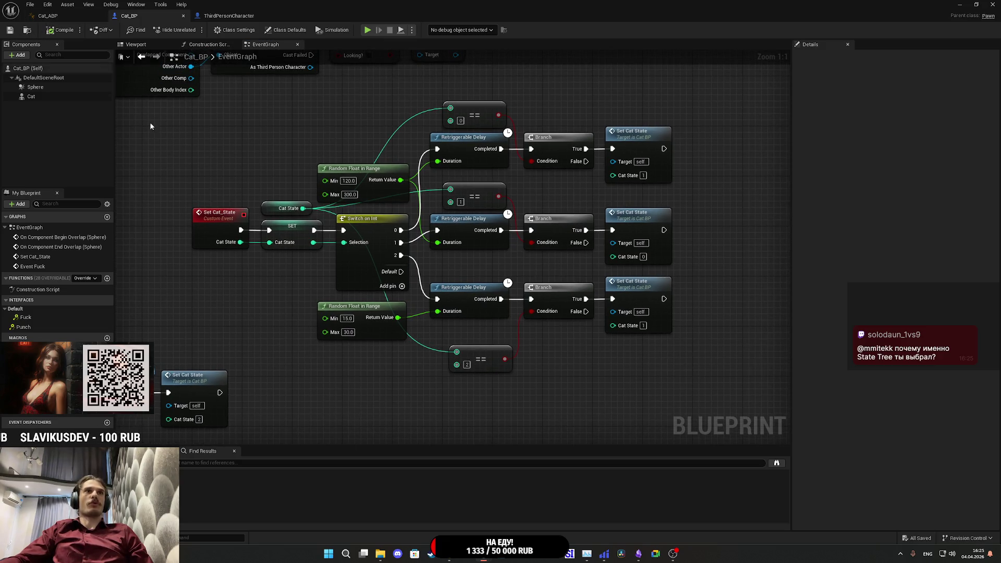
scroll(296, 334, "down", 2)
scroll(233, 374, "up", 2)
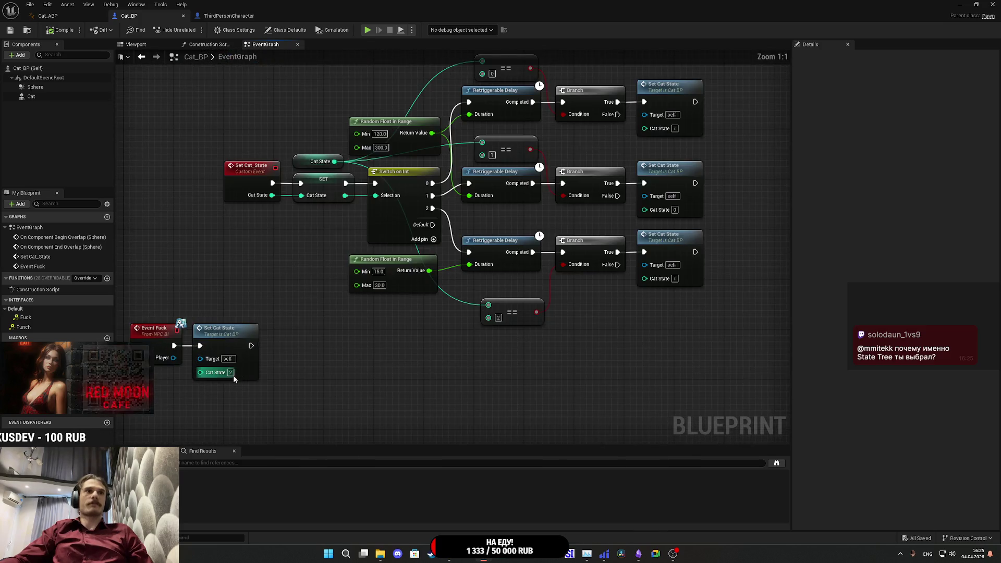
mouse_move(233, 371)
left_mouse_down()
mouse_move(292, 443)
mouse_move(368, 437)
mouse_move(380, 380)
mouse_move(450, 252)
left_mouse_up()
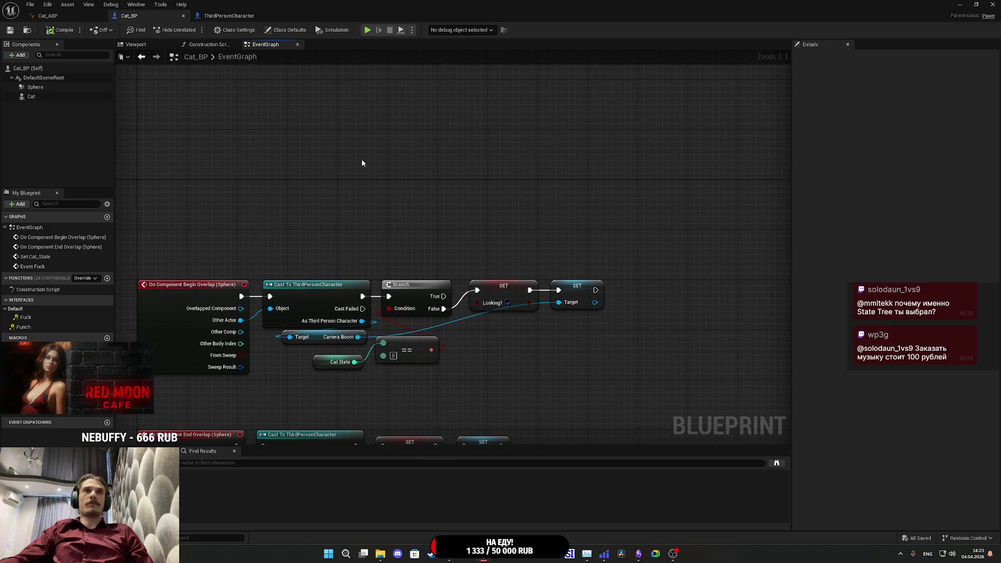
- Add an Event BeginPlay that calls Set Cat State with value 2
right_click(361, 158)
type("begin")
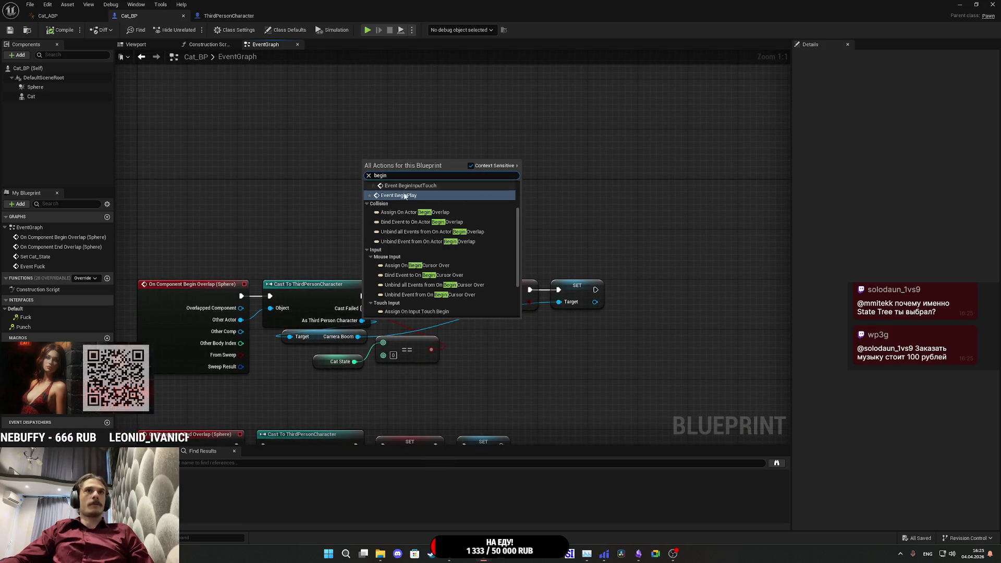
left_click(411, 196)
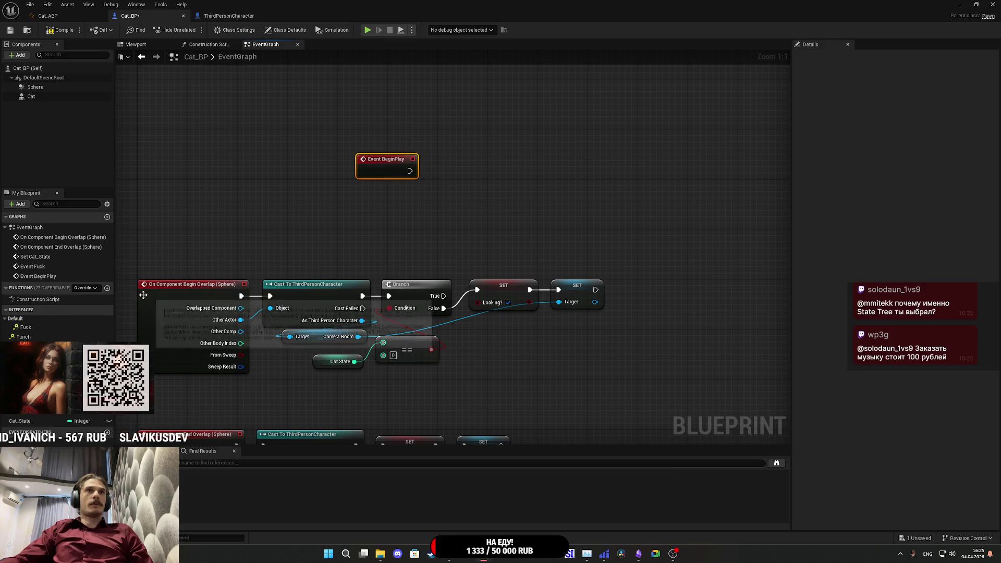
mouse_move(393, 171)
left_mouse_down()
mouse_move(193, 147)
mouse_move(218, 145)
left_mouse_up()
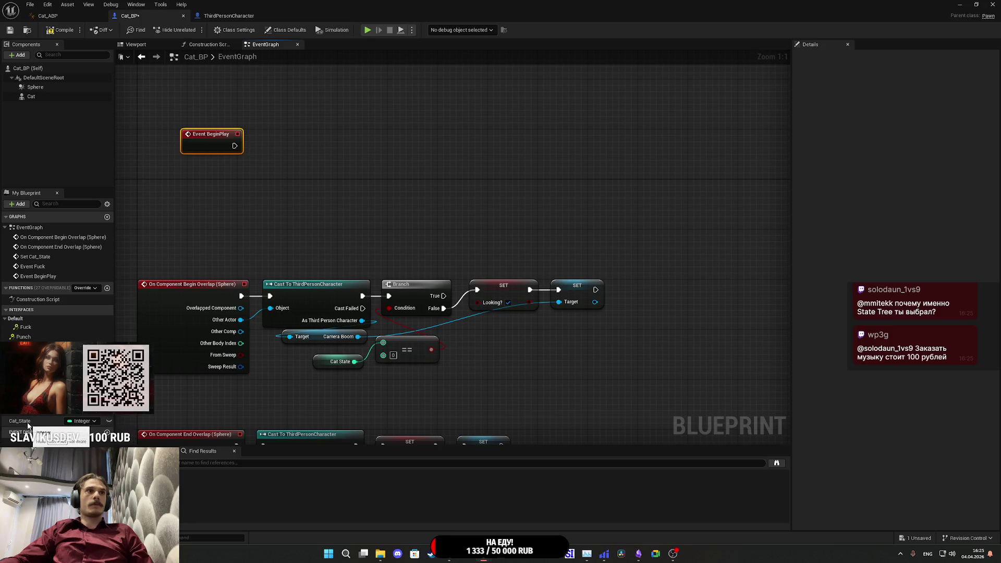
left_click_drag(235, 145, 277, 152)
type("se")
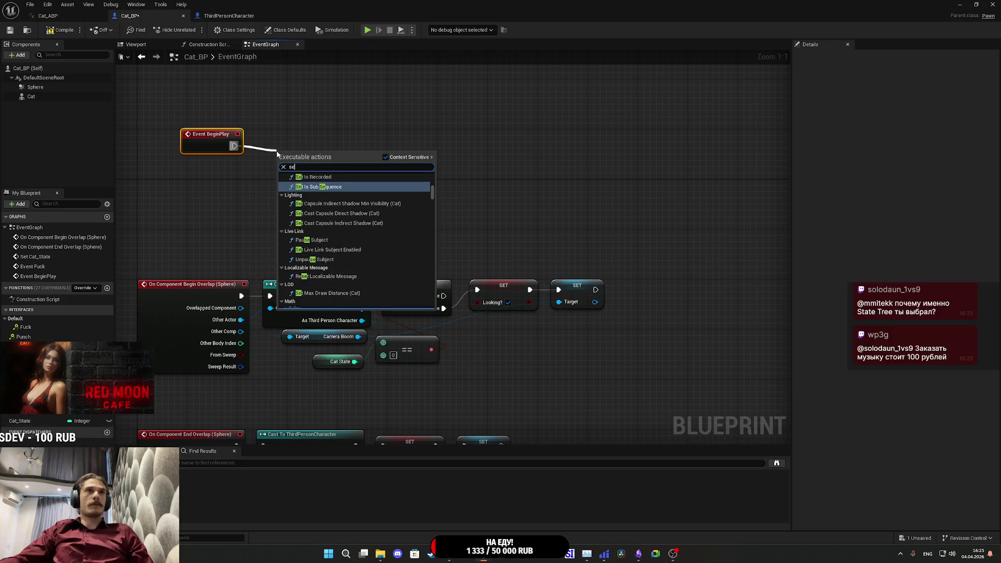
type("t cat")
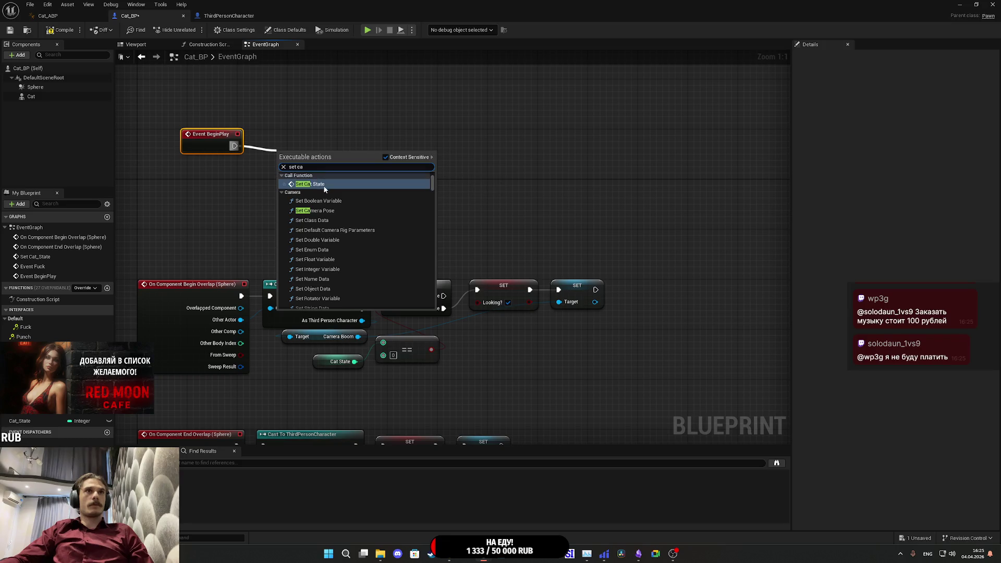
left_click(316, 177)
left_click_drag(317, 172, 294, 142)
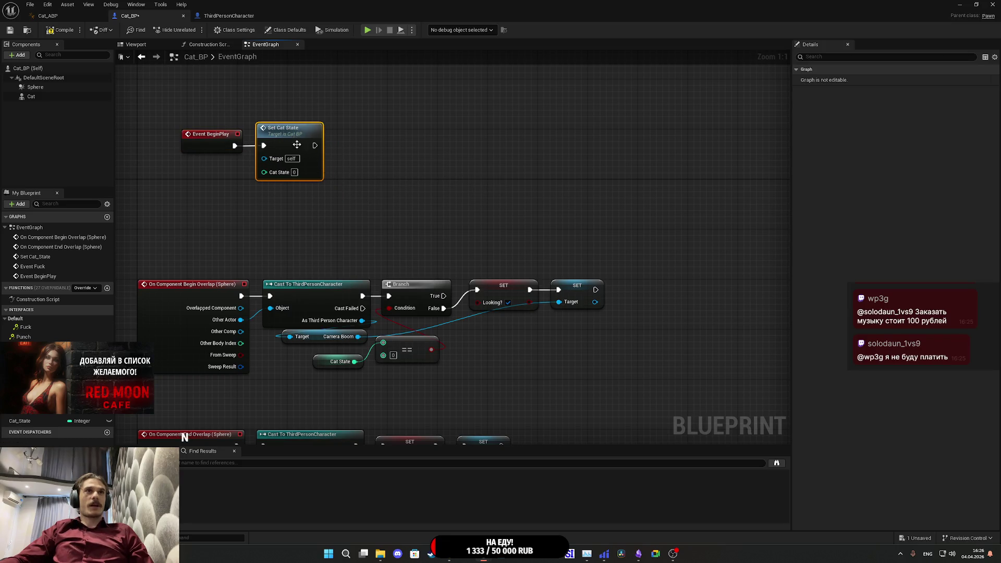
left_click(379, 204)
type("2")
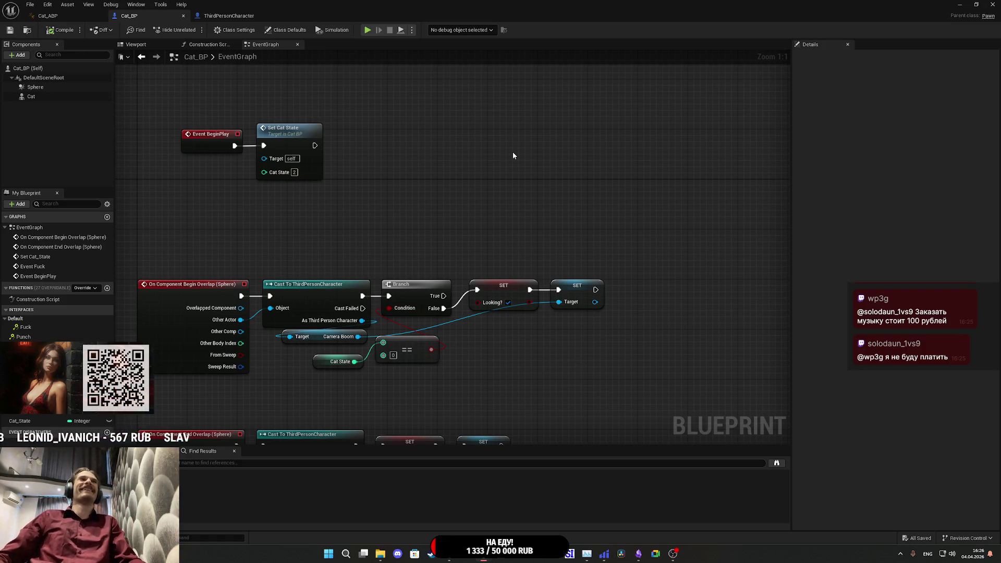
mouse_move(414, 172)
left_mouse_down()
mouse_move(449, 172)
mouse_move(543, 118)
mouse_move(571, 135)
left_mouse_up()
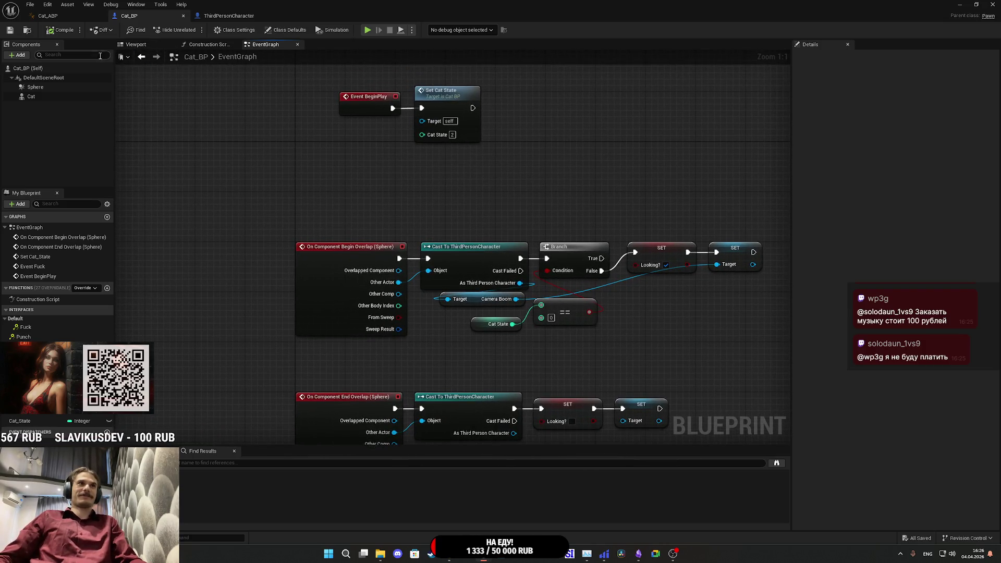
- Select both overlap event chains and move them up and to the right
scroll(626, 286, "down", 1)
mouse_move(626, 287)
left_mouse_down()
mouse_move(465, 123)
mouse_move(552, 254)
left_mouse_up()
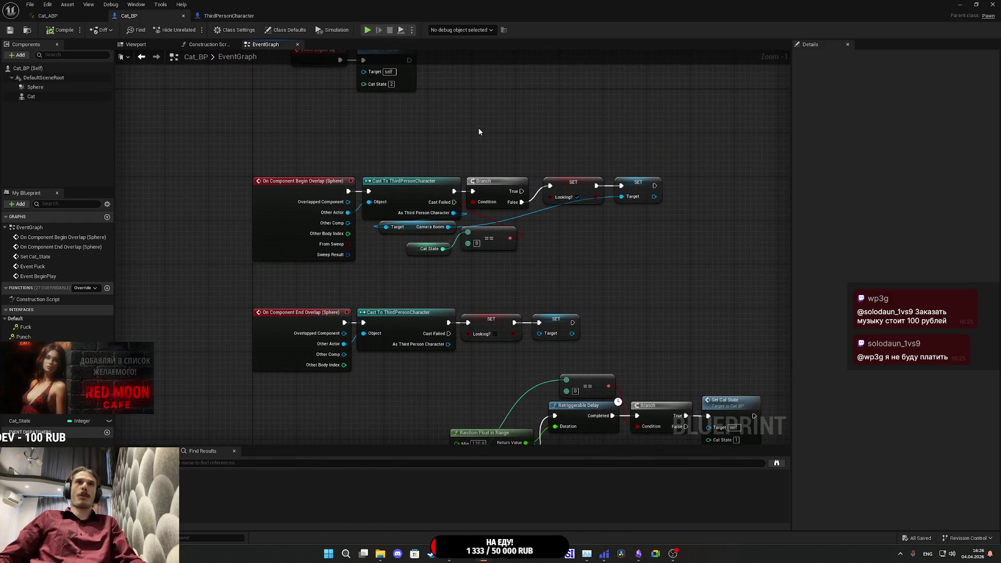
left_click_drag(479, 132, 534, 209)
mouse_move(724, 335)
left_mouse_down()
mouse_move(557, 165)
mouse_move(586, 176)
mouse_move(636, 219)
mouse_move(634, 229)
left_mouse_up()
left_click_drag(546, 220, 564, 235)
mouse_move(643, 362)
left_mouse_down()
mouse_move(281, 169)
mouse_move(291, 165)
left_mouse_up()
mouse_move(279, 208)
left_mouse_down()
mouse_move(559, 166)
mouse_move(542, 152)
left_mouse_up()
left_click_drag(439, 183, 228, 221)
left_click(461, 242)
mouse_move(460, 243)
left_mouse_down()
mouse_move(384, 201)
mouse_move(389, 141)
mouse_move(380, 232)
mouse_move(398, 152)
mouse_move(386, 196)
mouse_move(393, 161)
mouse_move(429, 180)
mouse_move(364, 204)
left_mouse_up()
- Push the Branch, SET and == nodes further right after the Cast to ThirdPersonCharacter nodes
mouse_move(650, 300)
left_mouse_down()
mouse_move(425, 102)
mouse_move(531, 125)
left_mouse_up()
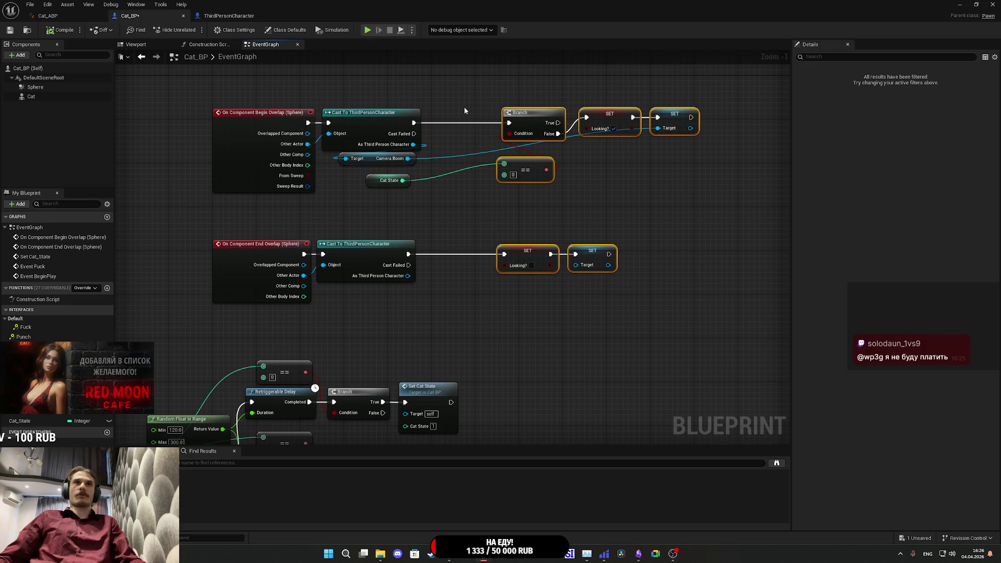
left_click_drag(464, 107, 490, 129)
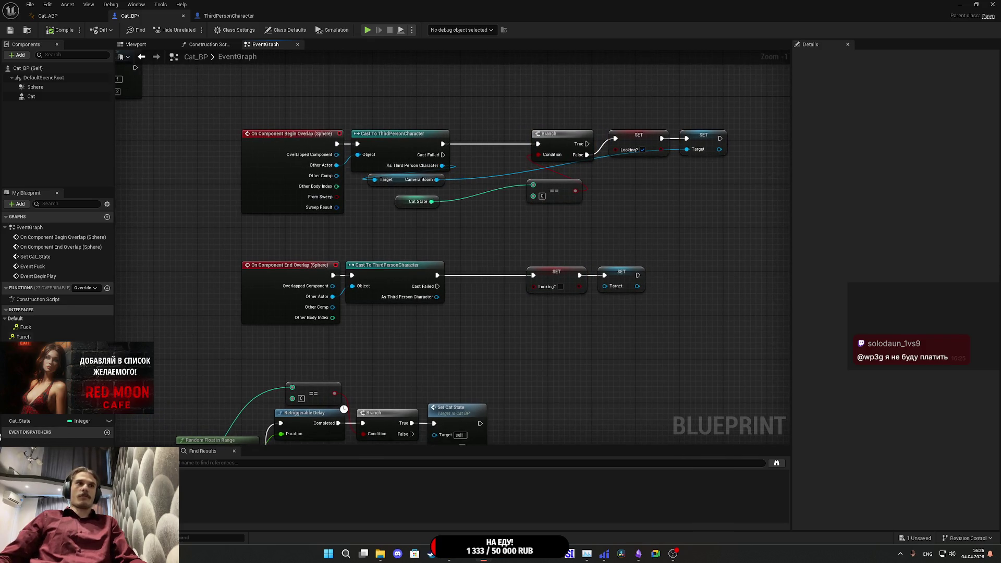
left_click_drag(446, 145, 466, 158)
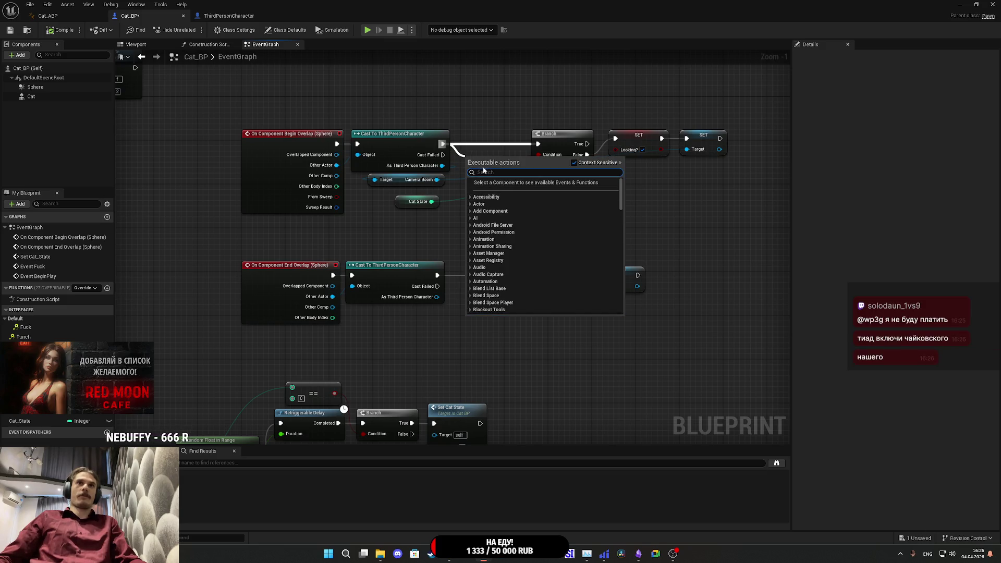
- Create a new Boolean variable named In_Trig in Cat_BP
left_click(487, 98)
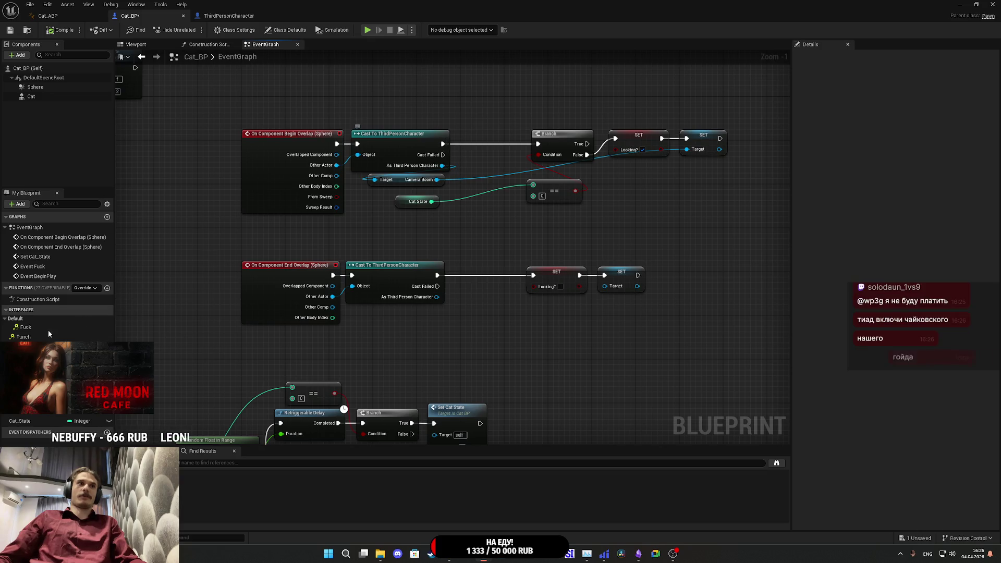
left_click(107, 412)
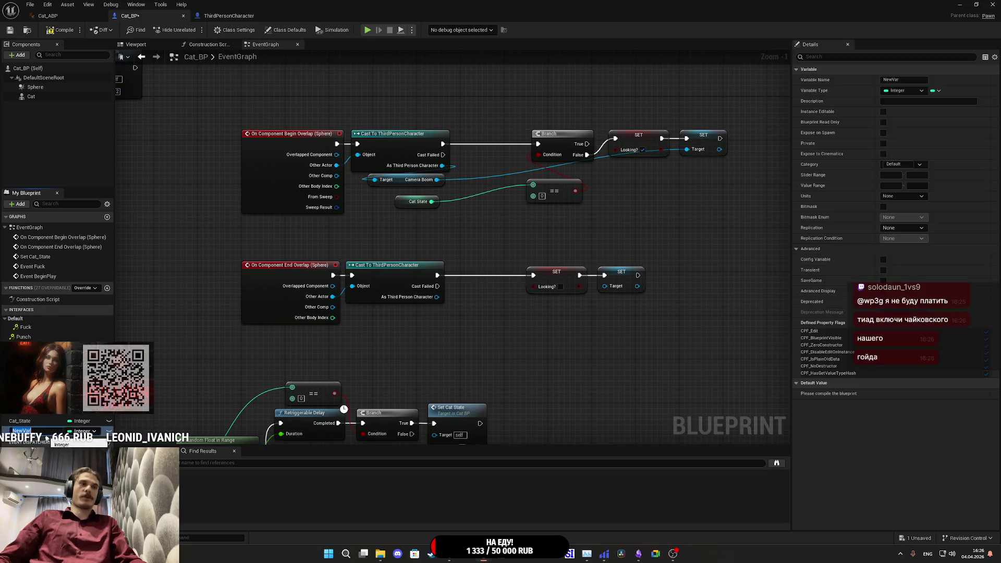
type("In")
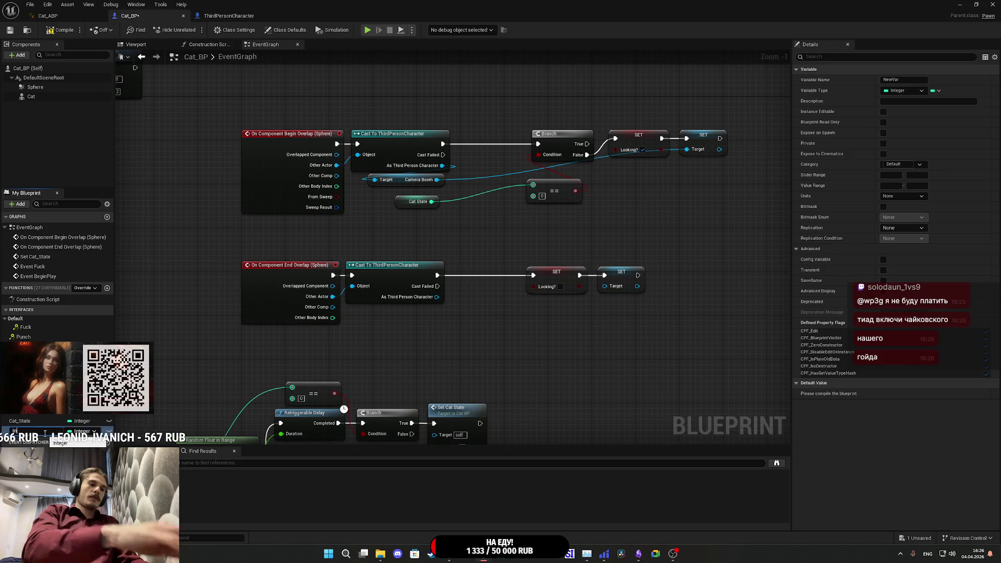
type("_Trig")
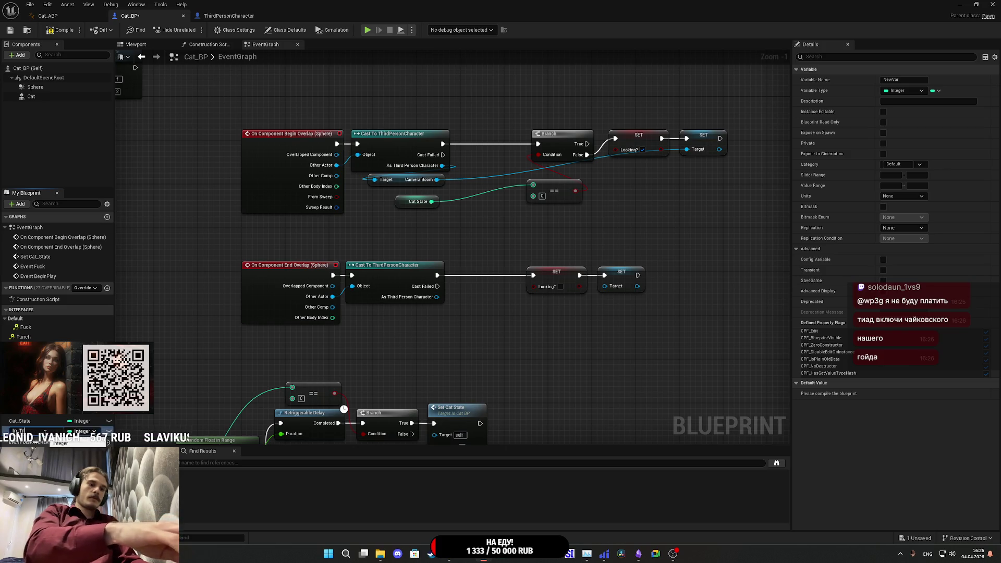
key("Return")
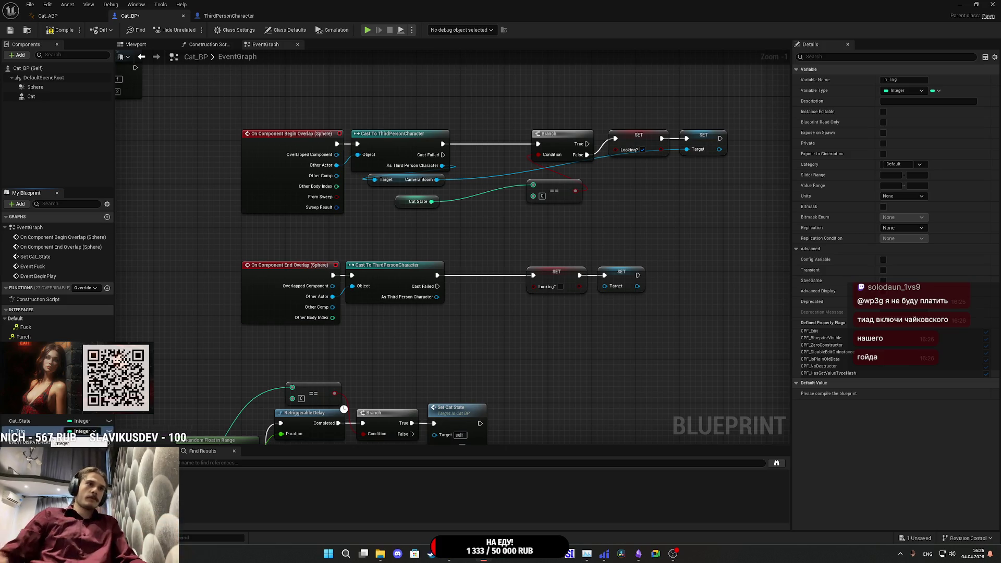
left_click(82, 431)
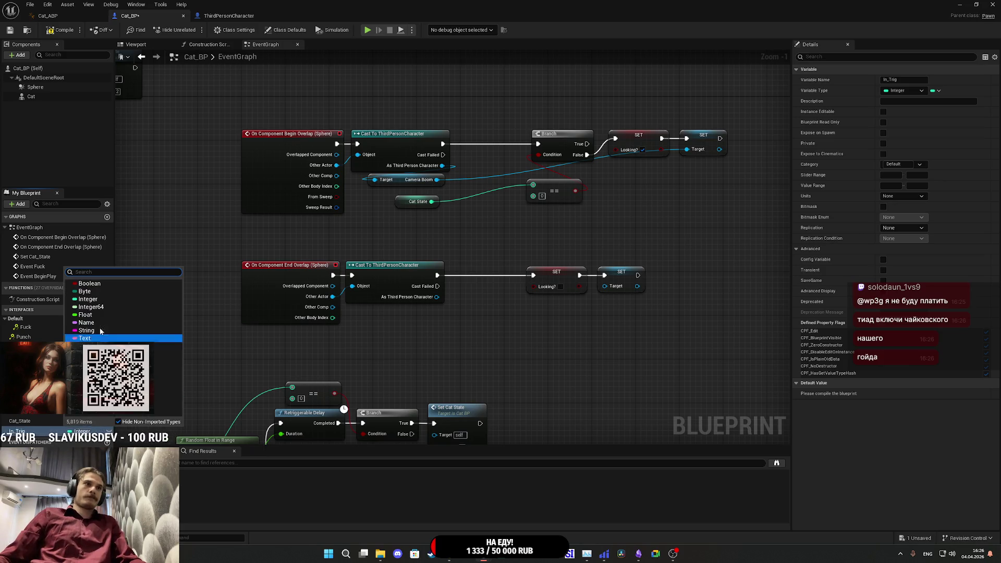
left_click(86, 292)
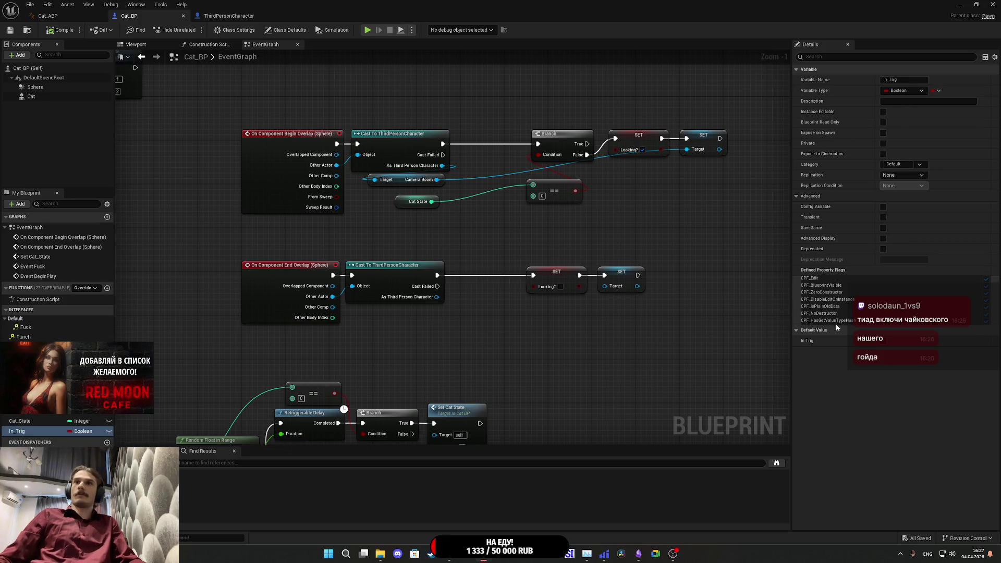
- Rename the variable to In_Trig? and compile the blueprint
left_click(906, 80)
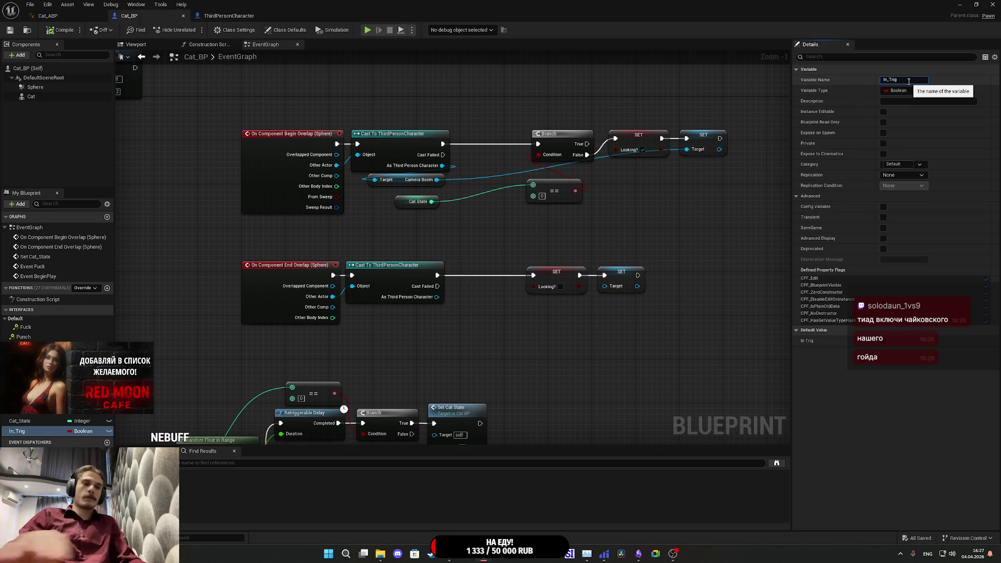
type("g")
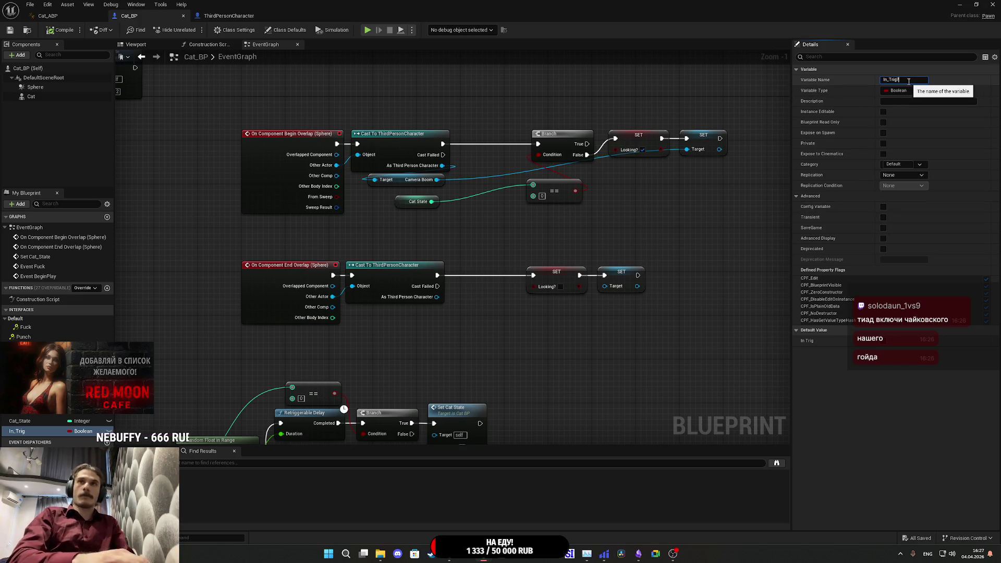
key("Return")
left_click(58, 30)
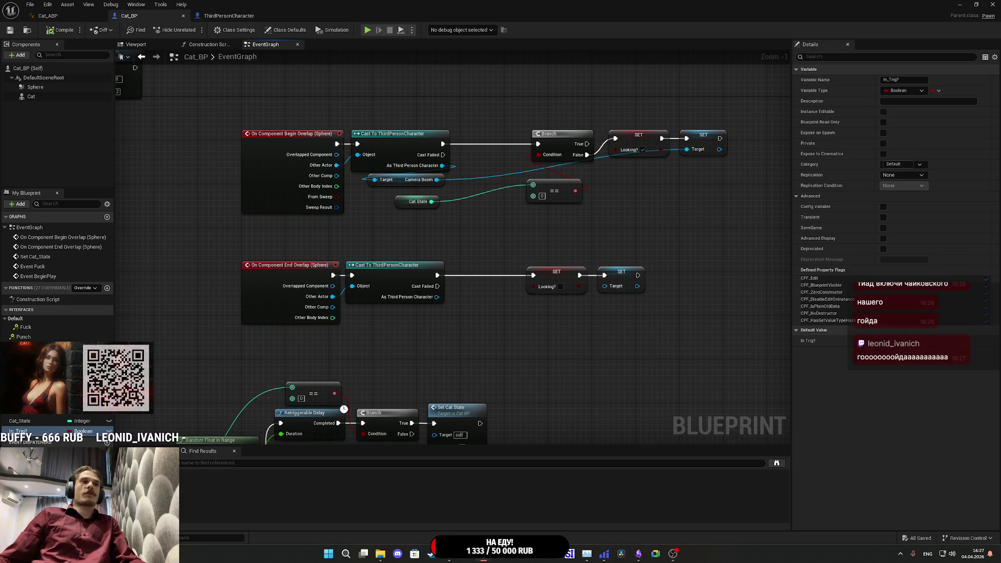
- Add a SET Looking? node on the Switch on Int's 0 output
mouse_move(521, 398)
left_mouse_down()
mouse_move(485, 168)
mouse_move(603, 225)
mouse_move(569, 284)
left_mouse_up()
left_click_drag(496, 318, 428, 278)
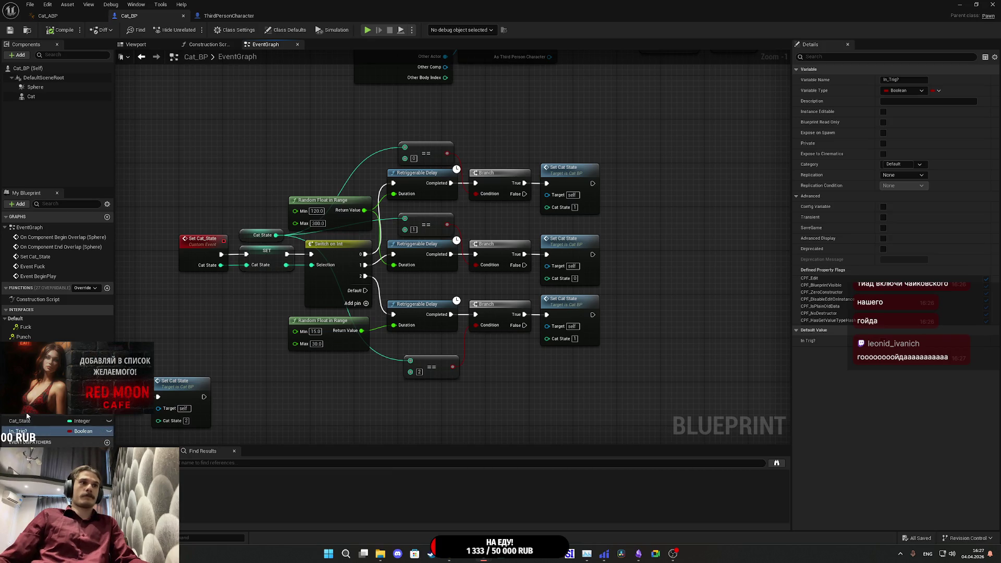
mouse_move(364, 257)
left_mouse_down()
mouse_move(406, 255)
mouse_move(430, 213)
mouse_move(372, 166)
left_mouse_up()
- Spread the bottom and middle Cat State branch rows down and to the right
left_click_drag(669, 356, 372, 243)
left_click_drag(480, 222, 495, 332)
mouse_move(478, 227)
left_mouse_down()
mouse_move(647, 148)
mouse_move(688, 208)
left_mouse_up()
left_click_drag(636, 230, 691, 230)
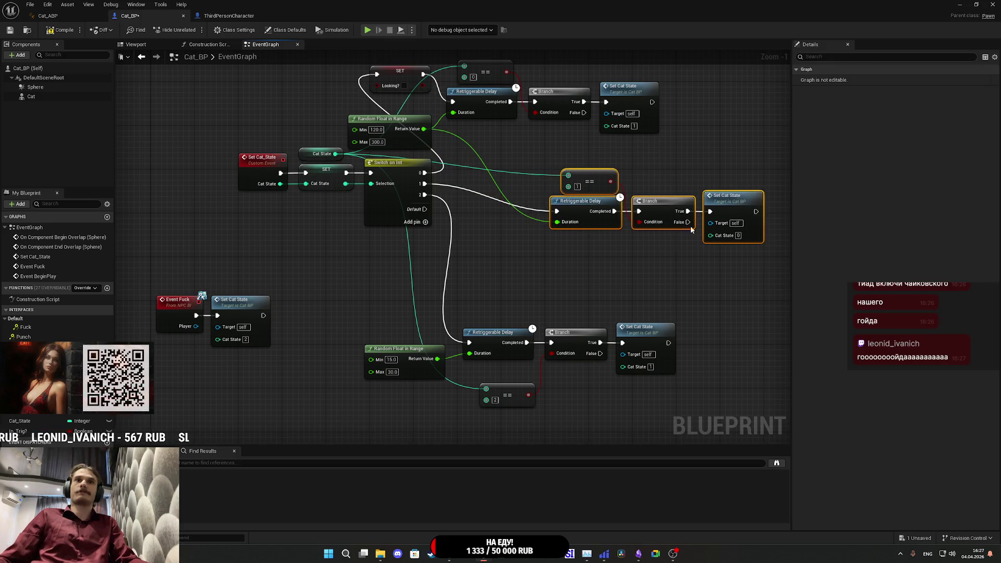
left_click_drag(380, 311, 652, 396)
left_click_drag(639, 339, 726, 350)
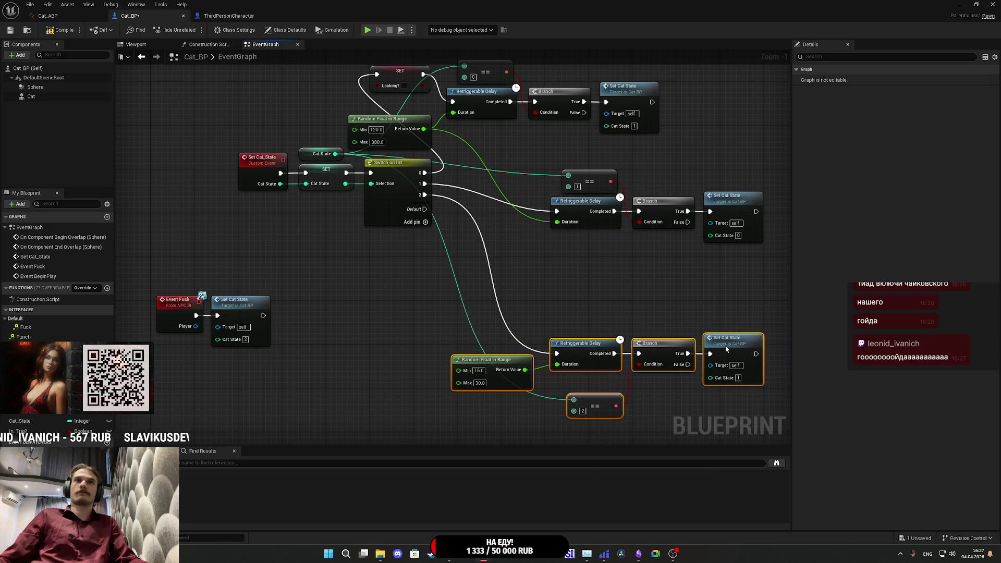
- Shift the upper branch row right and recentre the view on the state logic
left_click_drag(667, 277, 612, 414)
left_click_drag(602, 290, 331, 193)
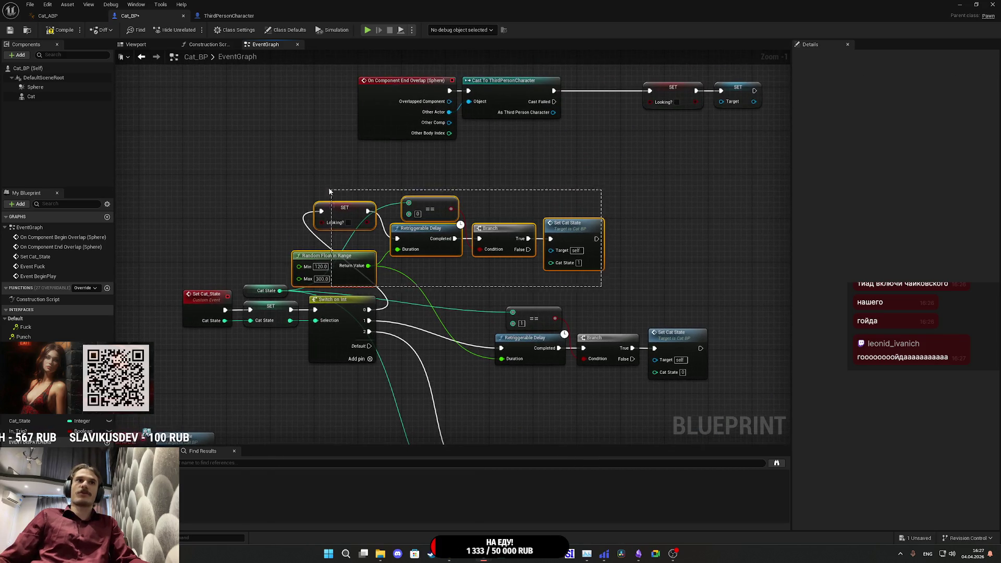
mouse_move(417, 234)
left_mouse_down()
mouse_move(499, 230)
mouse_move(490, 256)
mouse_move(518, 270)
mouse_move(658, 208)
mouse_move(702, 235)
mouse_move(680, 244)
mouse_move(677, 220)
left_mouse_up()
left_click(578, 182)
left_click(629, 281)
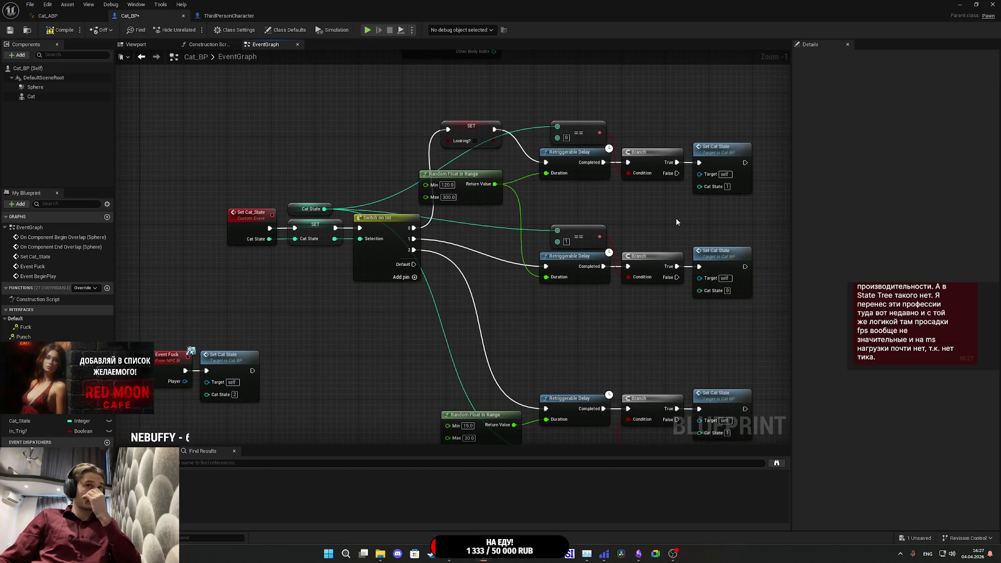
left_click_drag(653, 214, 567, 175)
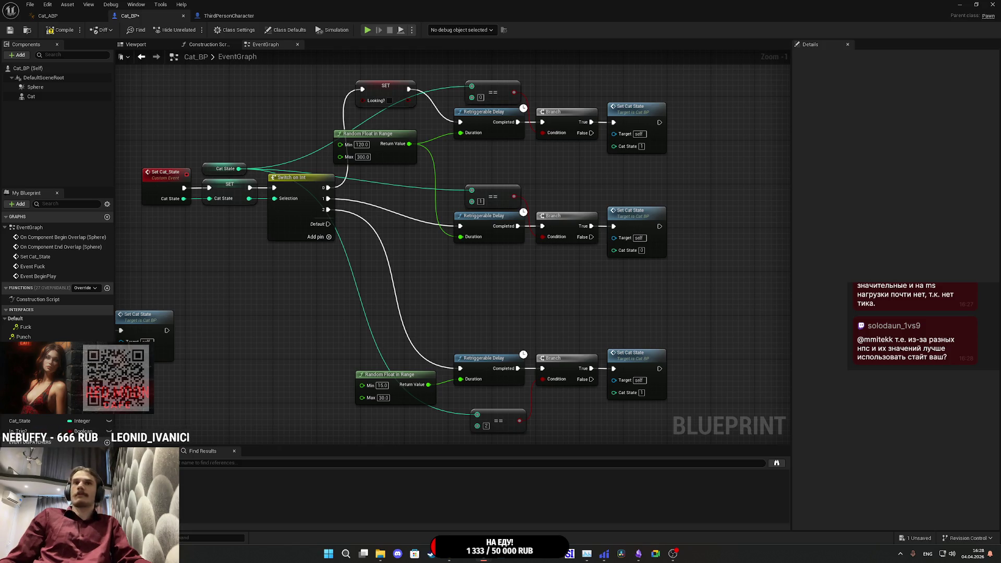
mouse_move(694, 330)
left_mouse_down()
mouse_move(658, 274)
mouse_move(657, 245)
left_mouse_up()
left_click_drag(361, 239, 603, 371)
left_click(648, 259)
scroll(648, 260, "down", 2)
- Reposition the SET Looking? node and shift the top branch's nodes right
scroll(650, 281, "up", 2)
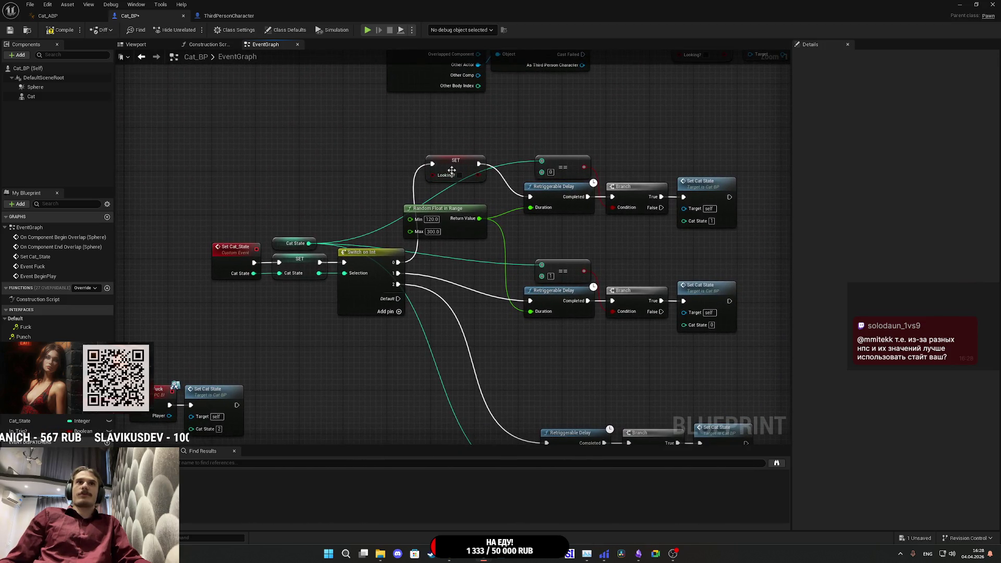
left_click_drag(451, 171, 482, 201)
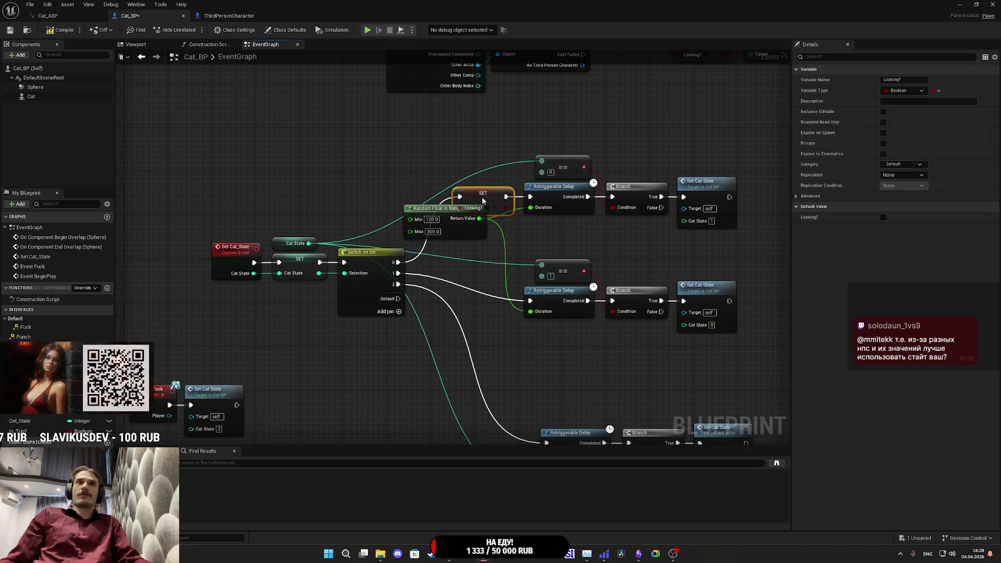
left_click_drag(621, 236, 740, 172)
left_click_drag(594, 157, 469, 201)
left_click_drag(558, 193, 575, 193)
left_click(553, 290)
mouse_move(635, 297)
left_mouse_down()
mouse_move(516, 228)
mouse_move(626, 218)
mouse_move(660, 191)
left_mouse_up()
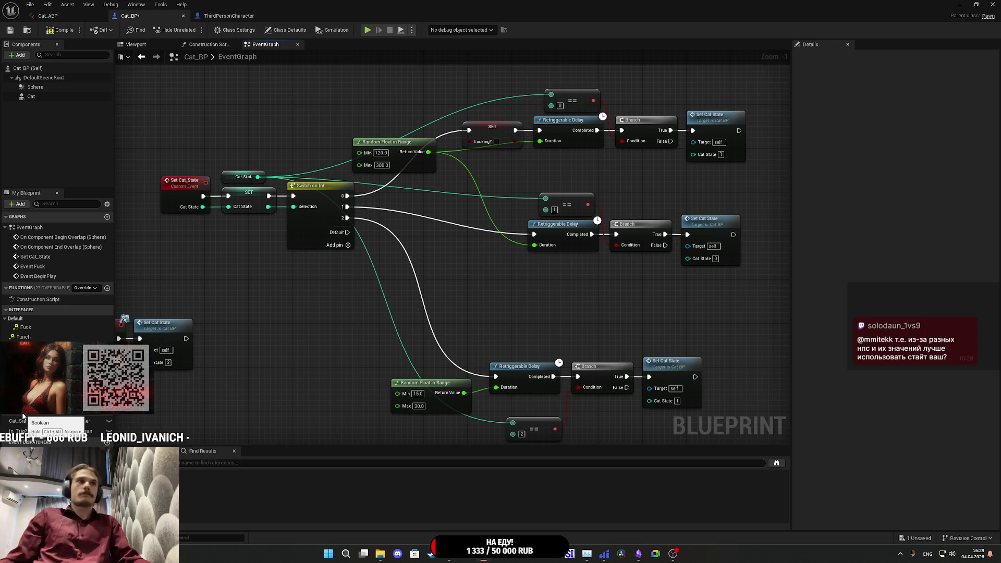
- Add an In Trig? getter feeding a copied SET Looking? node before the middle (case 1) delay
mouse_move(21, 431)
left_mouse_down()
mouse_move(263, 302)
mouse_move(300, 304)
left_mouse_up()
left_click(302, 308)
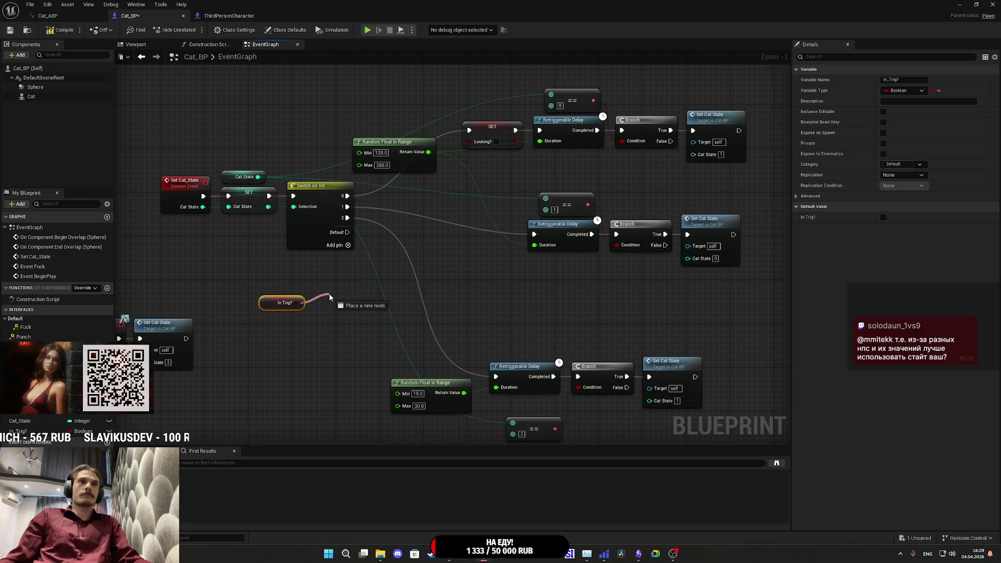
left_click_drag(330, 297, 329, 298)
left_click(492, 136)
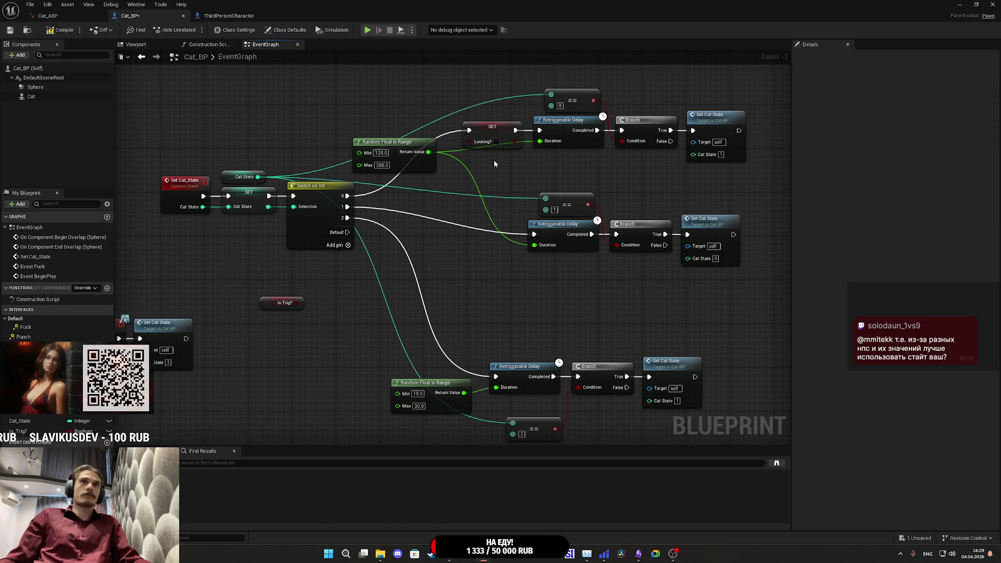
key("ctrl+c")
key("ctrl+v")
mouse_move(296, 303)
left_mouse_down()
mouse_move(345, 288)
mouse_move(376, 235)
mouse_move(365, 229)
mouse_move(375, 240)
mouse_move(474, 238)
left_mouse_up()
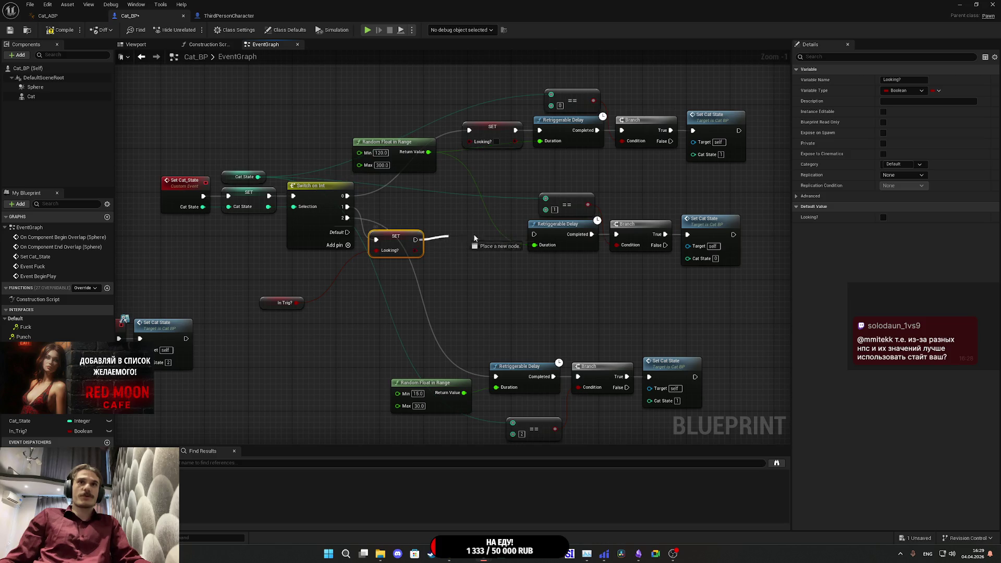
left_click_drag(539, 239, 537, 237)
left_click_drag(396, 244, 484, 233)
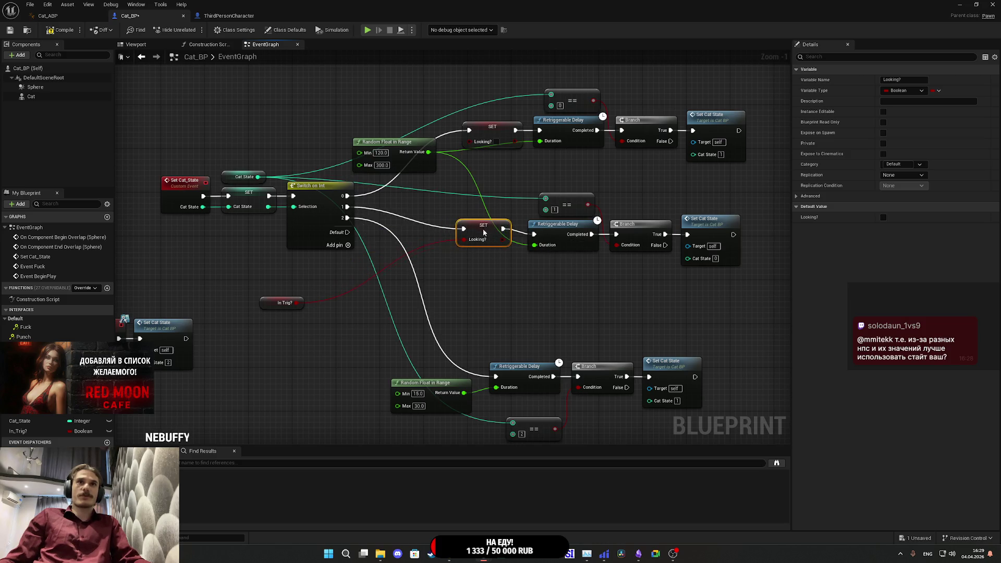
left_click_drag(265, 306, 313, 271)
- Route Switch output 2 through another SET Looking? node fed by In Trig?
key("ctrl+c")
key("ctrl+v")
left_click_drag(346, 355, 345, 265)
mouse_move(347, 217)
left_mouse_down()
mouse_move(348, 343)
mouse_move(494, 376)
left_mouse_up()
mouse_move(388, 353)
left_mouse_down()
mouse_move(443, 365)
mouse_move(454, 382)
left_mouse_up()
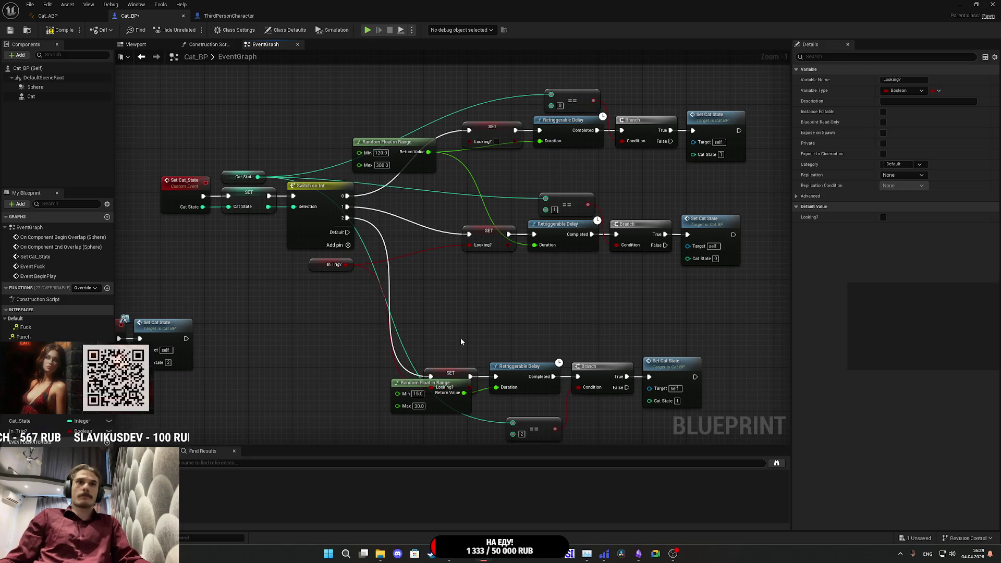
left_click_drag(460, 342, 468, 261)
left_click_drag(459, 325, 463, 347)
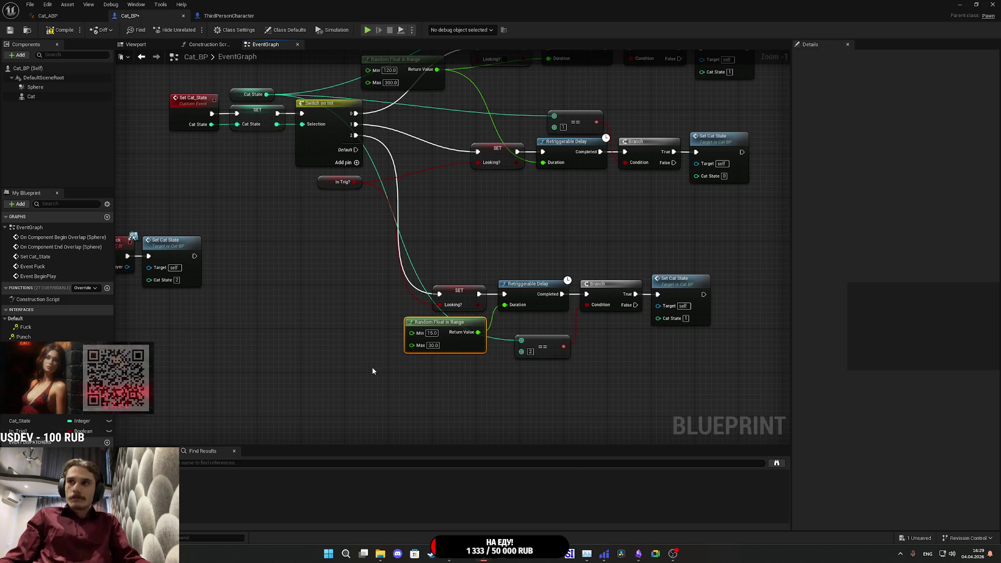
left_click(444, 223)
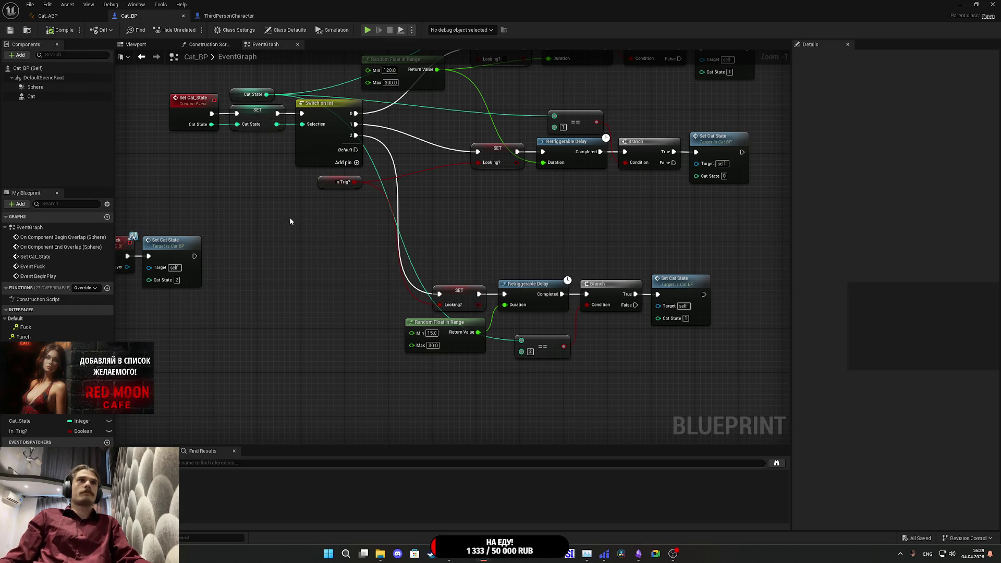
- Shift the lower overlap chain's SET nodes left in Cat_BP's EventGraph
scroll(290, 221, "down", 4)
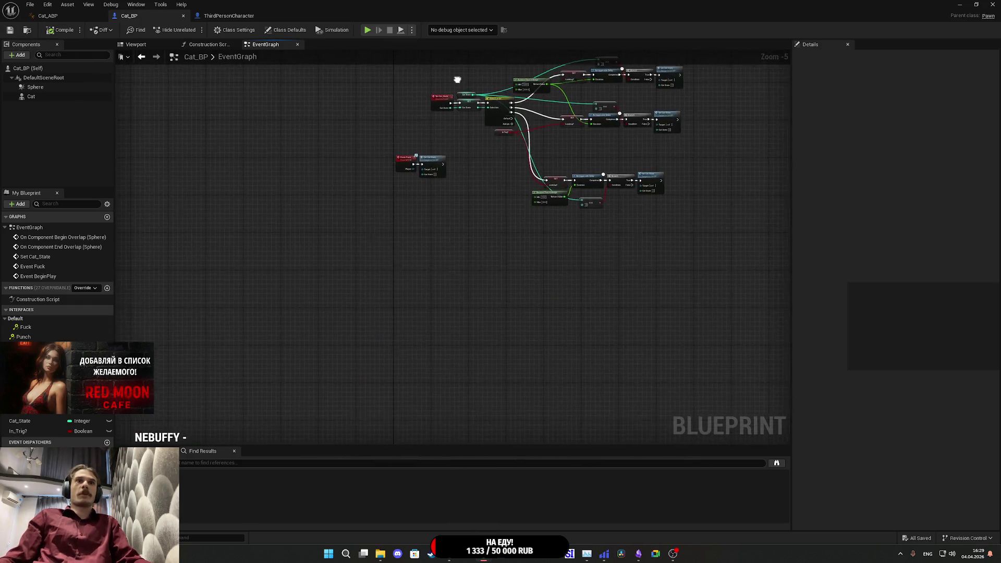
left_click_drag(457, 79, 371, 336)
scroll(532, 243, "up", 5)
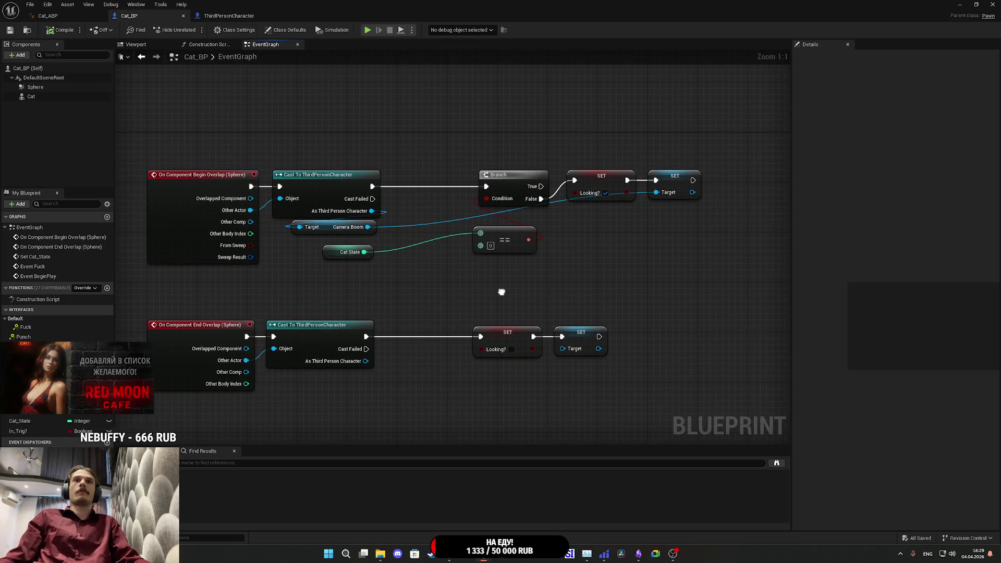
left_click_drag(504, 298, 622, 346)
left_click_drag(499, 341, 365, 326)
left_click(424, 308)
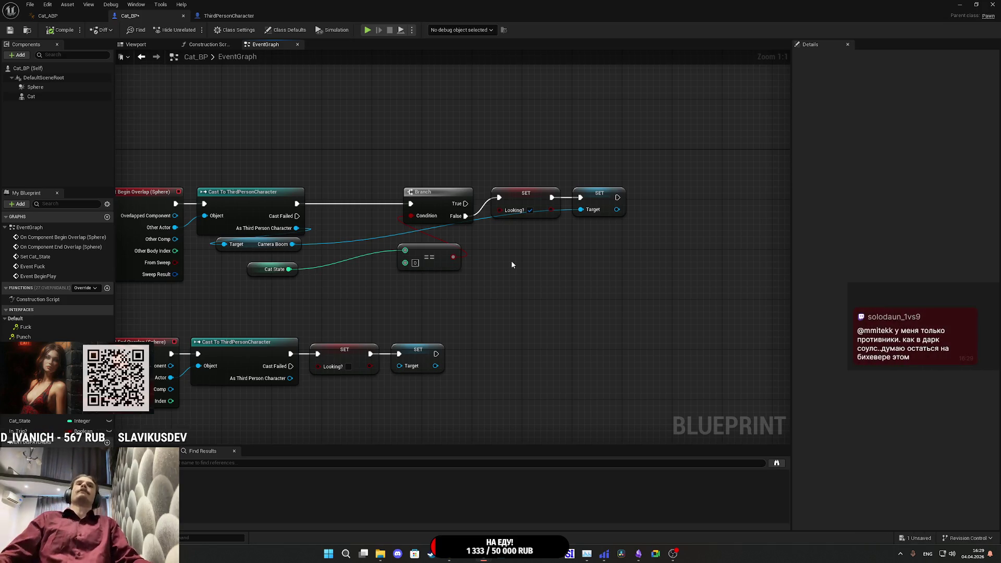
- Move the upper Branch, SET and == nodes right and reconnect the Target setter's execution wire
left_click_drag(621, 285, 414, 175)
left_click_drag(525, 201, 588, 203)
left_click(610, 267)
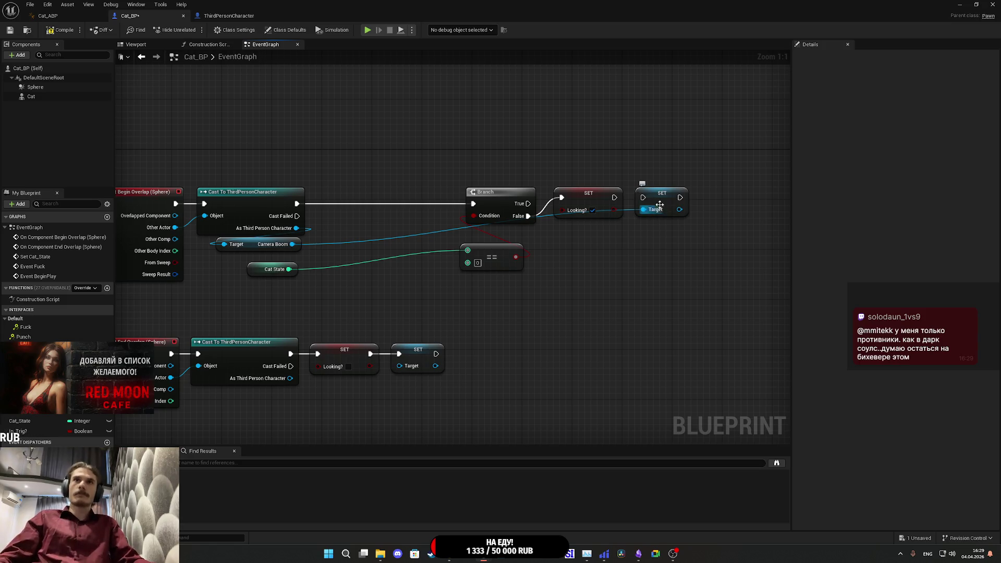
mouse_move(646, 199)
left_mouse_down()
mouse_move(592, 214)
mouse_move(643, 198)
left_mouse_up()
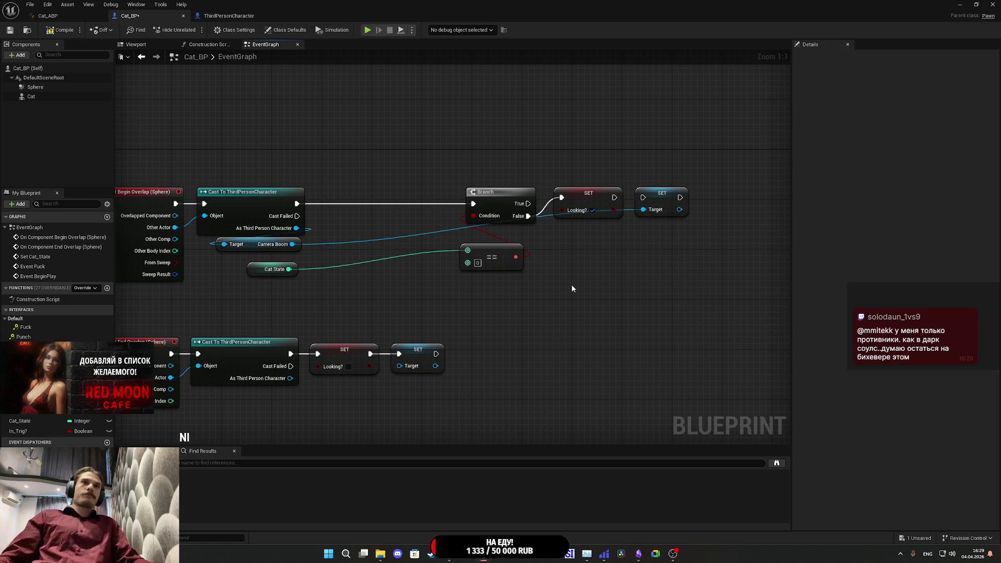
- Insert a SET In_Trig? node right after the end-overlap cast
left_click_drag(359, 360, 459, 366)
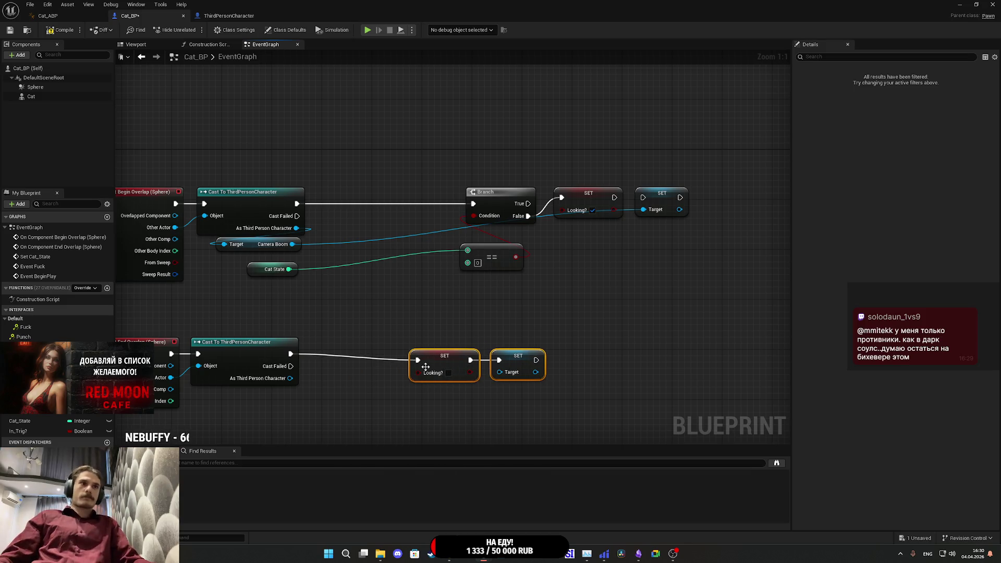
mouse_move(18, 431)
left_mouse_down()
mouse_move(367, 350)
mouse_move(343, 350)
left_mouse_up()
mouse_move(552, 388)
left_mouse_down()
mouse_move(404, 339)
mouse_move(430, 359)
mouse_move(413, 359)
left_mouse_up()
- Insert SET In_Trig? and SET Target before the upper Branch, close the gap, and save Cat_BP
mouse_move(18, 431)
left_mouse_down()
mouse_move(130, 364)
mouse_move(303, 208)
mouse_move(346, 195)
left_mouse_up()
left_click(371, 222)
mouse_move(643, 192)
left_mouse_down()
mouse_move(388, 204)
mouse_move(474, 205)
left_mouse_up()
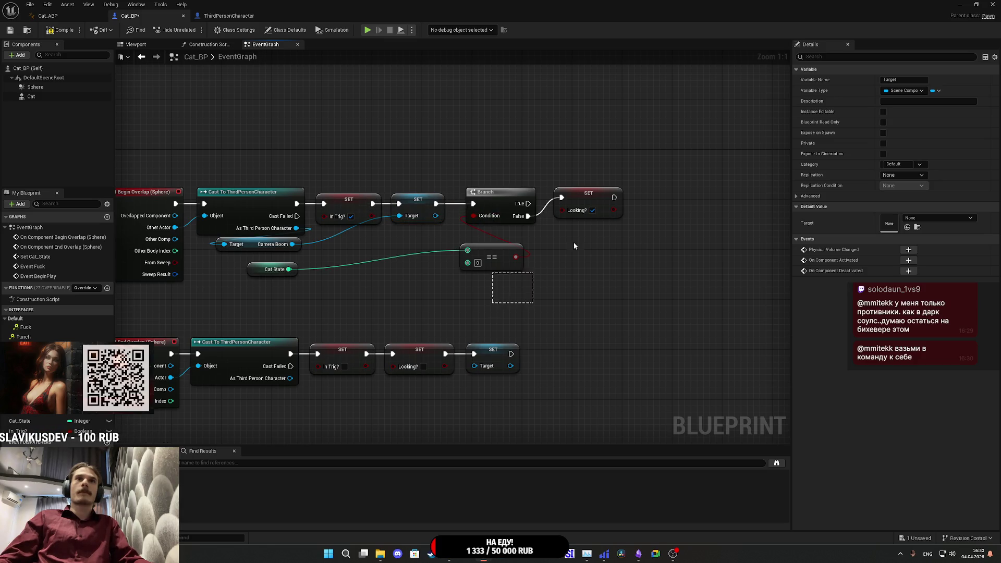
left_click_drag(574, 246, 566, 209)
left_click_drag(490, 202, 480, 199)
left_click(388, 151)
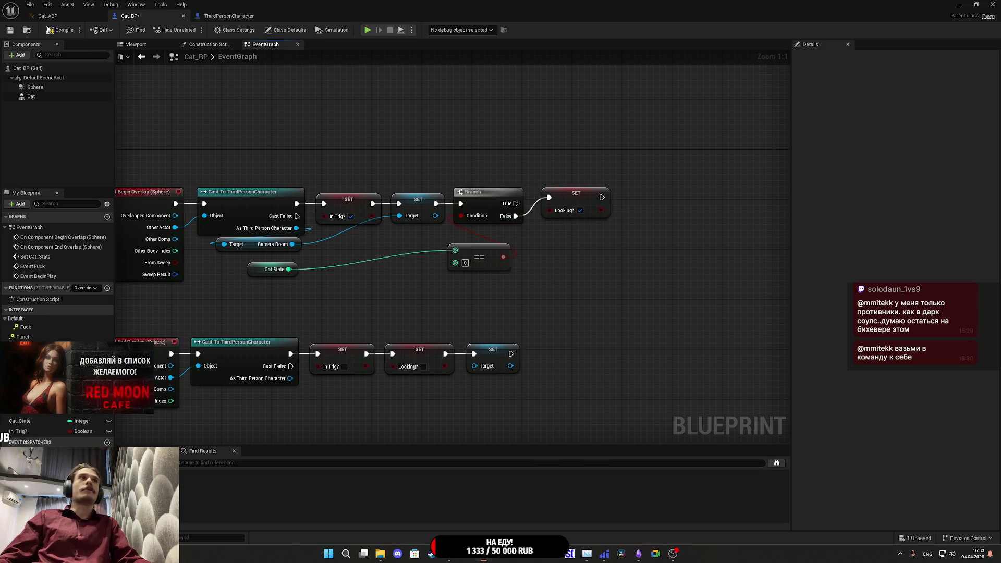
left_click(11, 32)
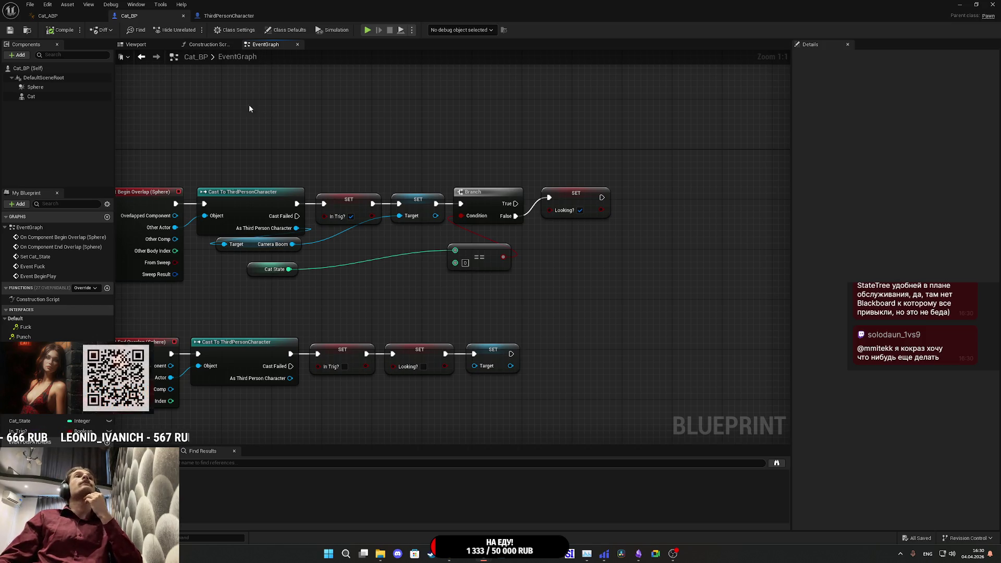
left_click(65, 16)
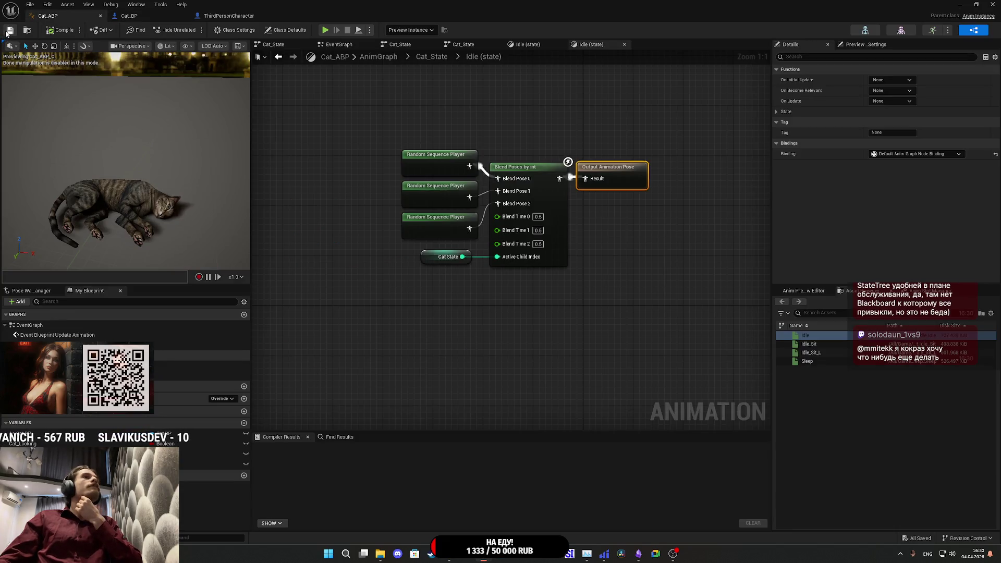
- Minimize Cat_ABP and fly the viewport to the cat on the couch, hiding navmesh text
left_click(961, 4)
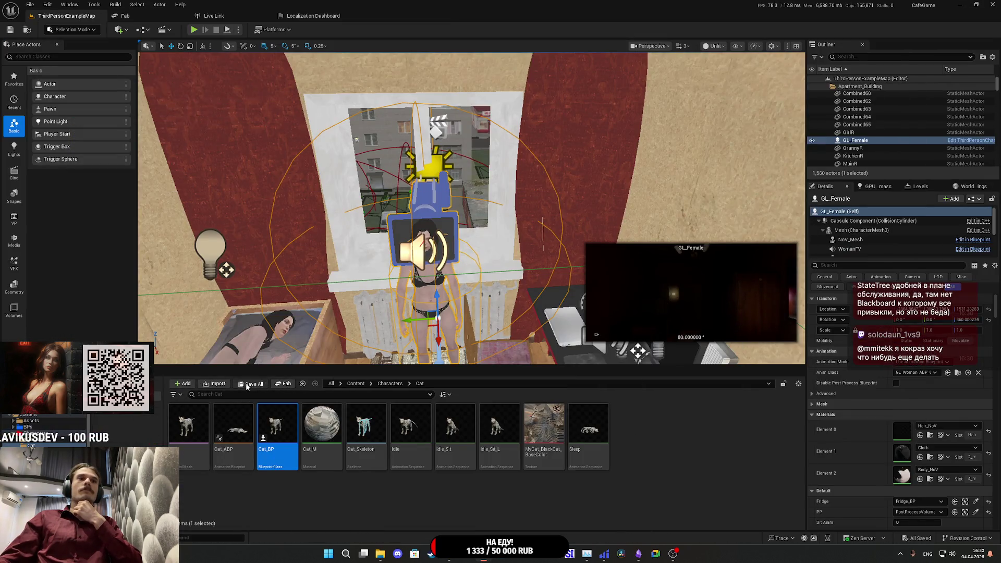
key("w")
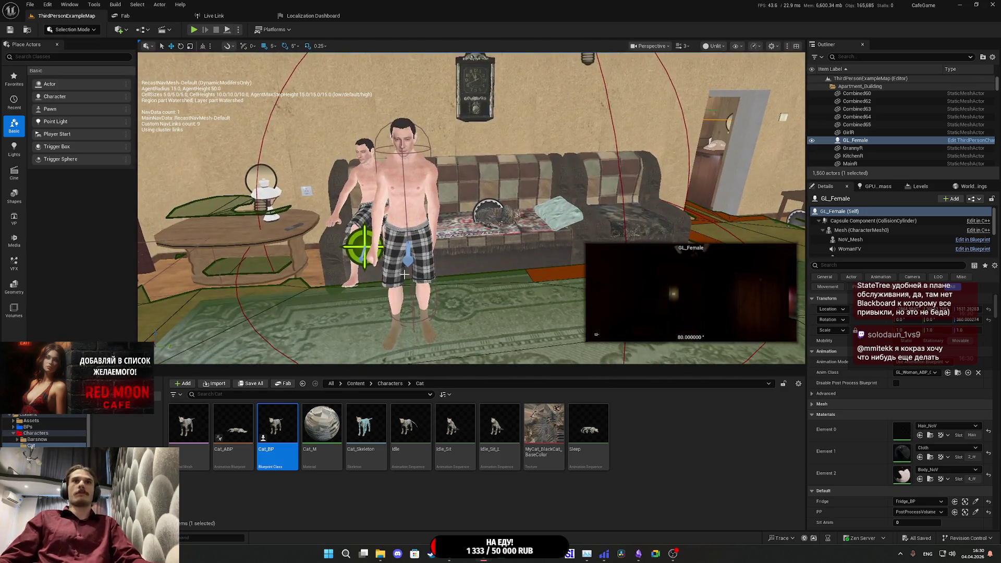
key("w")
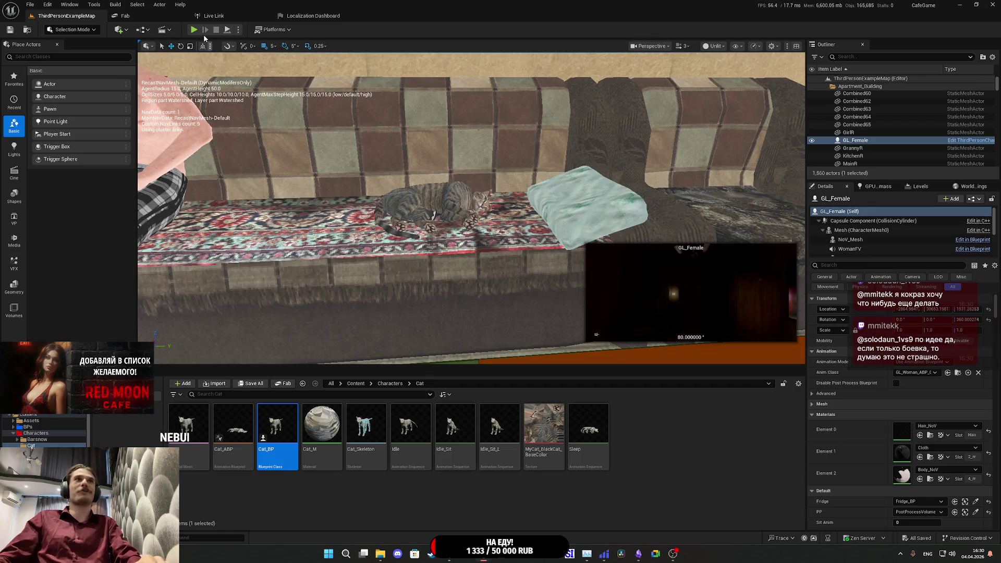
key("p")
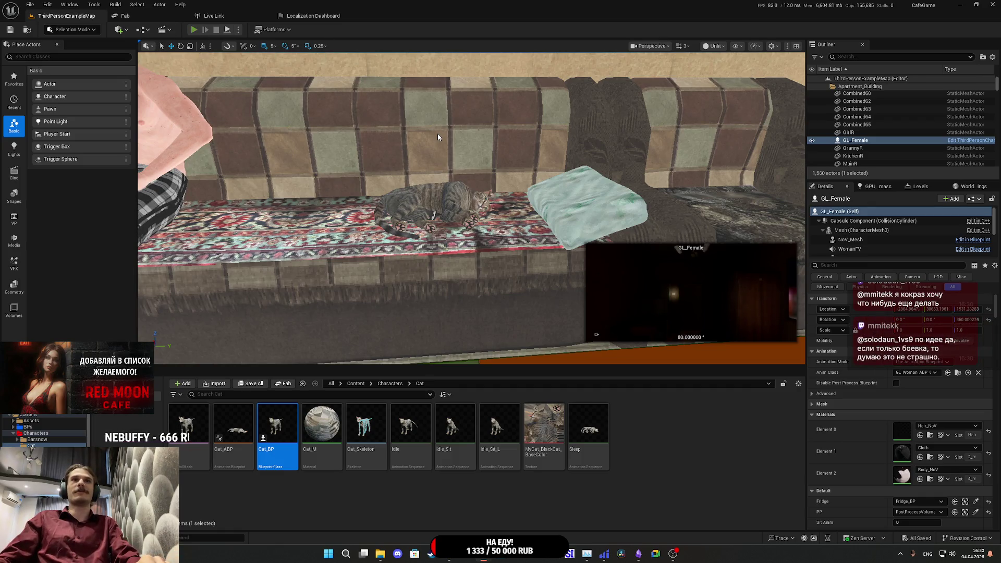
- Play fullscreen, walk to the sleeping cat, pet it with E, then stop with Esc
key("alt+p")
key("F11")
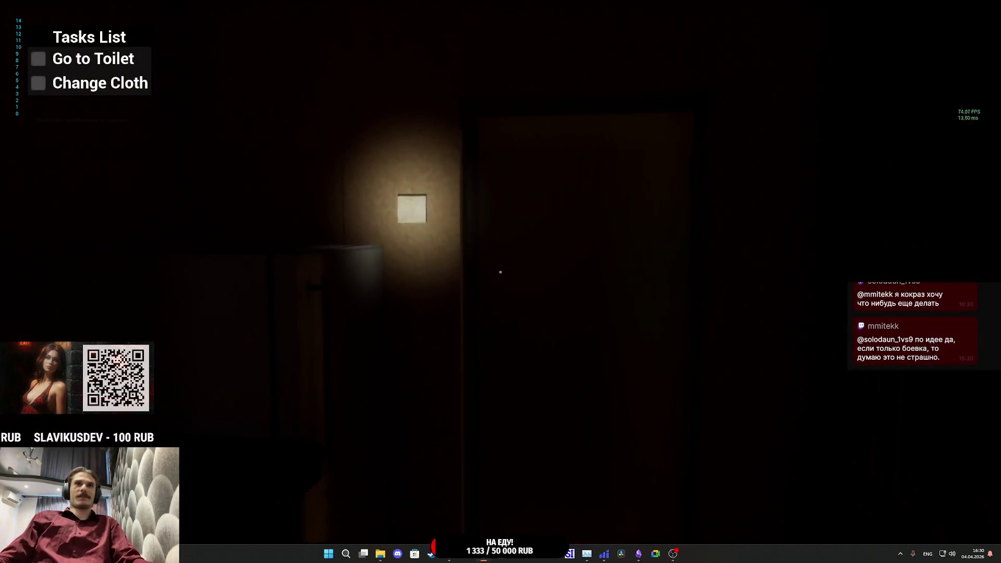
key("w")
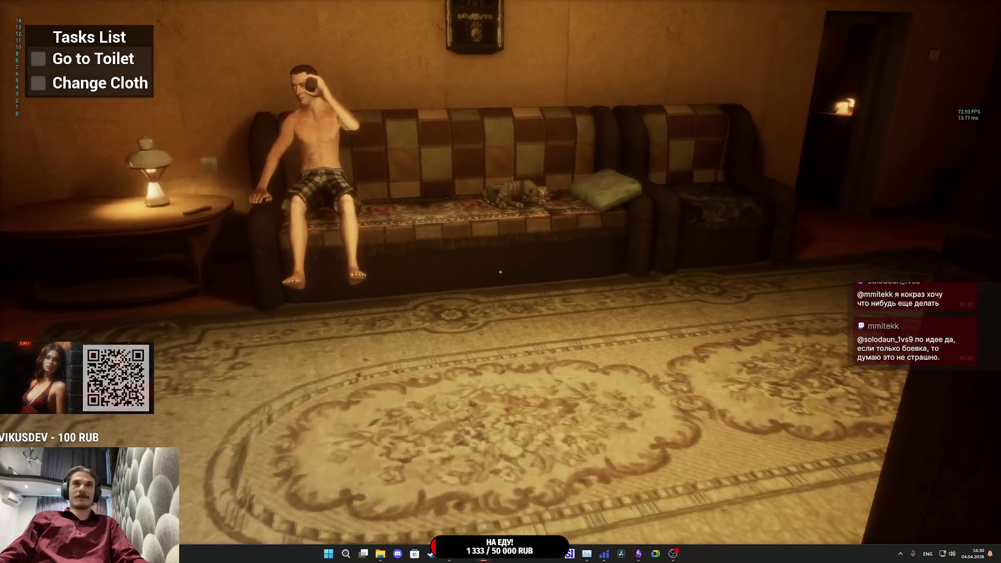
key("w")
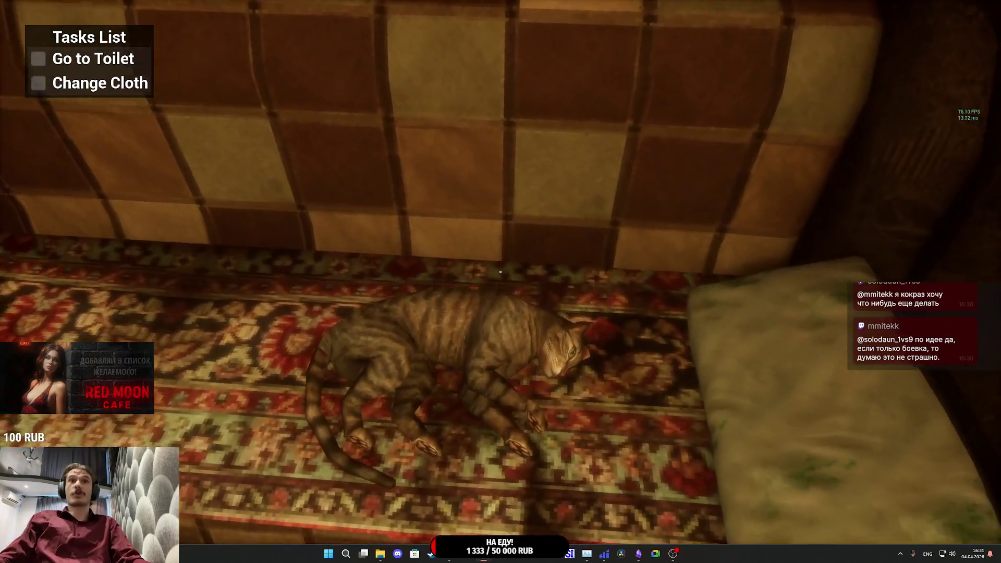
key("e")
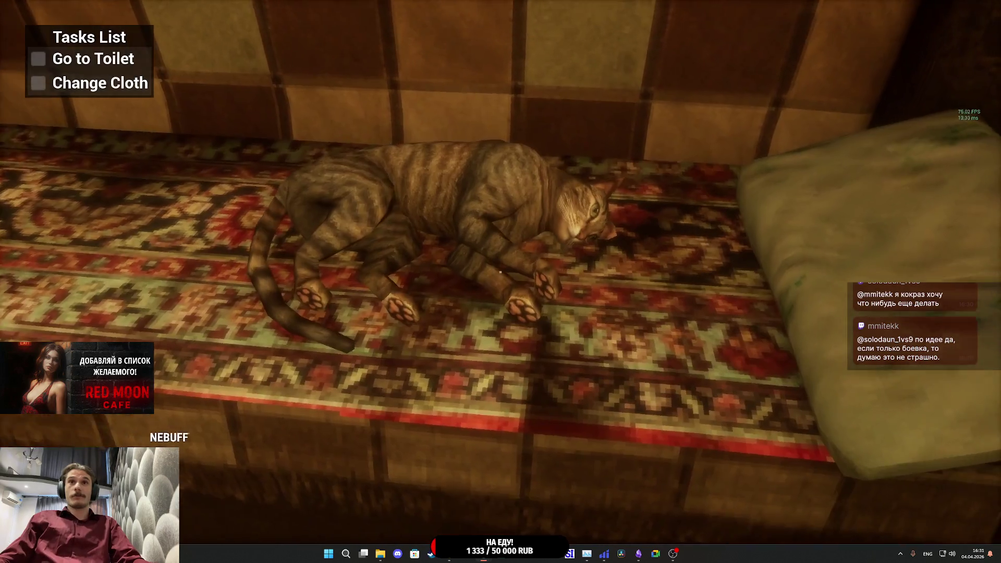
key("e")
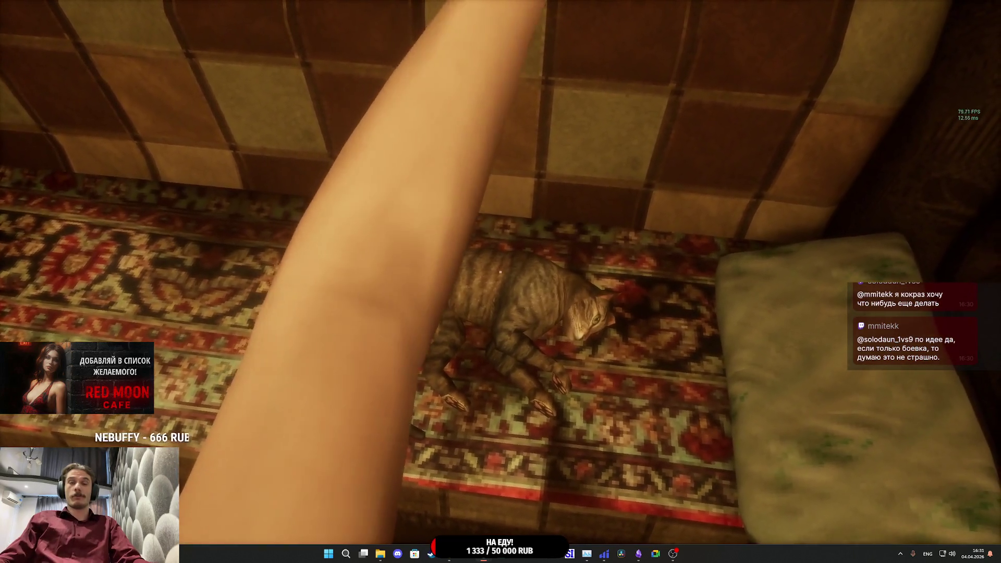
key("Escape")
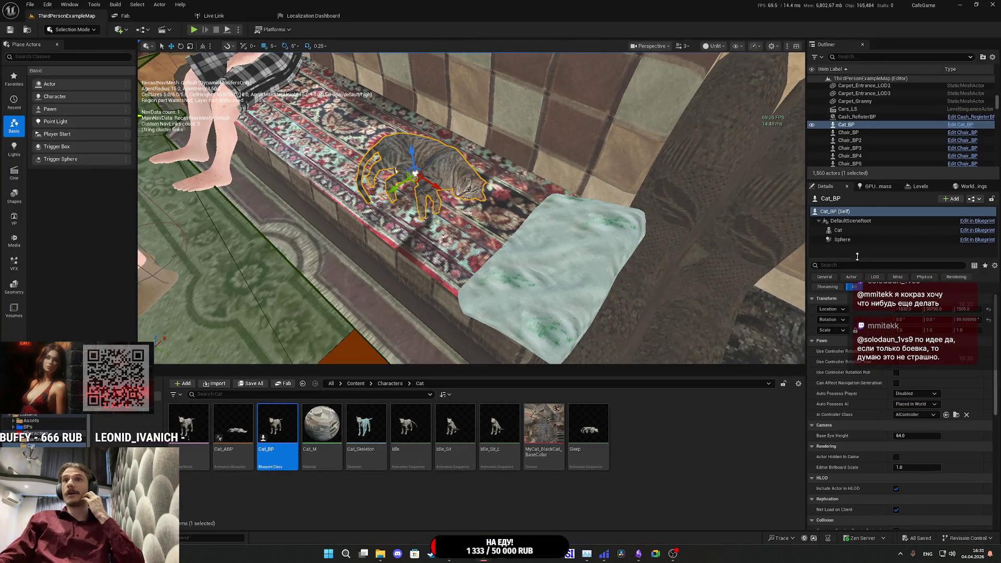
- Switch the Cat component from the Sleep animation to Use Animation Blueprint with Cat_ABP
left_click(842, 230)
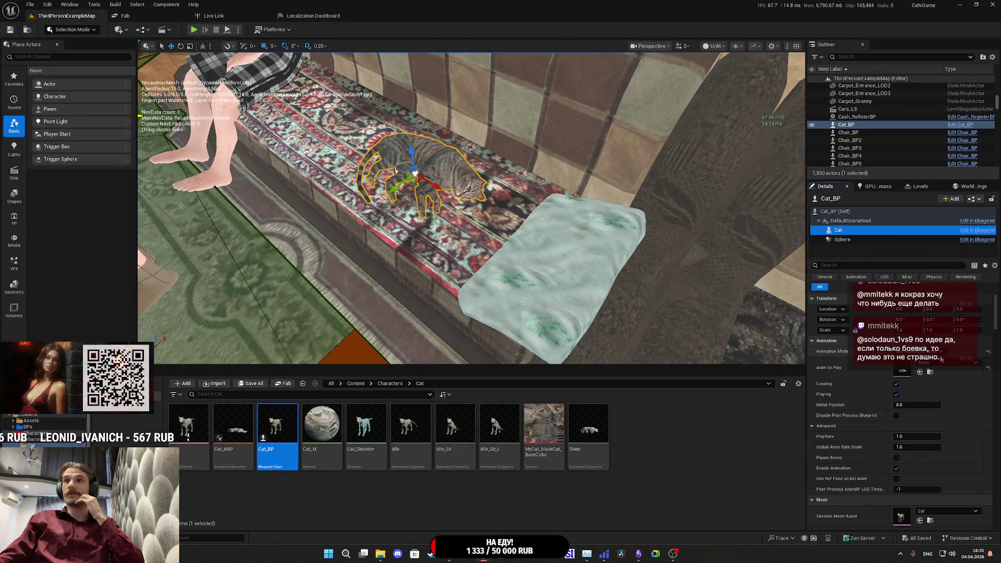
left_click(985, 367)
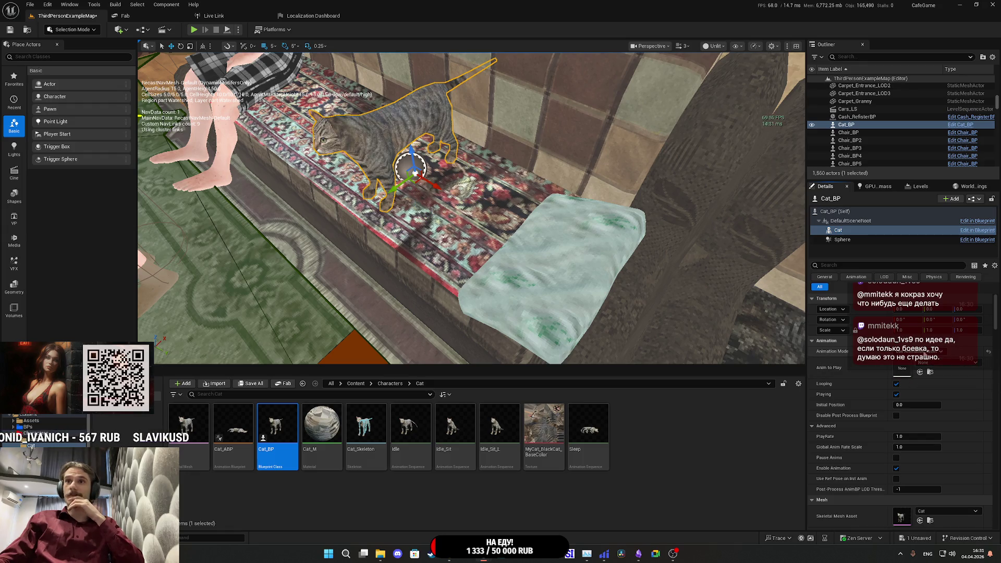
left_click(922, 360)
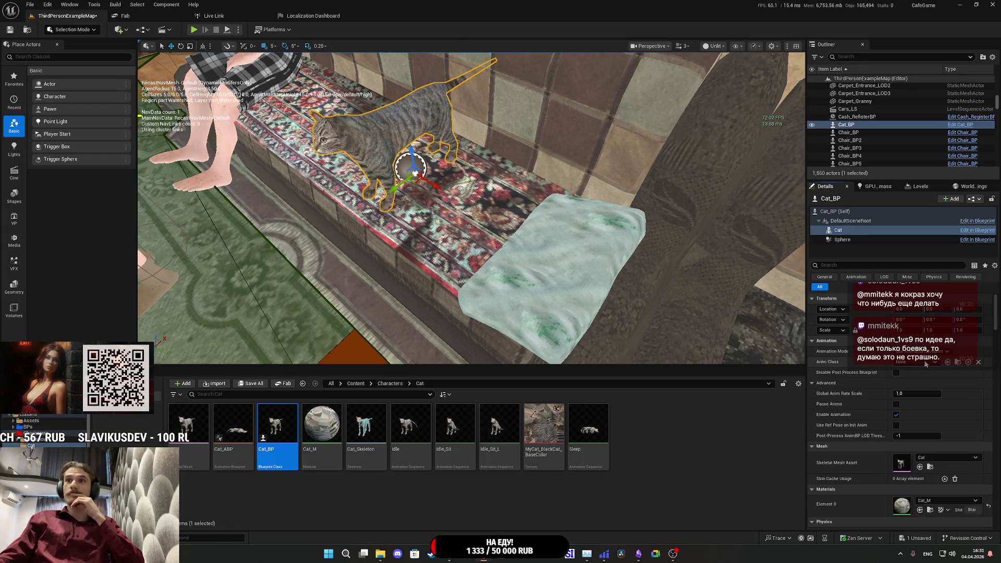
left_click(921, 362)
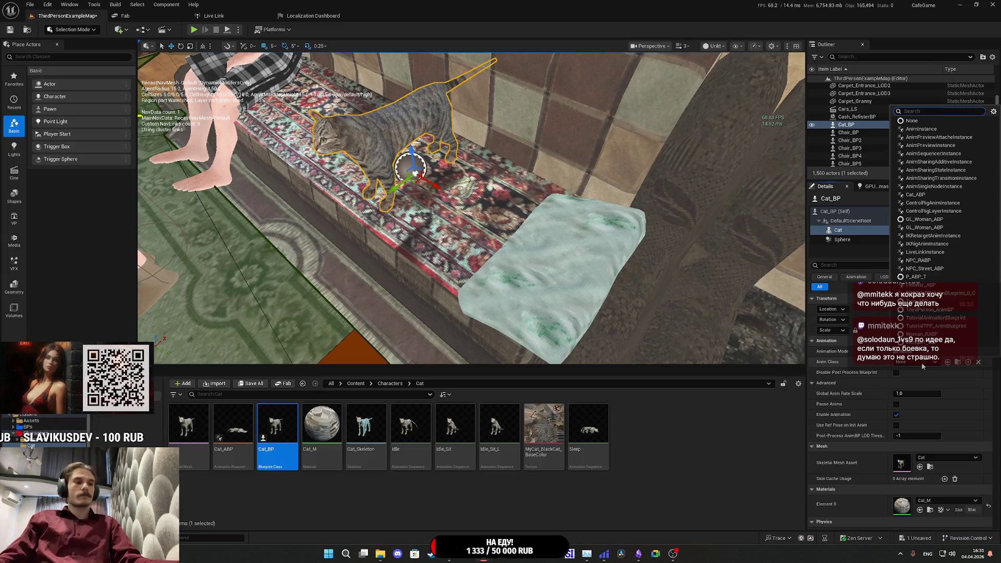
type("cat")
key("Return")
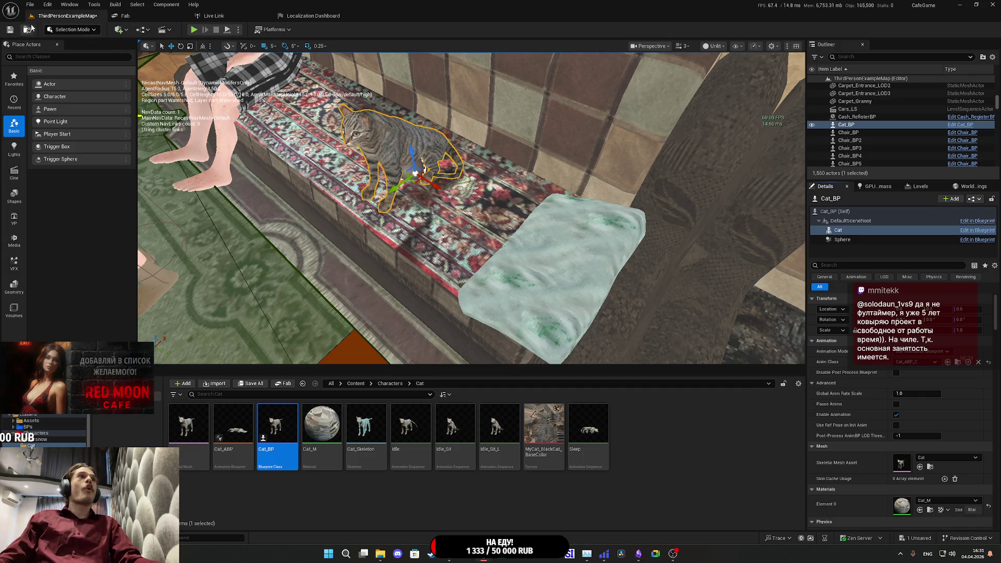
- Save all changed packages and start playing with Alt+P
left_click(245, 383)
left_click(558, 361)
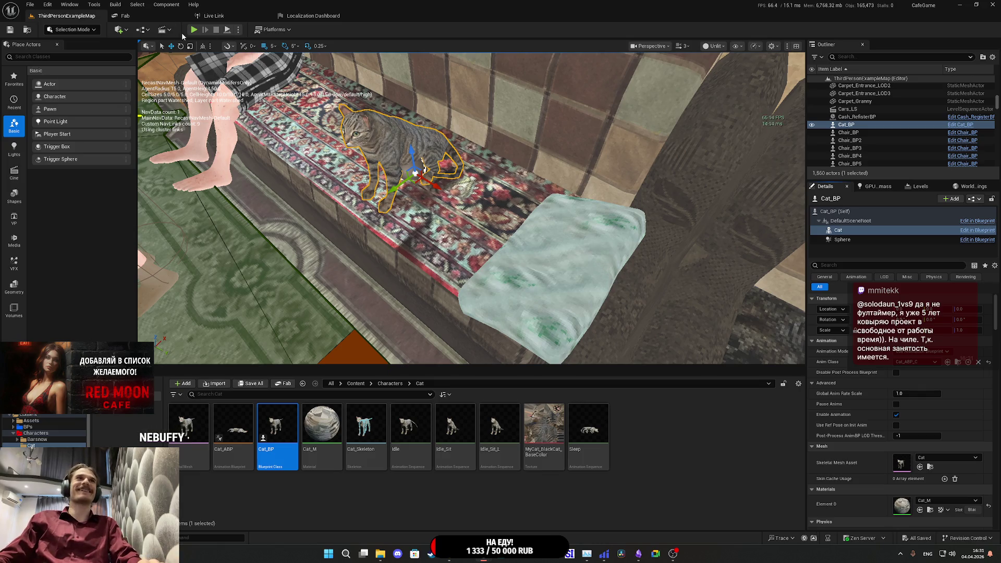
key("alt+p")
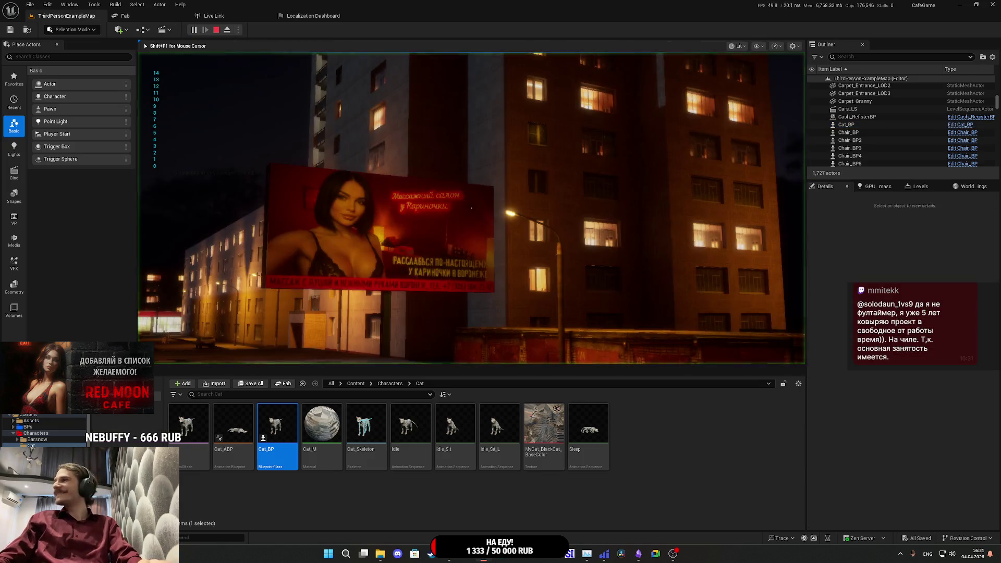
- Play fullscreen, switch on the light, open the door, approach the cat on the sofa, then stop
key("F11")
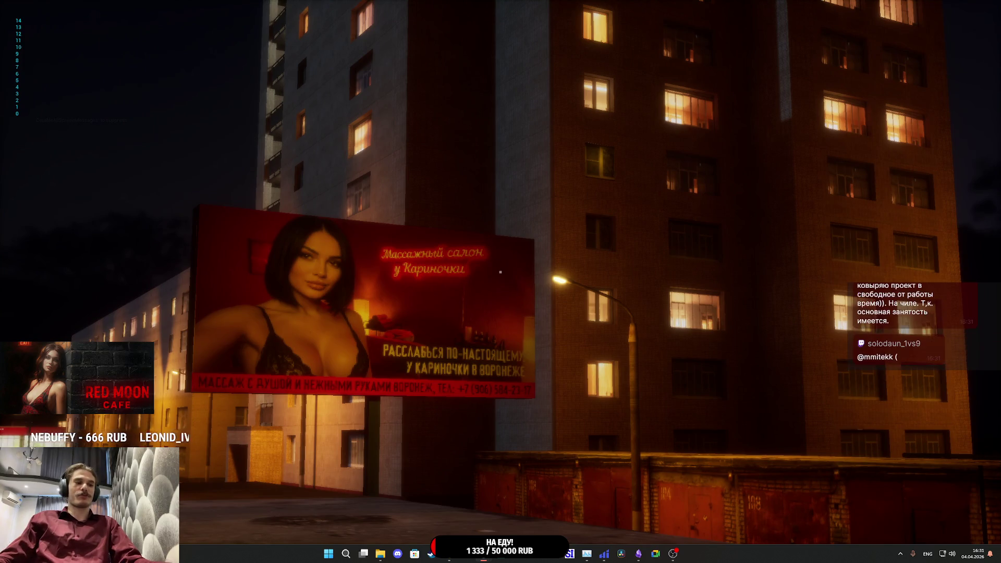
key("w")
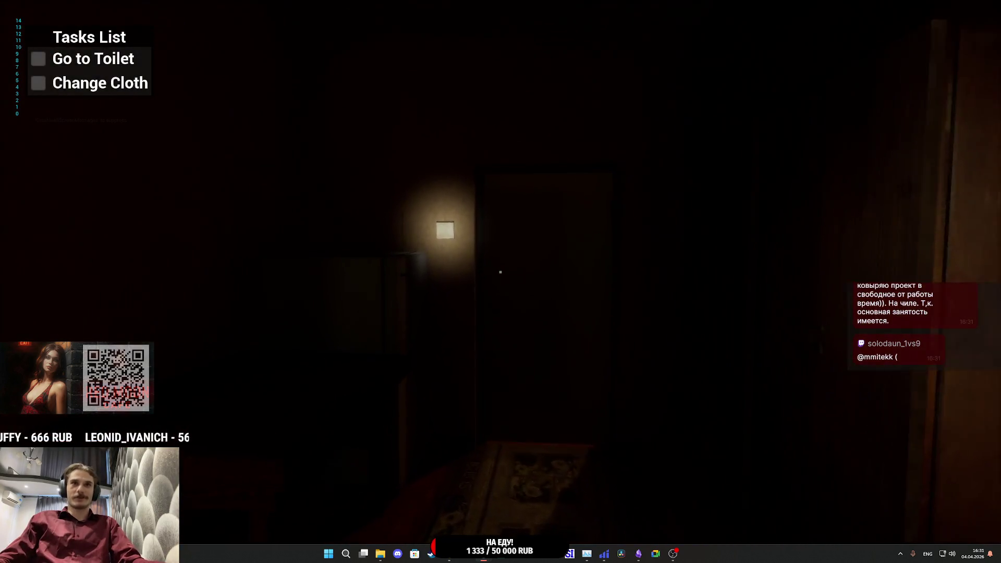
left_click(500, 272)
left_click(500, 271)
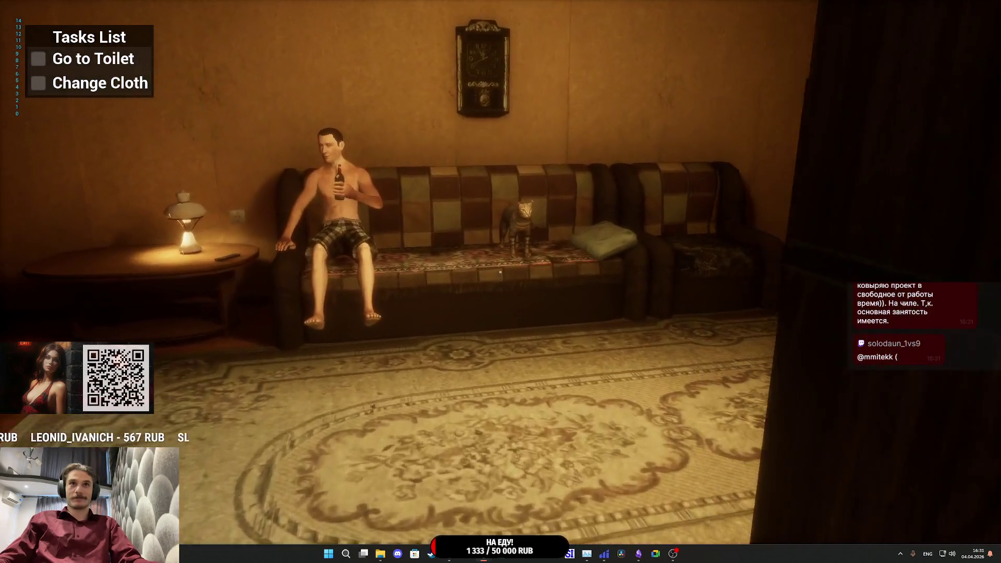
key("w")
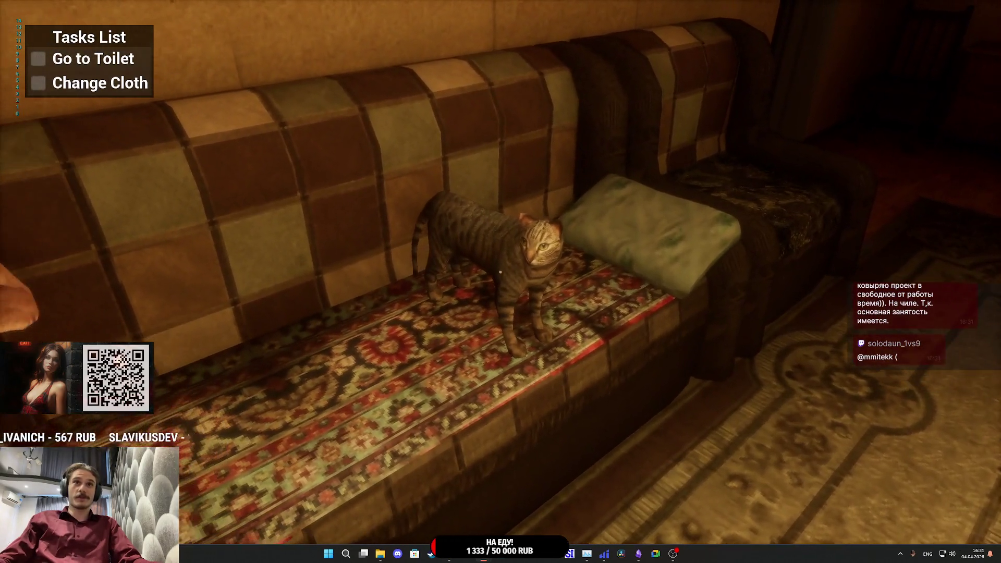
mouse_move(500, 271)
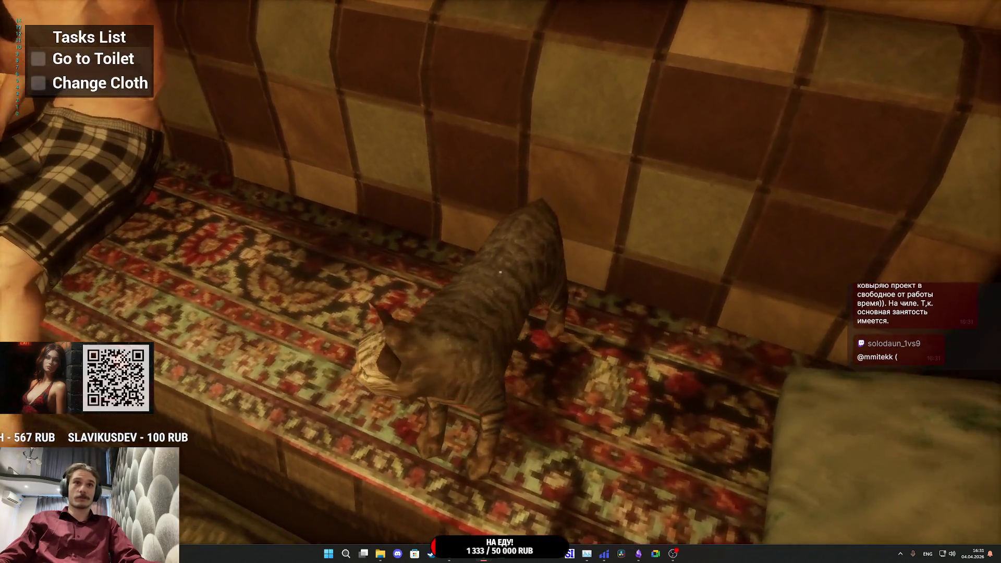
key("s")
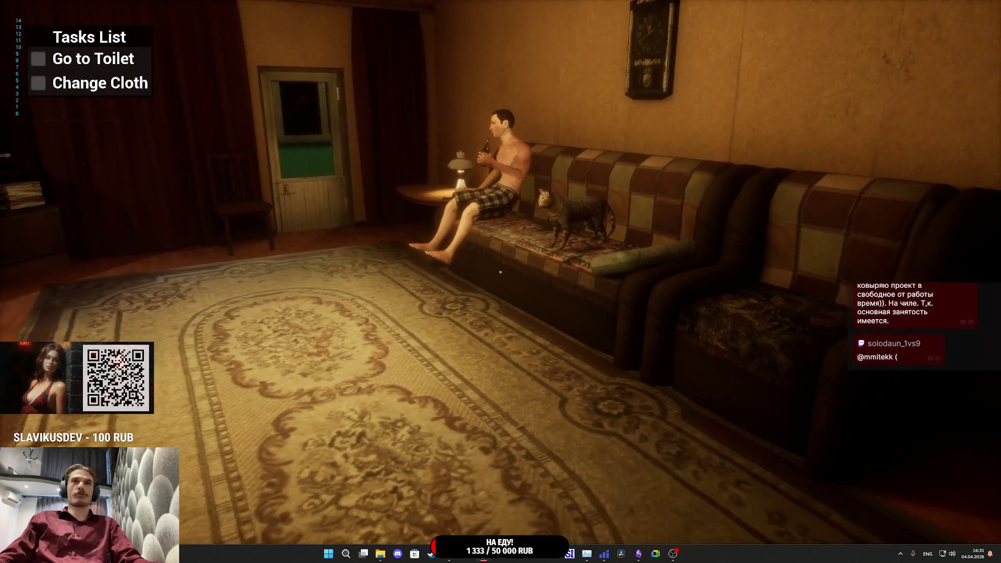
key("w")
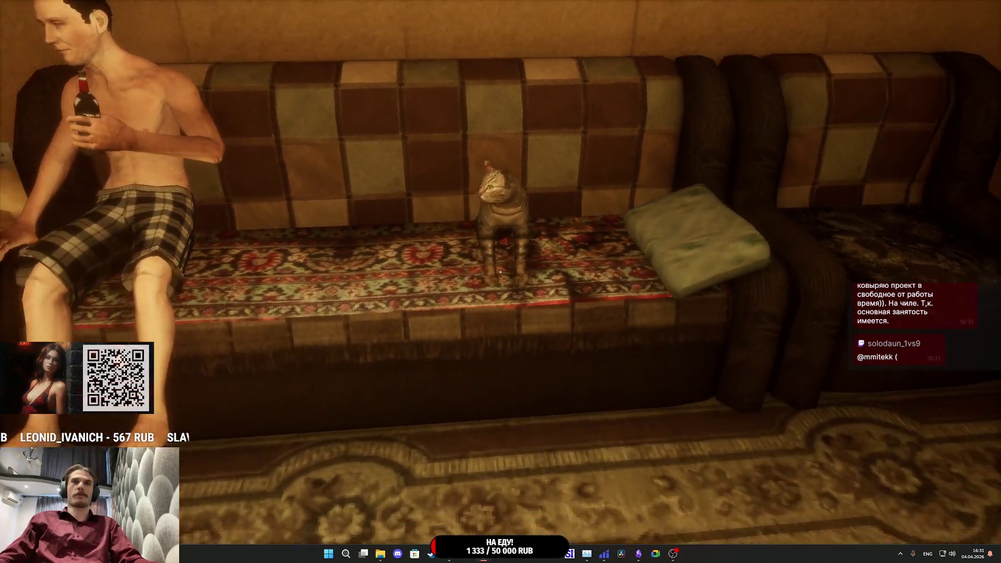
key("Escape")
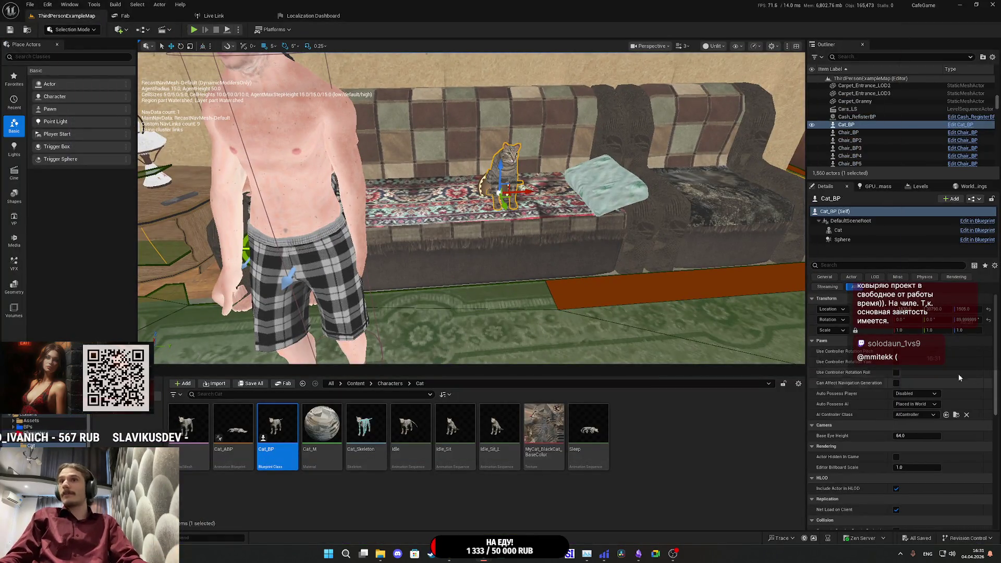
- Open Cat_BP via Edit in Blueprint, minimize it, then play-test fullscreen again and stop
left_click(972, 199)
left_click(922, 221)
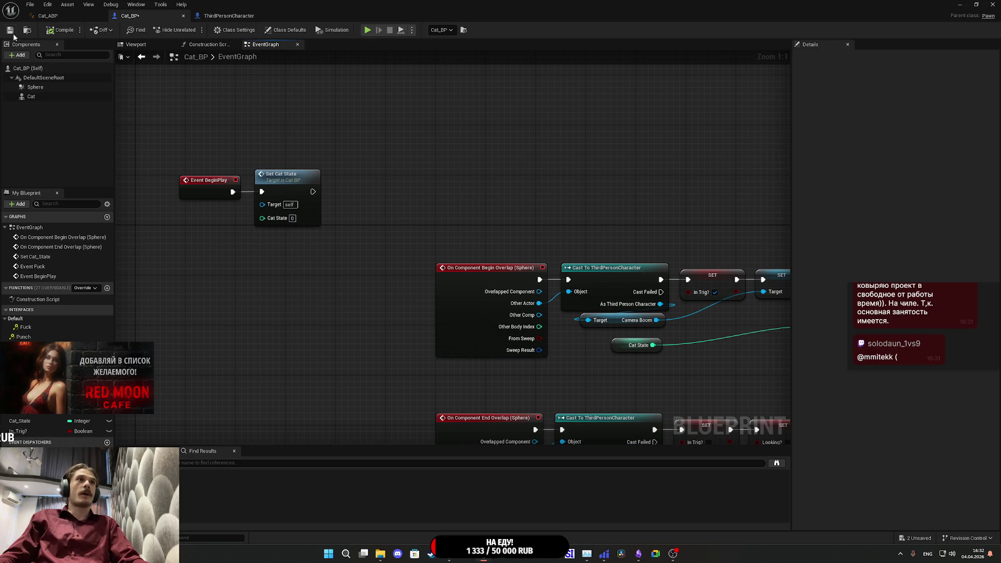
left_click(954, 5)
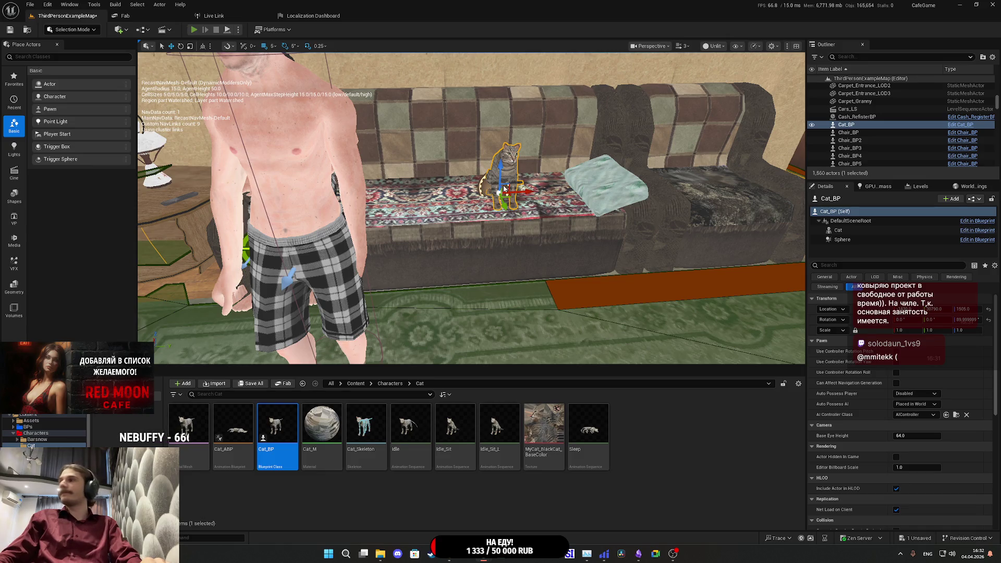
key("alt+p")
key("F11")
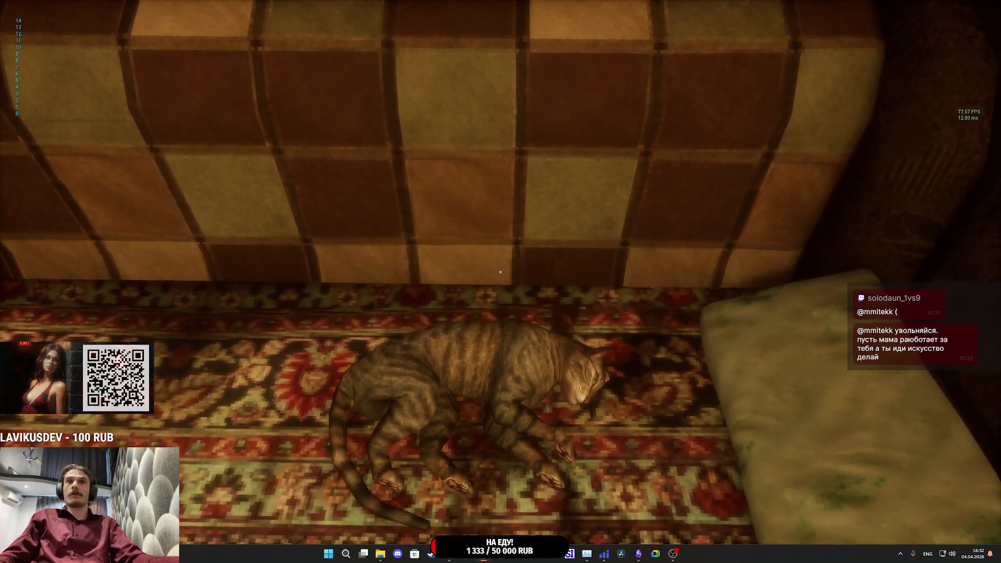
key("Escape")
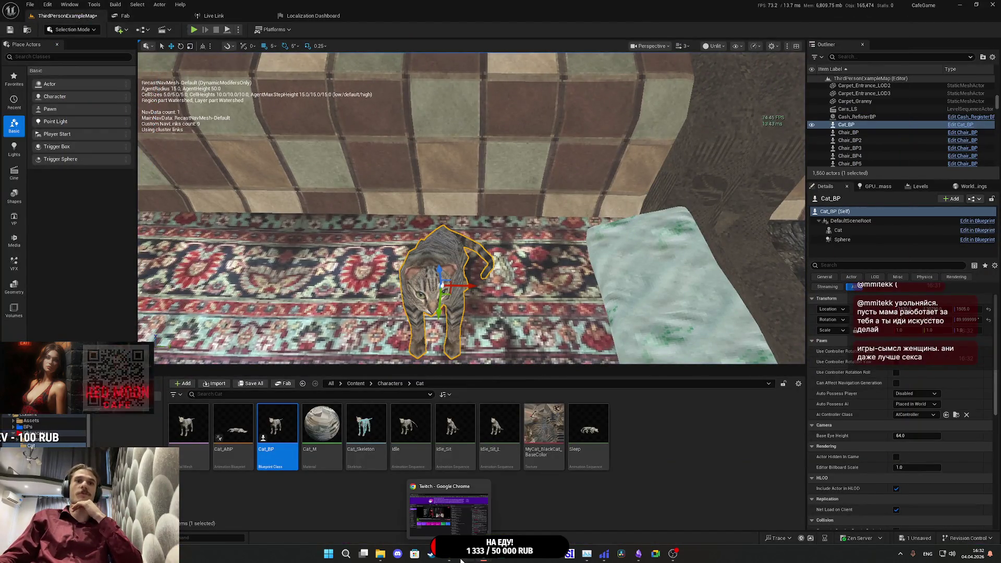
- Open Cat_BP, look over the Cat_ABP and ThirdPersonCharacter tabs, then return to Cat_BP's event graph
double_click(276, 425)
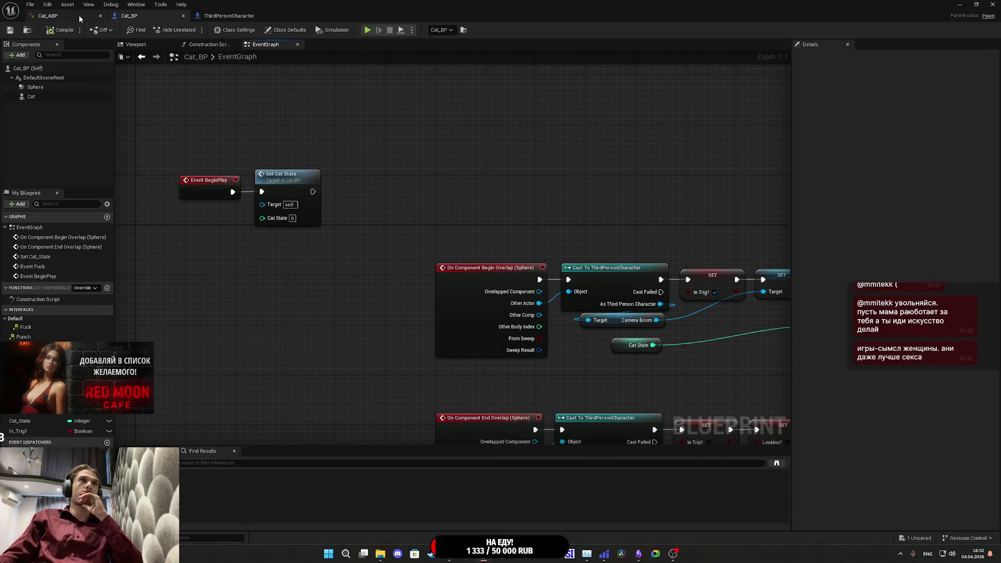
left_click(52, 16)
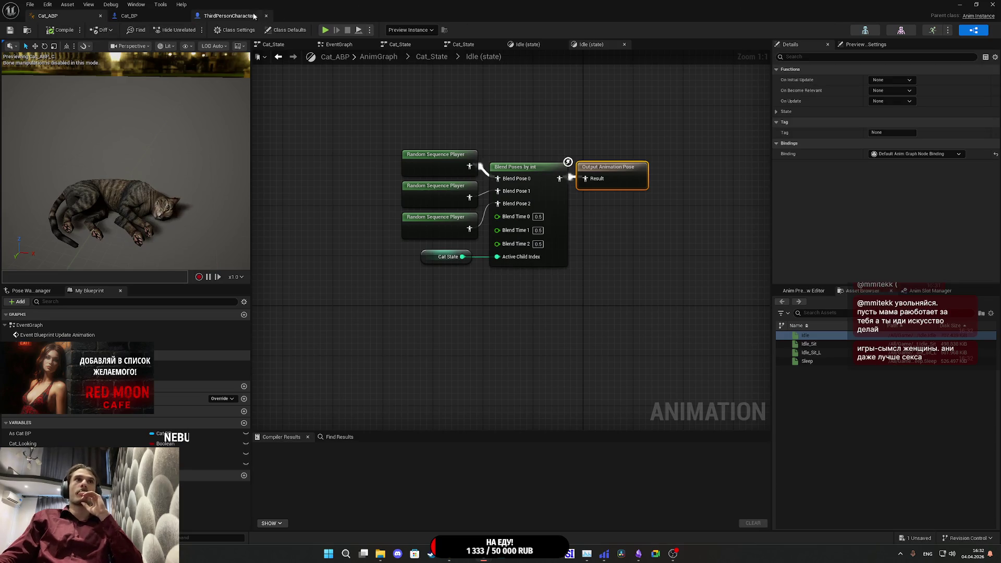
left_click(254, 17)
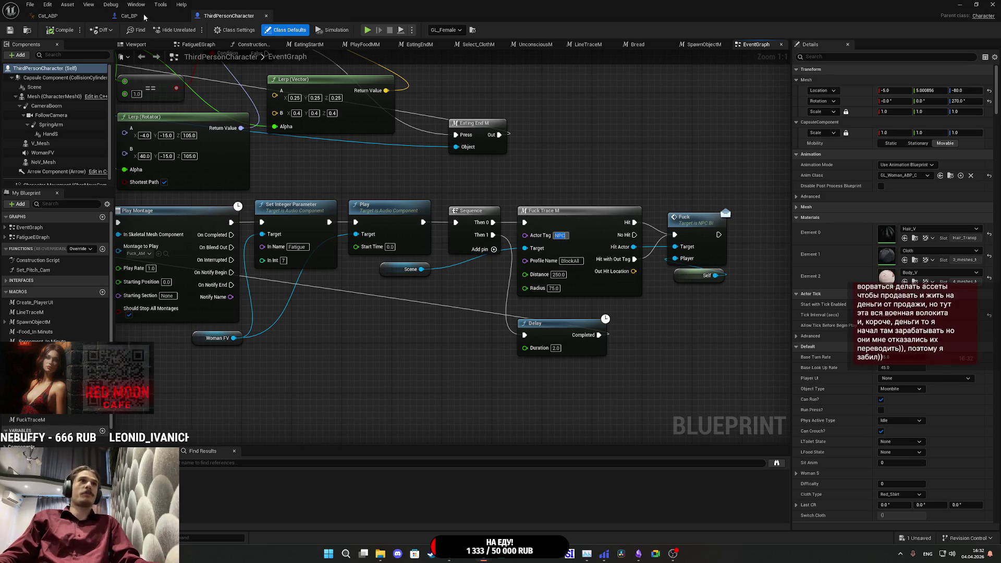
left_click(130, 15)
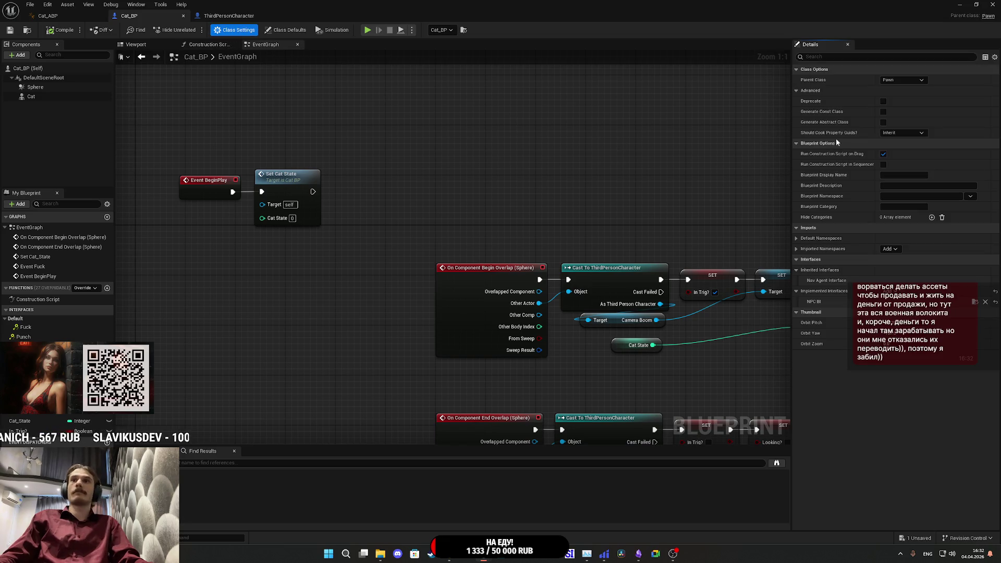
- Add the actor tag NPC to Cat_BP's Class Defaults Tags
left_click(276, 32)
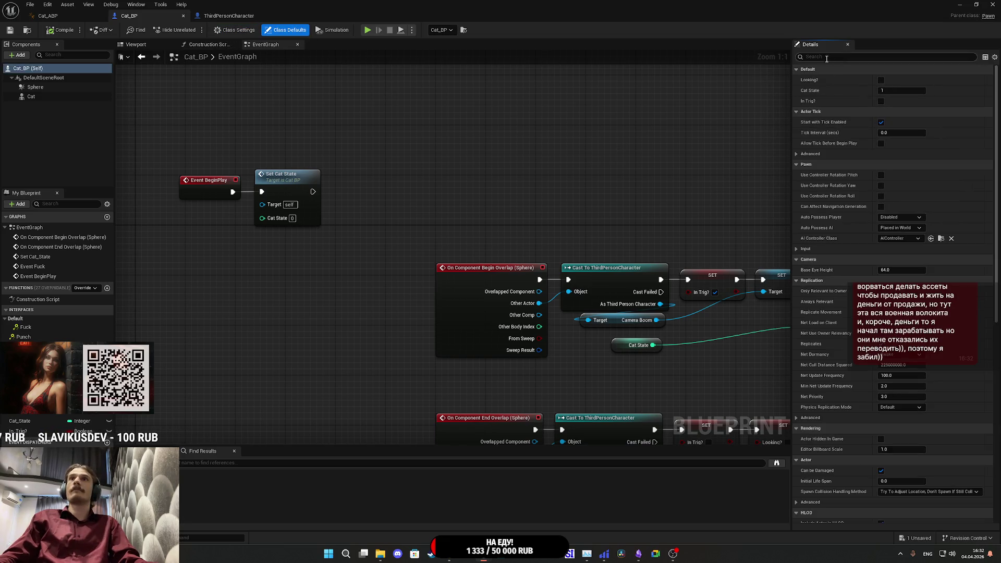
type("tag")
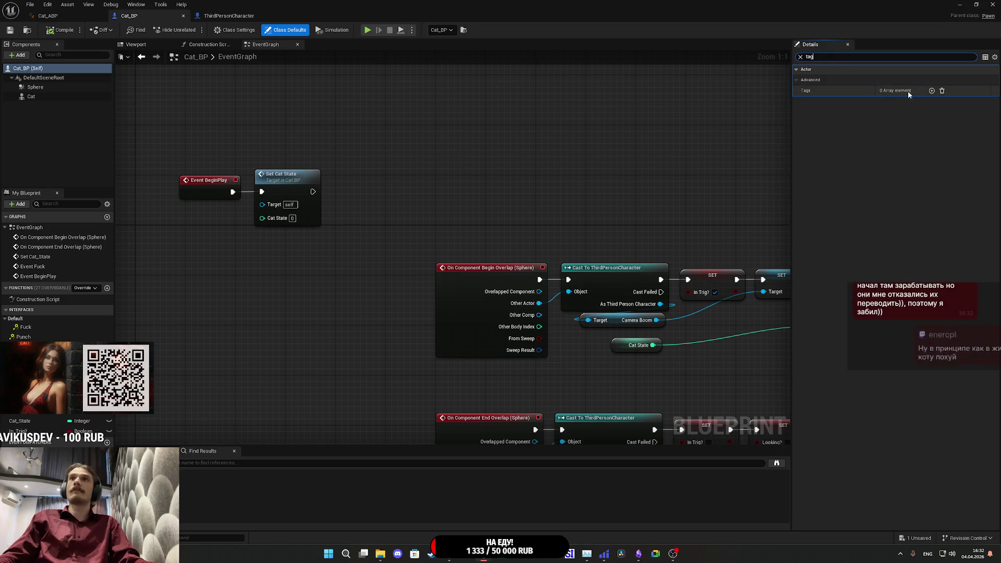
left_click(931, 91)
left_click(906, 101)
type("NPC")
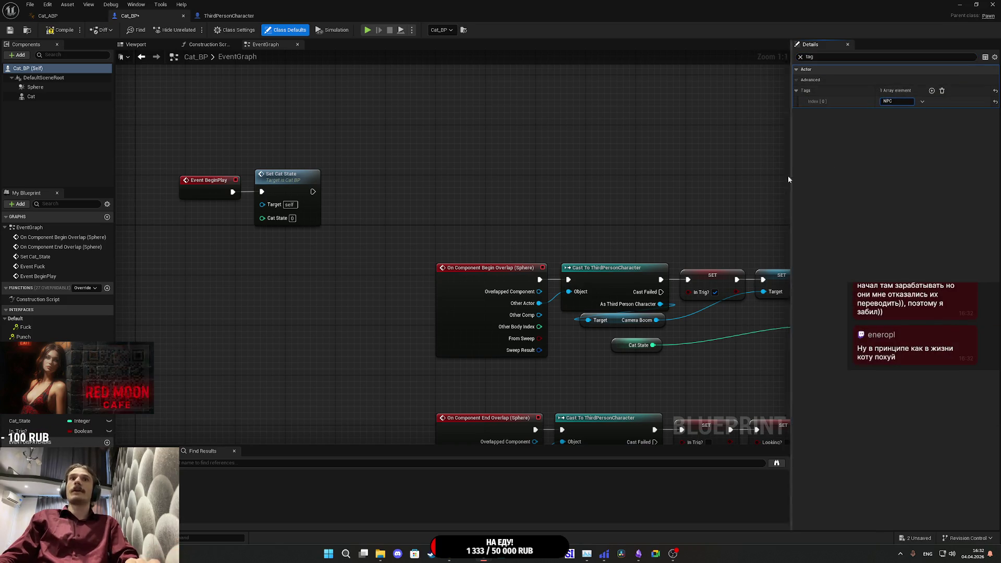
- Confirm the ThirdPersonCharacter trace checks NPC, then return to Cat_BP and minimize it
left_click(229, 16)
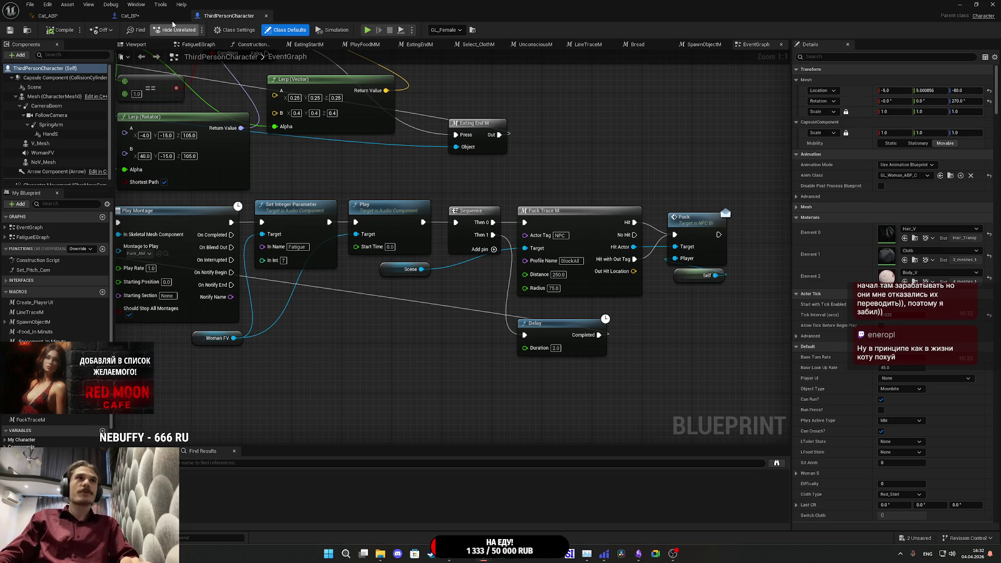
left_click(130, 15)
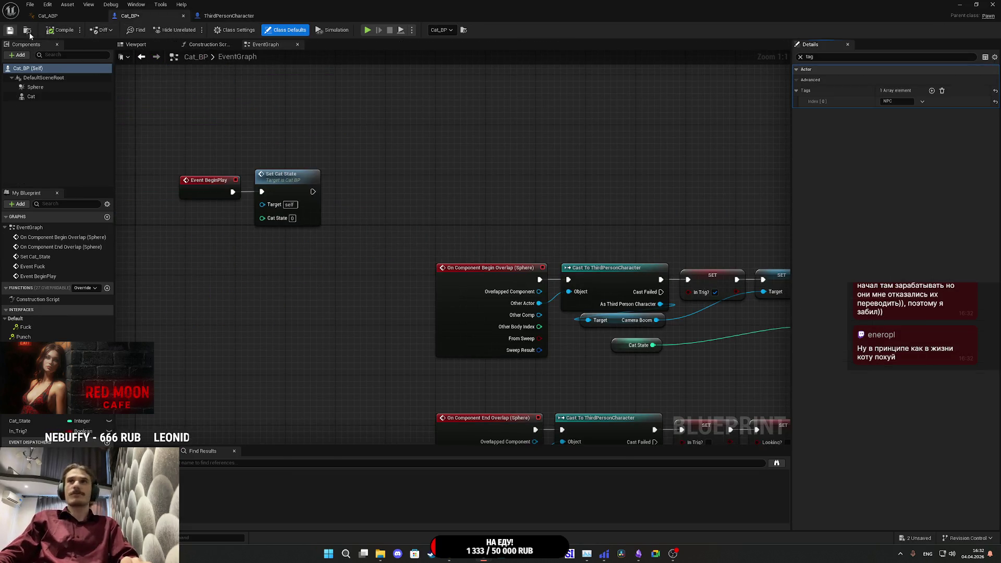
left_click(959, 4)
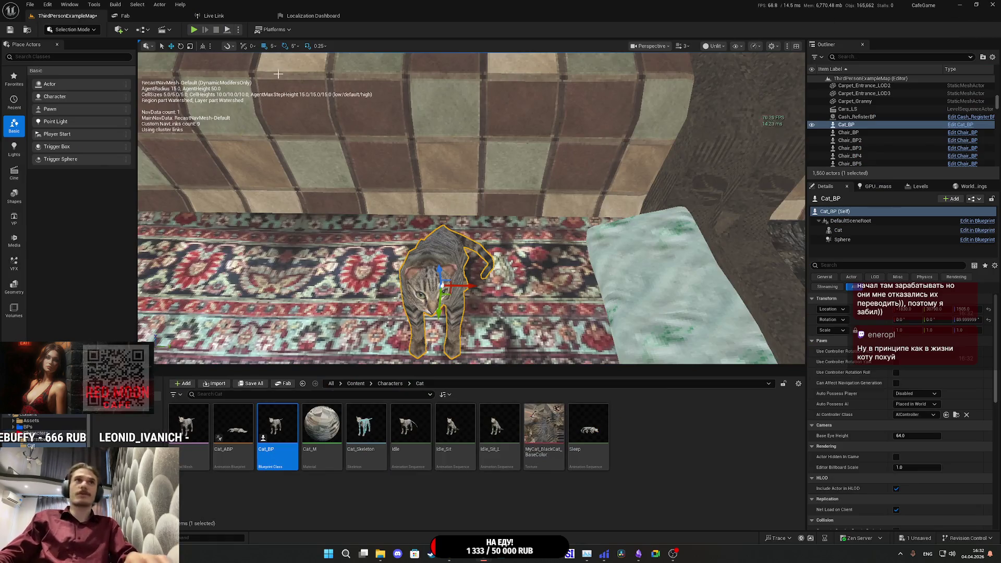
- Play fullscreen, press E three times on the sleeping cat, stop, and bring Cat_BP back up
key("alt+p")
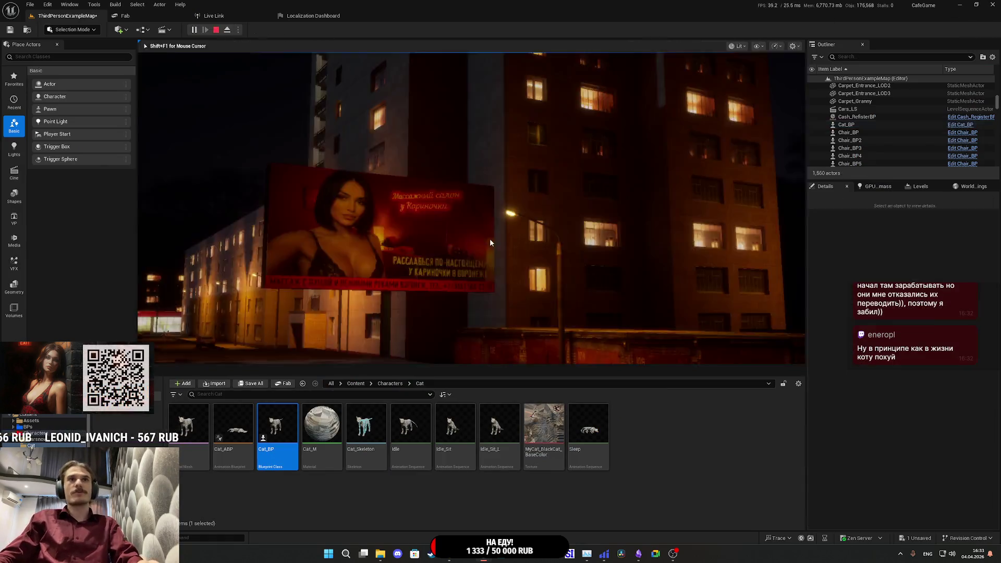
key("F11")
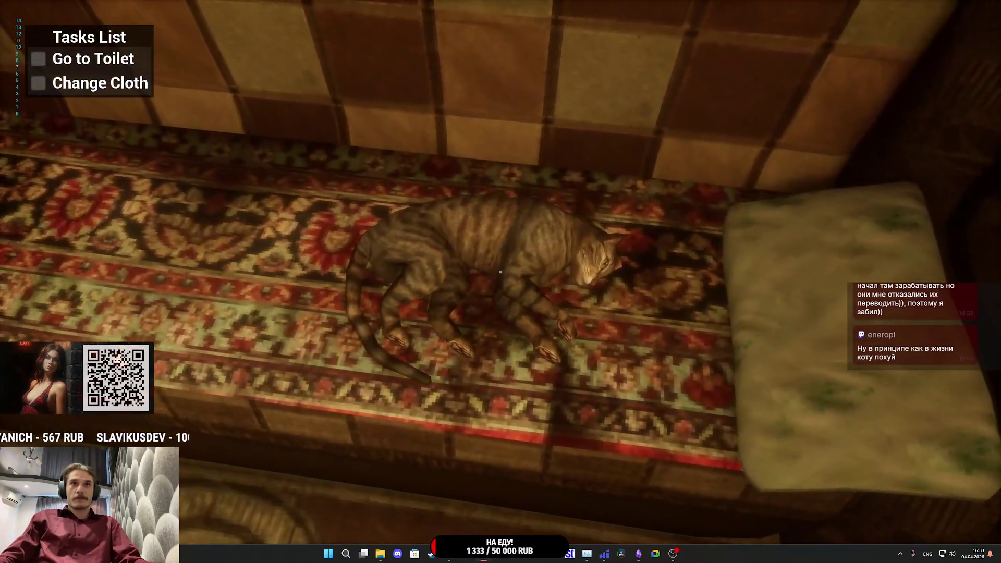
key("e")
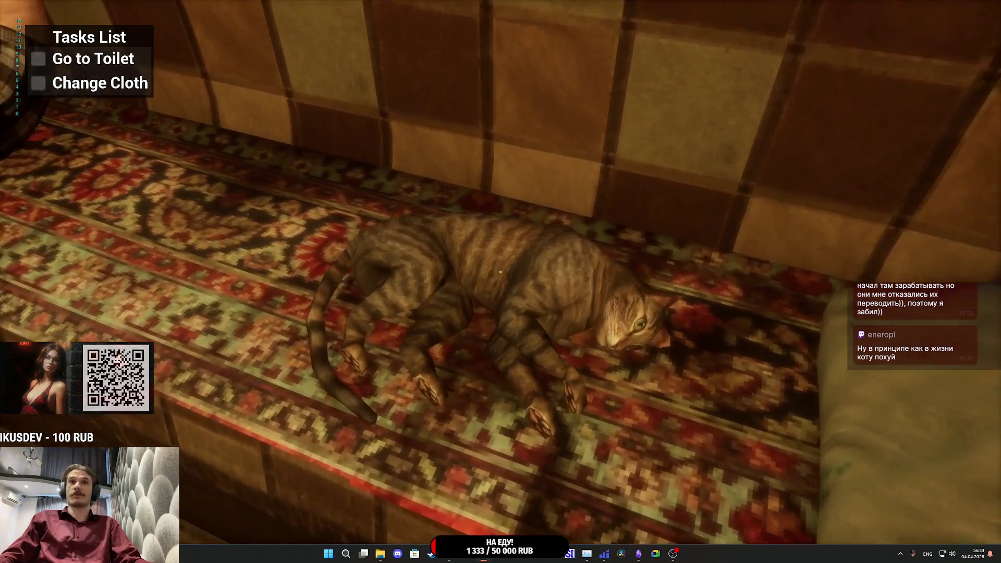
key("e")
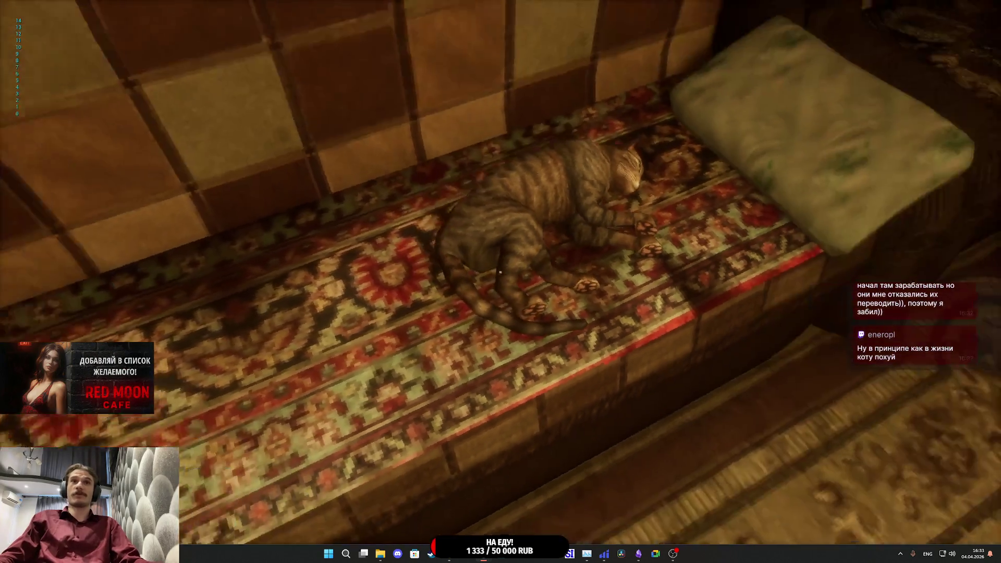
key("e")
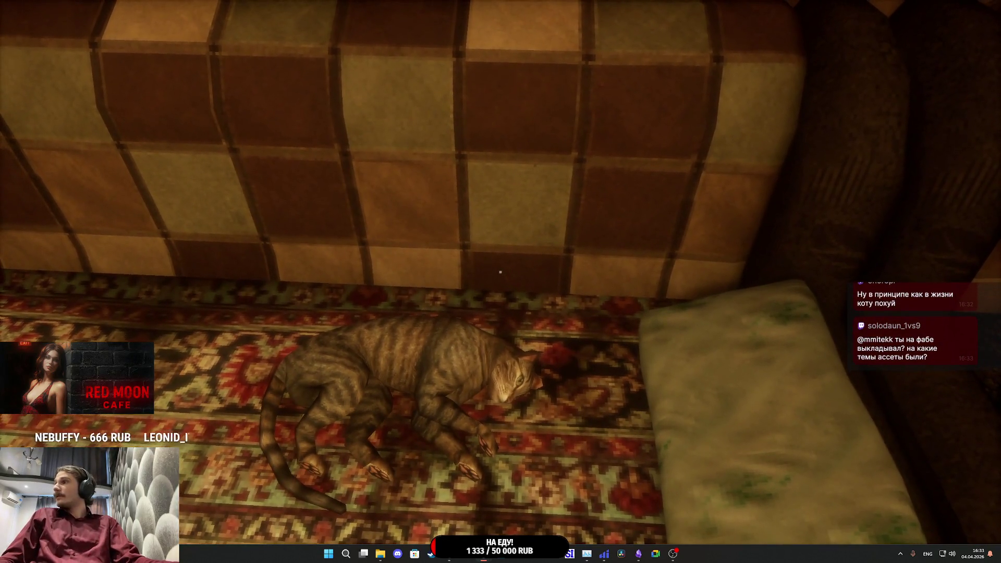
key("Escape")
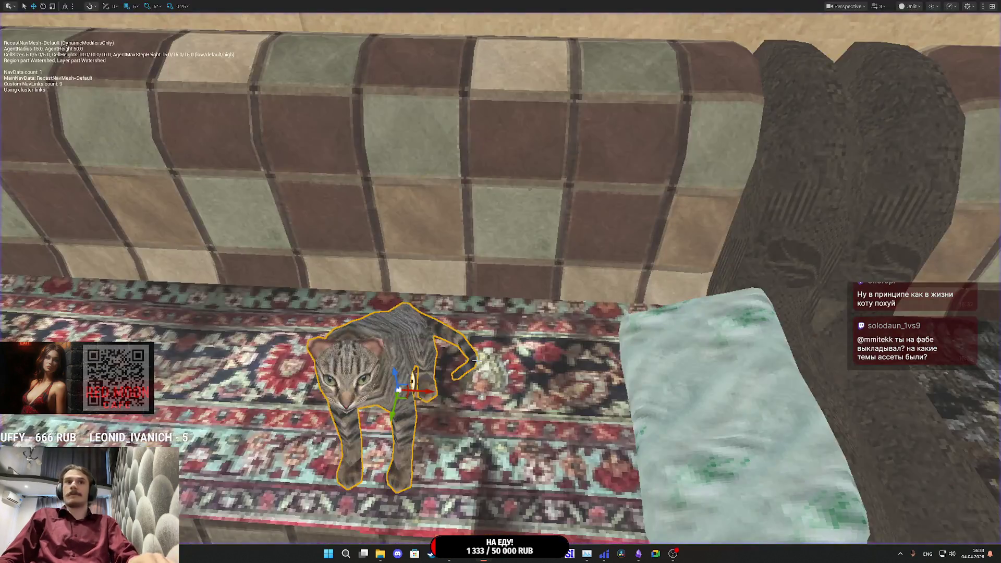
mouse_move(487, 554)
left_click(508, 524)
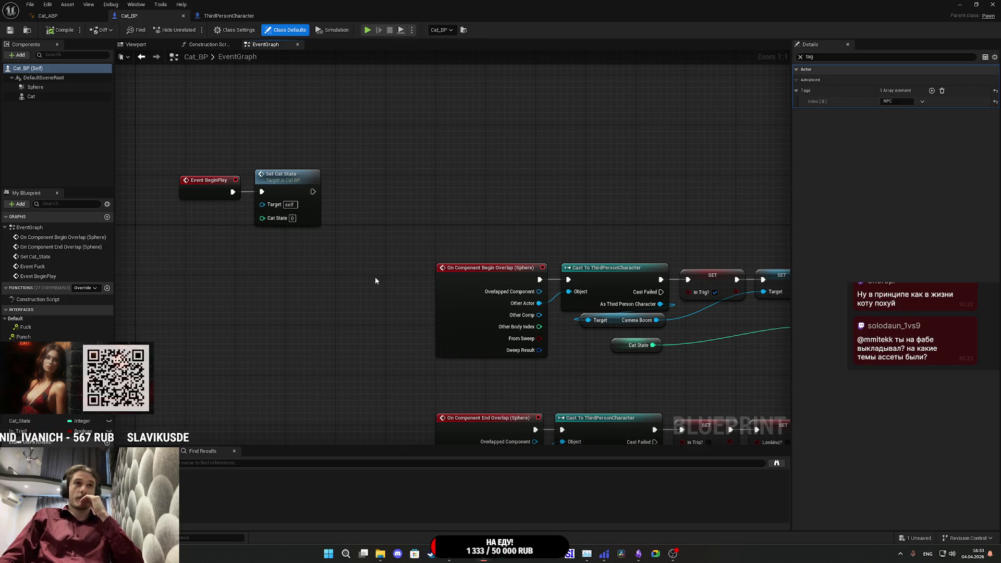
- Reposition the NPC interface event and Set Cat State nodes in Cat_BP's event graph
scroll(372, 303, "down", 3)
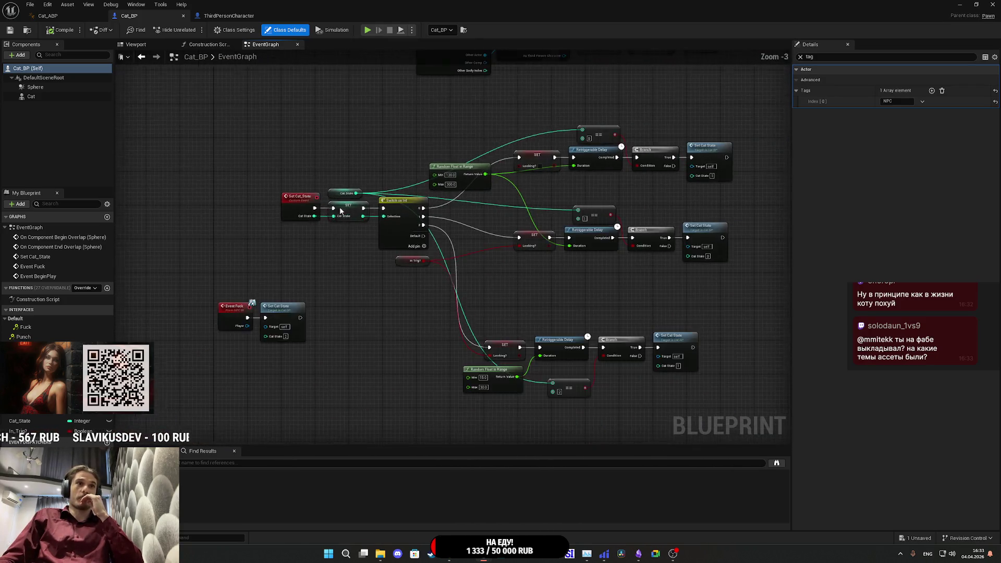
scroll(382, 253, "up", 3)
left_click_drag(388, 205, 344, 348)
left_click(400, 264)
- Open ThirdPersonCharacter's trace macro to inspect its trace and tag-check nodes
left_click(230, 16)
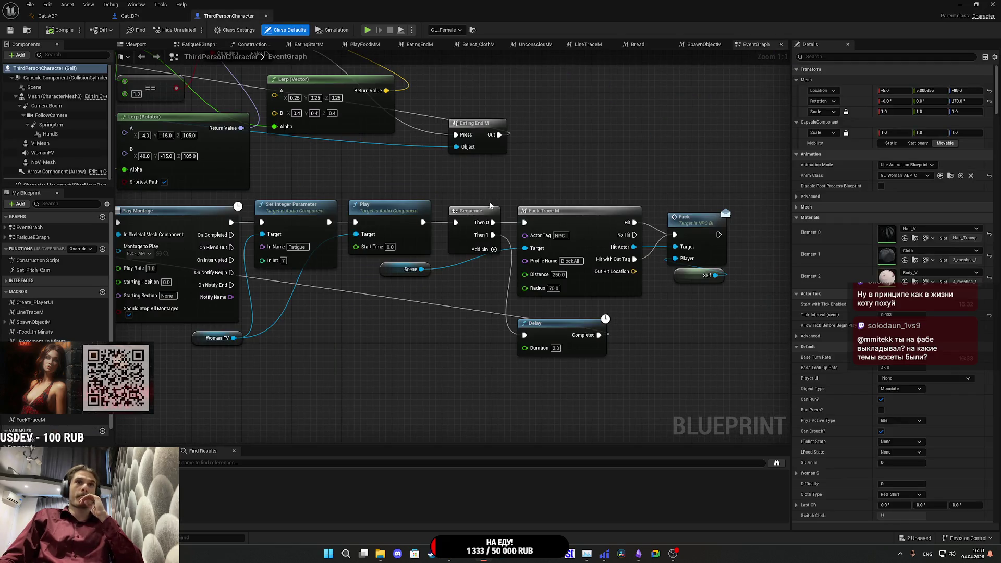
left_click_drag(562, 173, 472, 192)
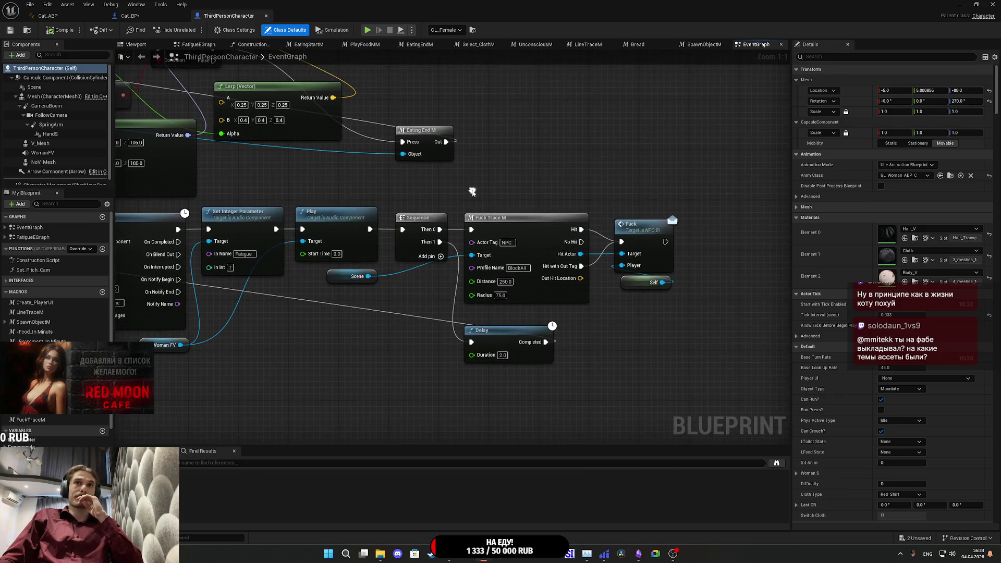
left_click_drag(570, 211, 555, 208)
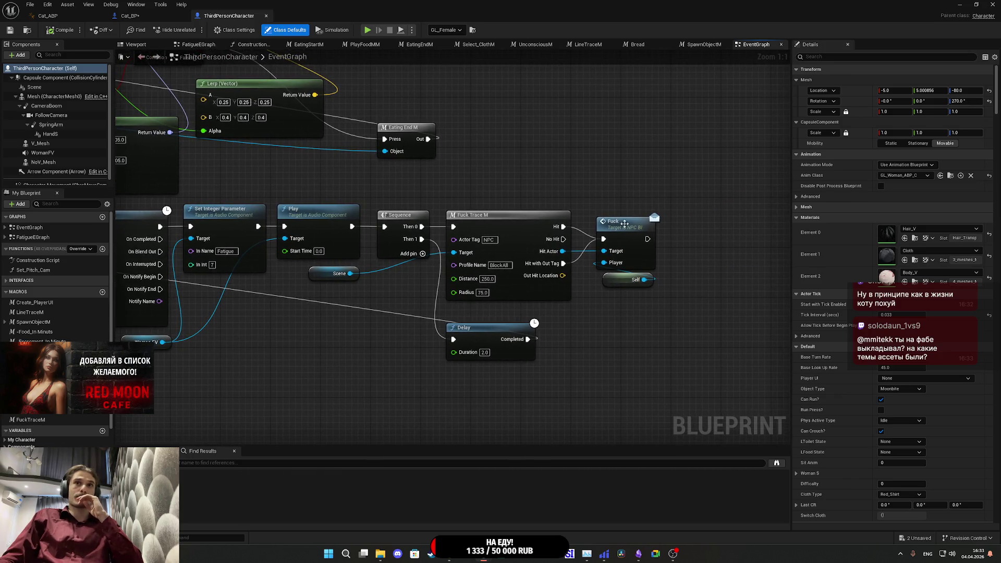
left_click_drag(717, 268, 658, 272)
double_click(467, 252)
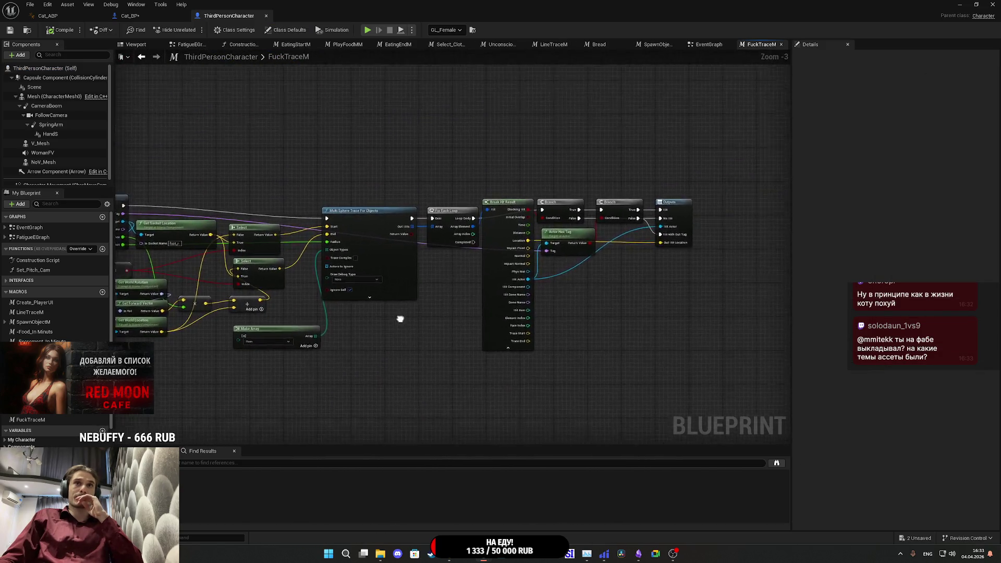
mouse_move(579, 282)
left_mouse_down()
mouse_move(566, 297)
mouse_move(577, 317)
left_mouse_up()
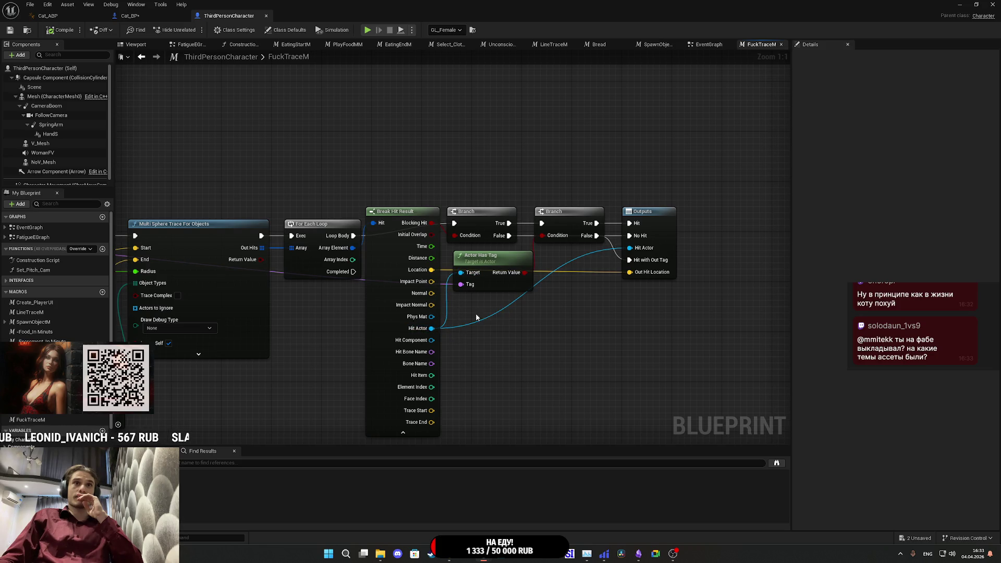
- Select Cat_BP's Cat mesh component and clear the Details filter to list all properties
left_click(133, 18)
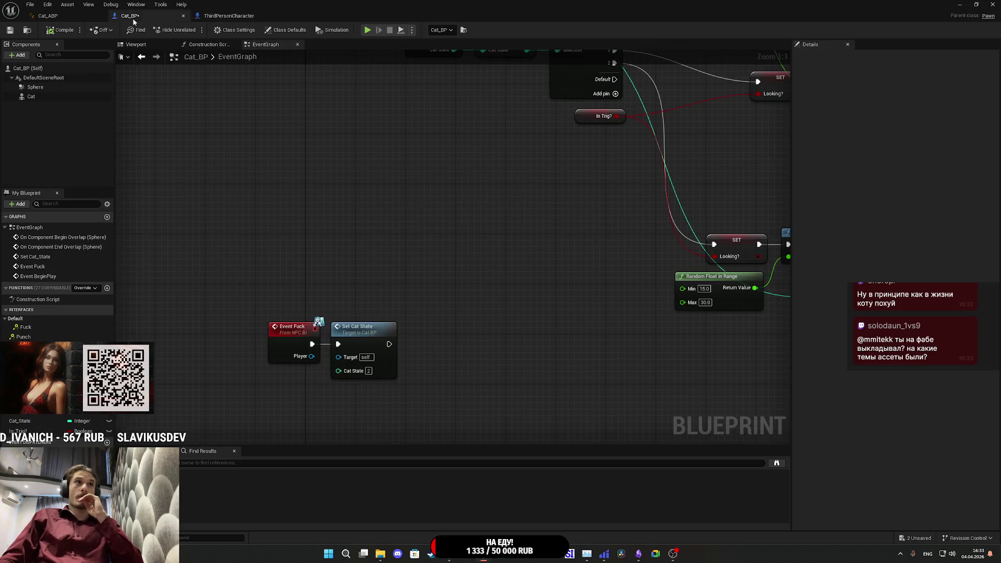
left_click(47, 97)
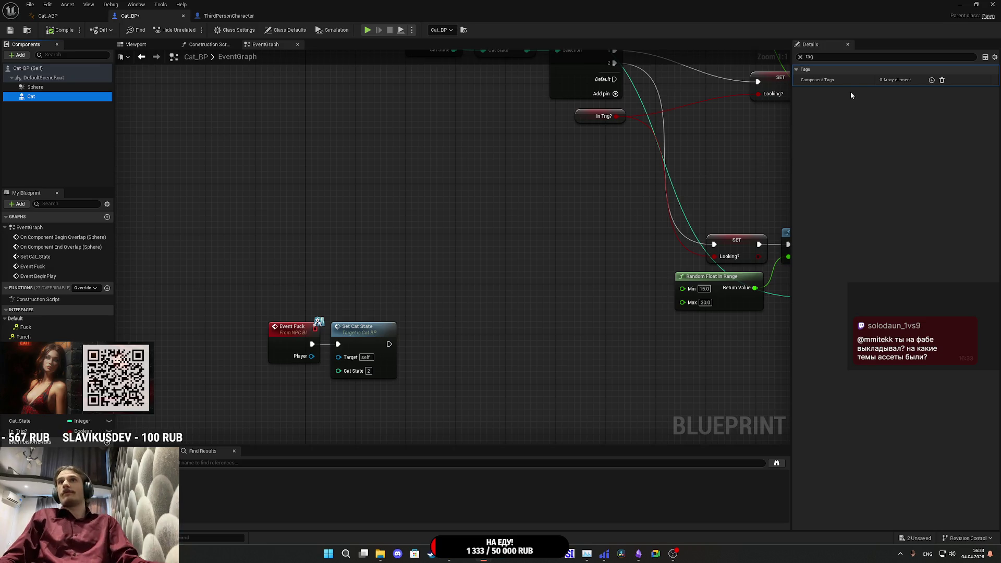
left_click(800, 57)
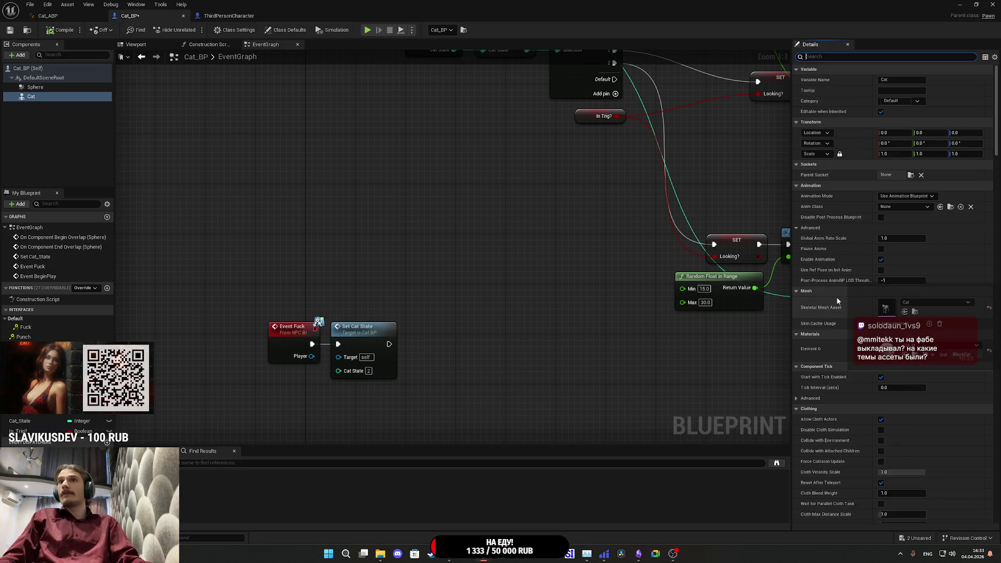
scroll(837, 292, "down", 10)
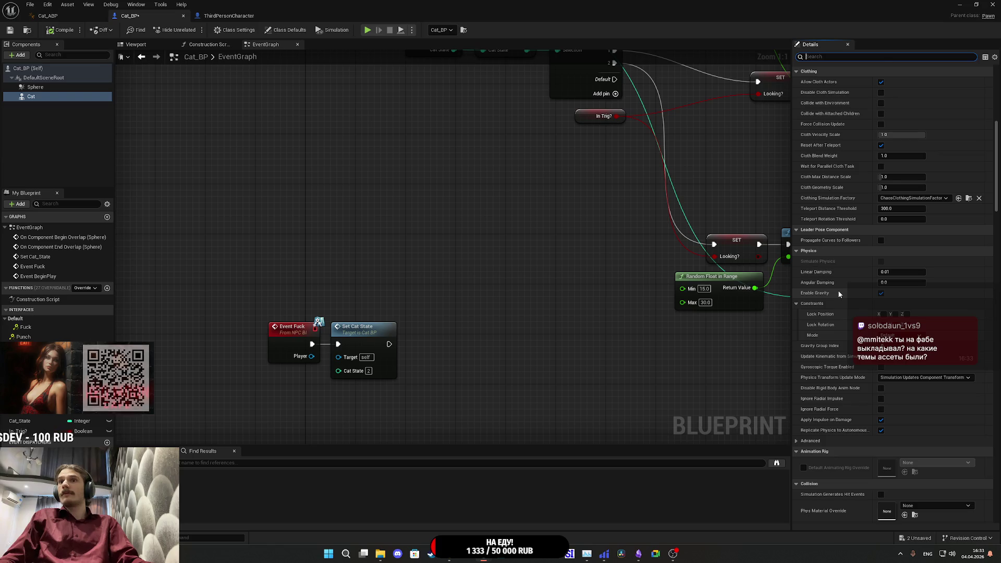
scroll(838, 295, "down", 5)
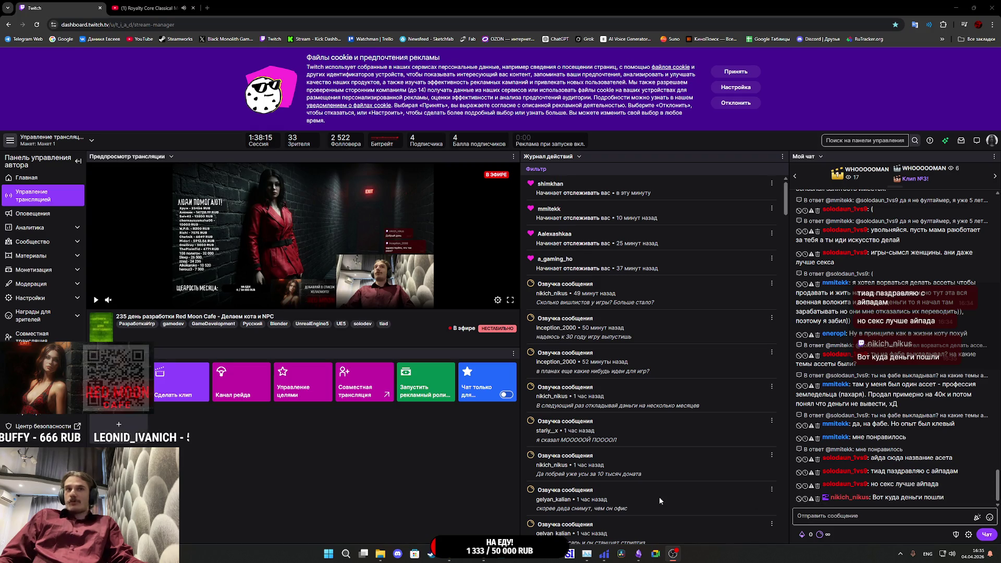
- Bring the Unreal Editor's Cat_BP window back from the taskbar
left_click(525, 480)
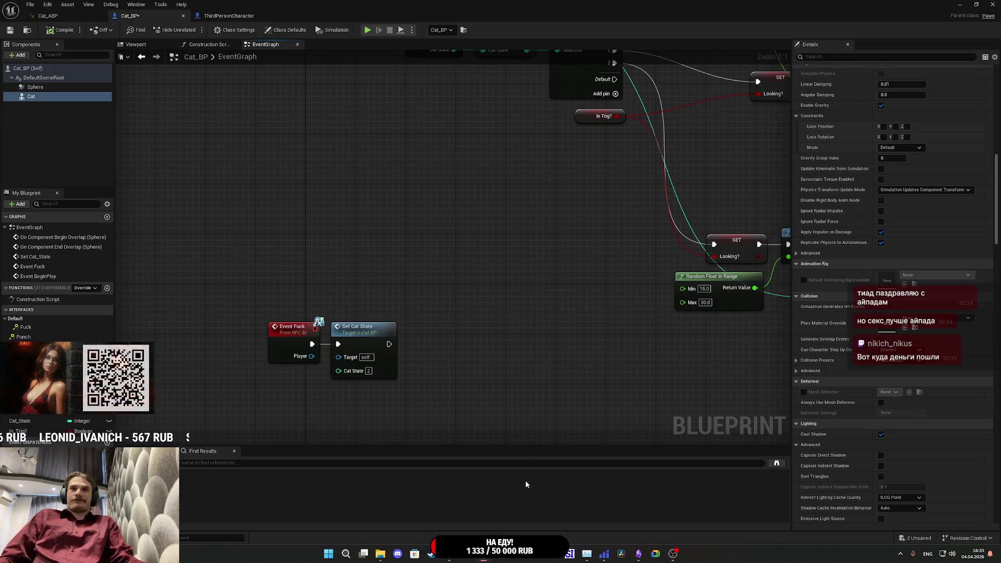
- Save Cat_BP and glance at ThirdPersonCharacter's trace graph before returning to Cat_BP
left_click_drag(456, 376, 482, 382)
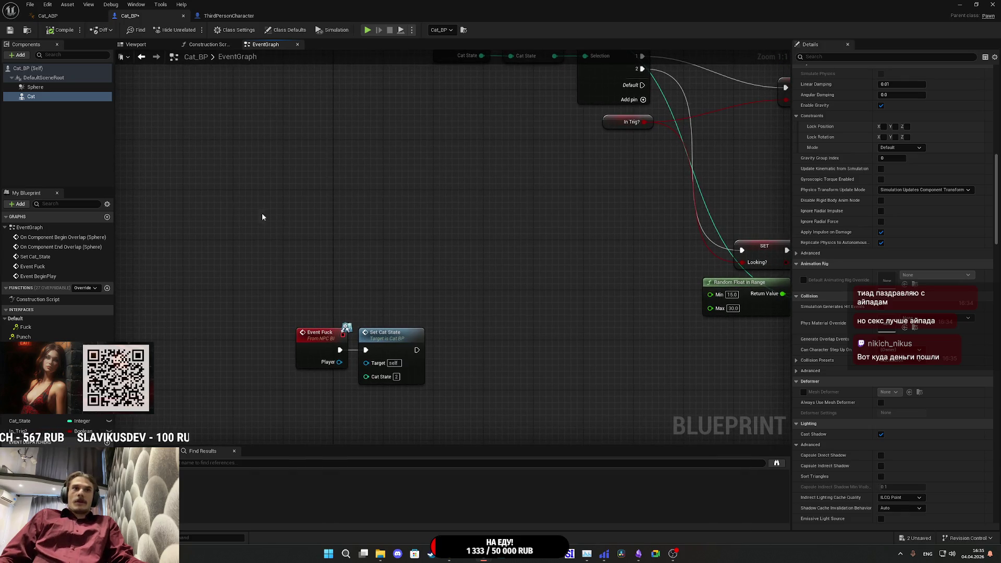
left_click(9, 30)
scroll(390, 243, "down", 2)
left_click_drag(390, 242, 340, 311)
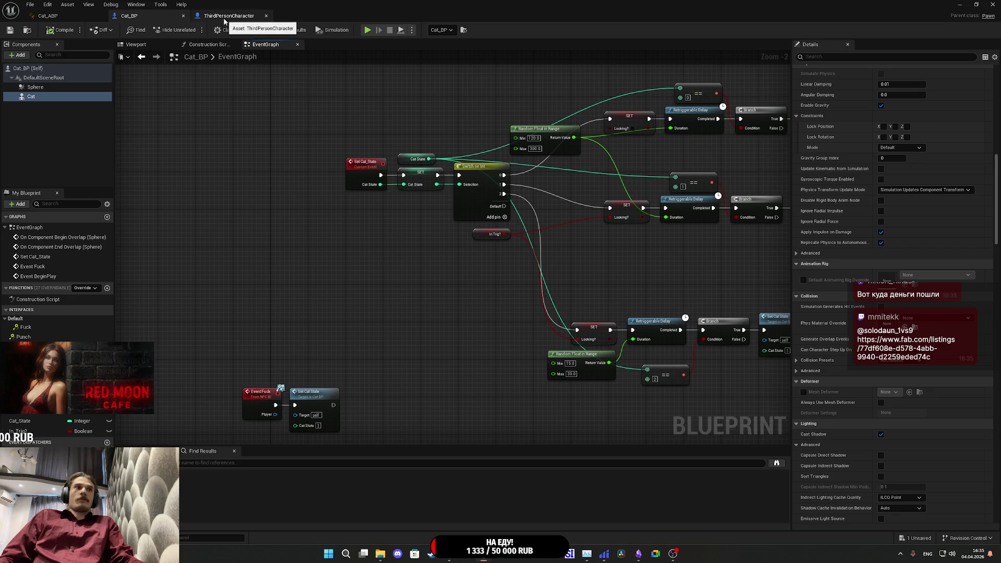
left_click(225, 16)
left_click_drag(617, 336, 593, 346)
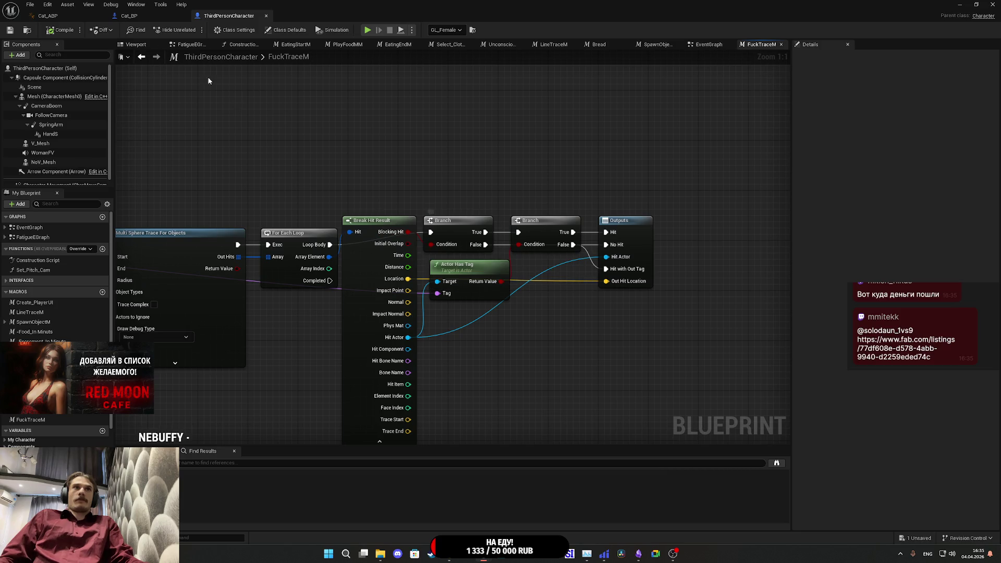
left_click(154, 17)
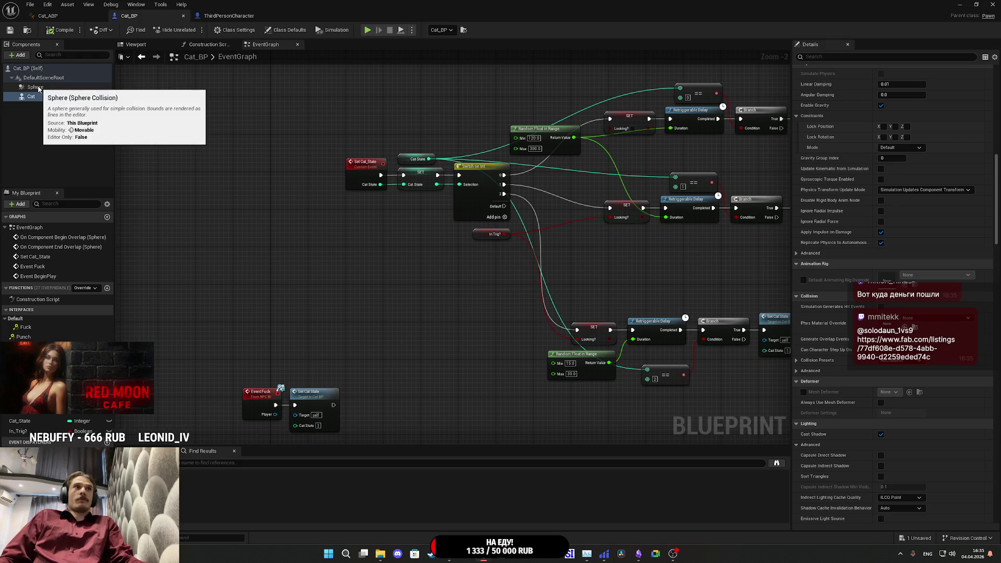
- Set the Cat mesh's collision preset to BlockAll, compile and save, then minimize Cat_BP
left_click(31, 97)
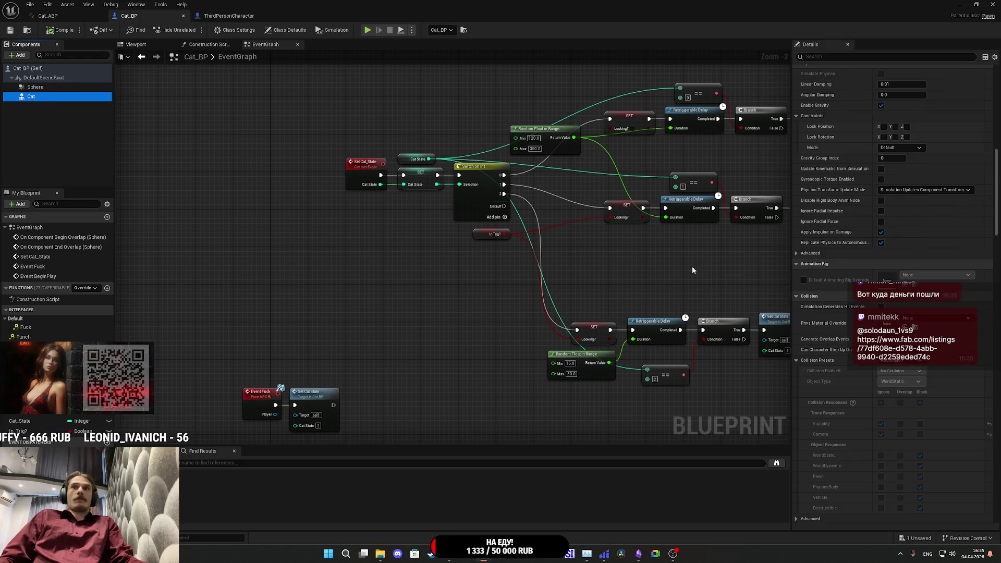
left_click(900, 371)
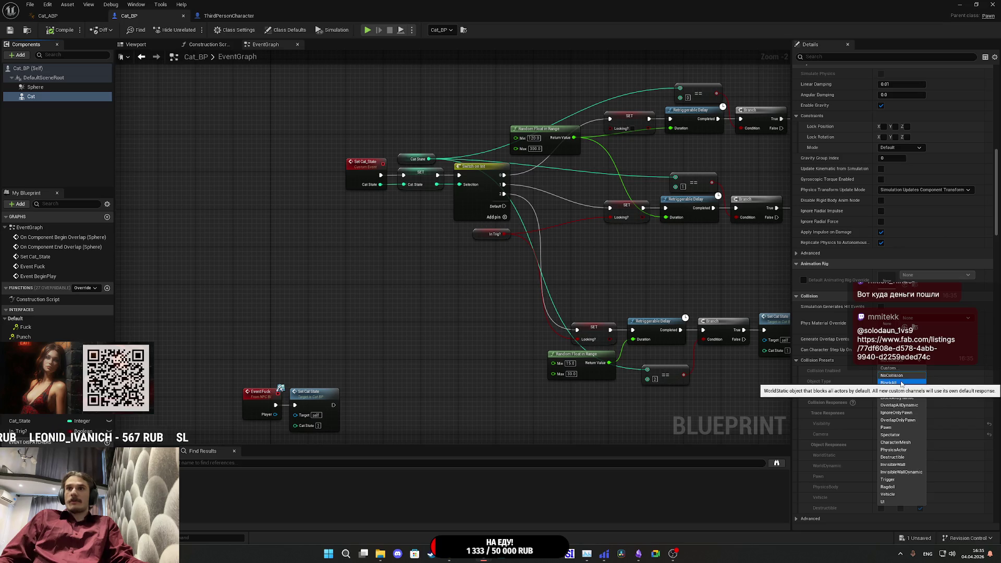
left_click(901, 383)
left_click(62, 33)
scroll(842, 393, "up", 5)
scroll(847, 391, "up", 10)
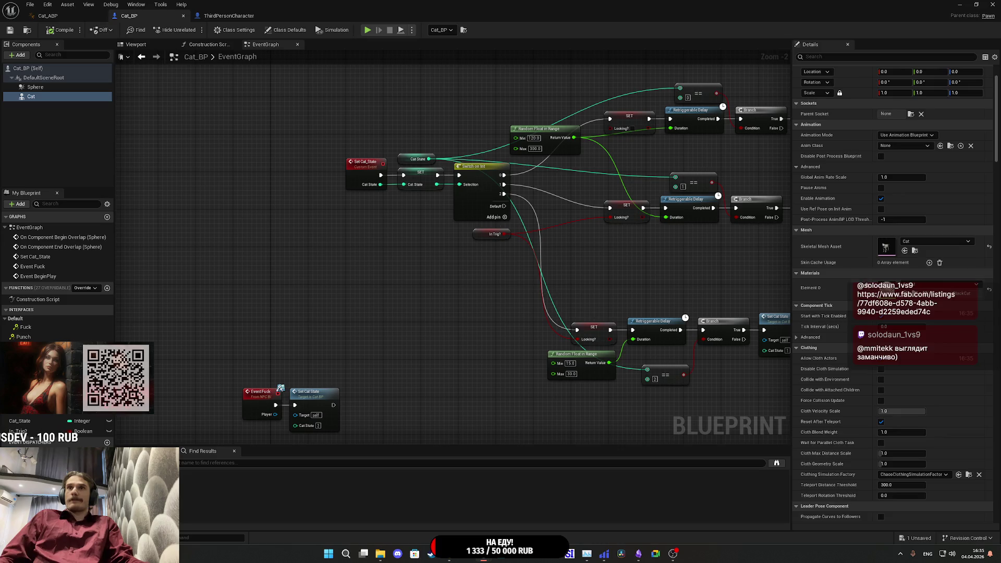
scroll(867, 281, "up", 2)
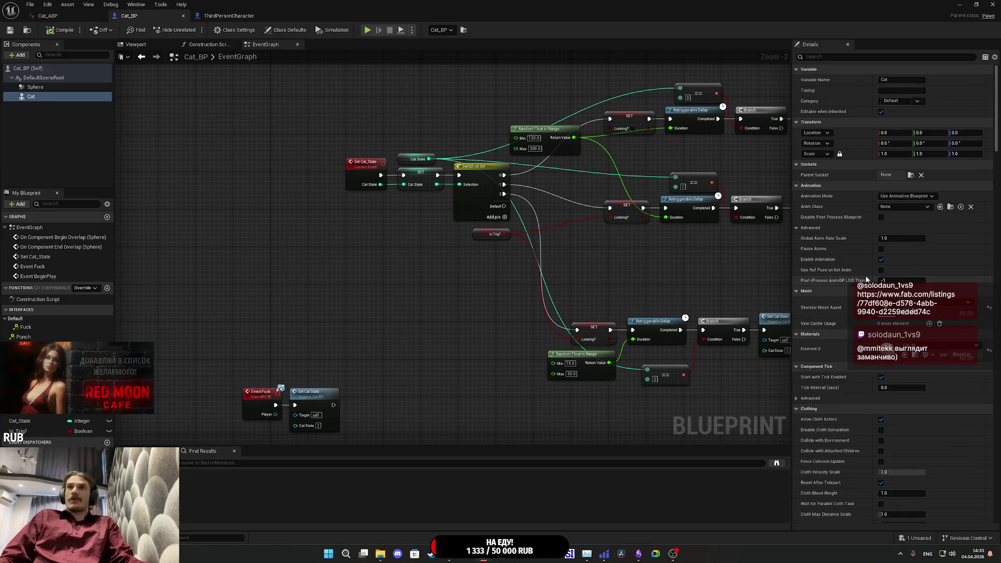
left_click(961, 5)
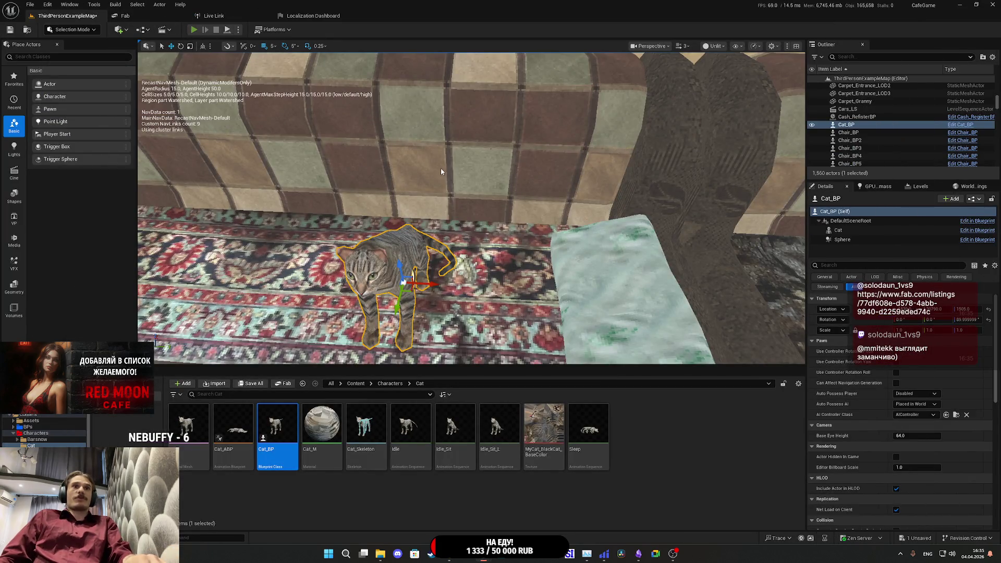
- Play-test petting the BlockAll cat on the sofa, stop, and bring Cat_BP back up
key("alt+Tab")
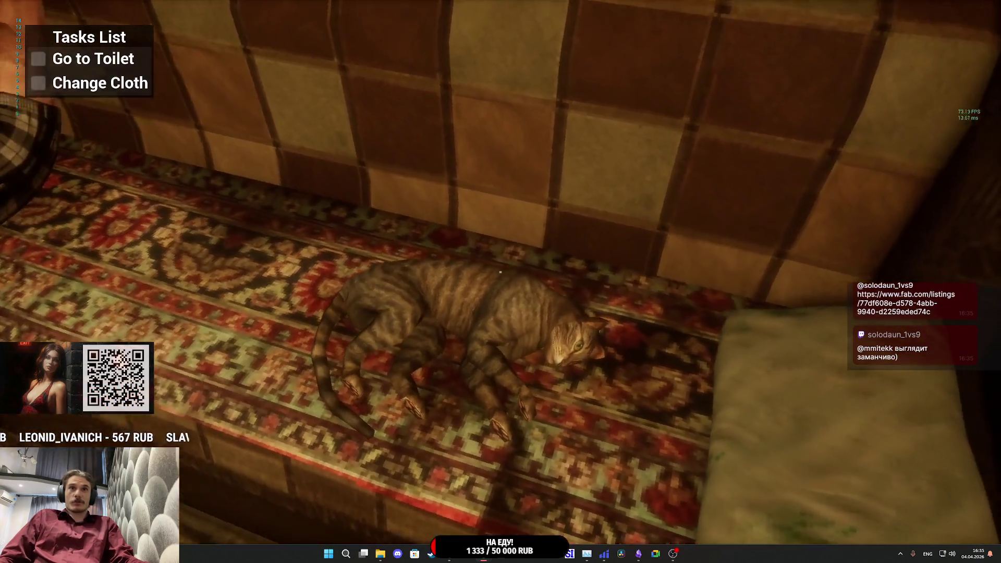
key("e")
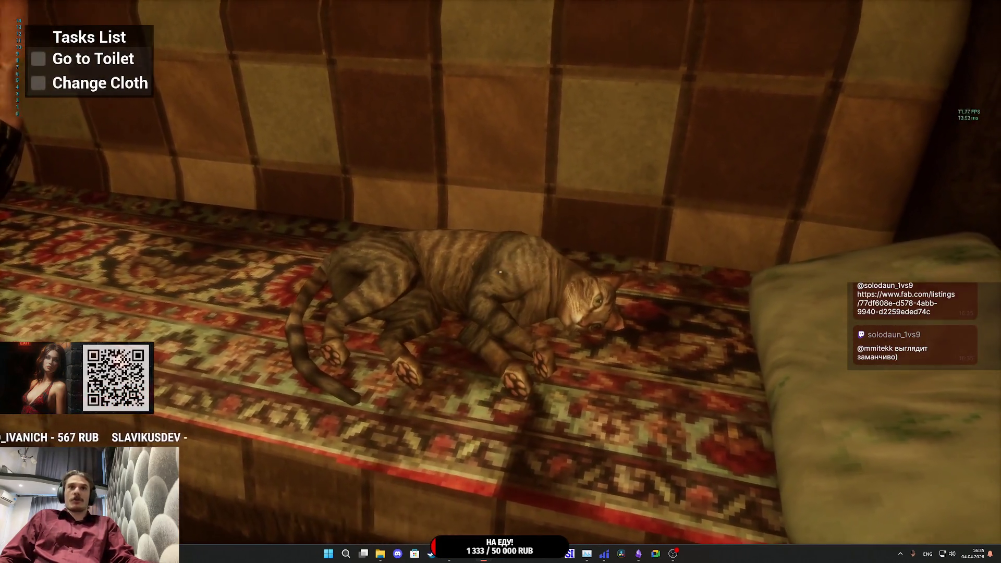
key("Escape")
mouse_move(485, 559)
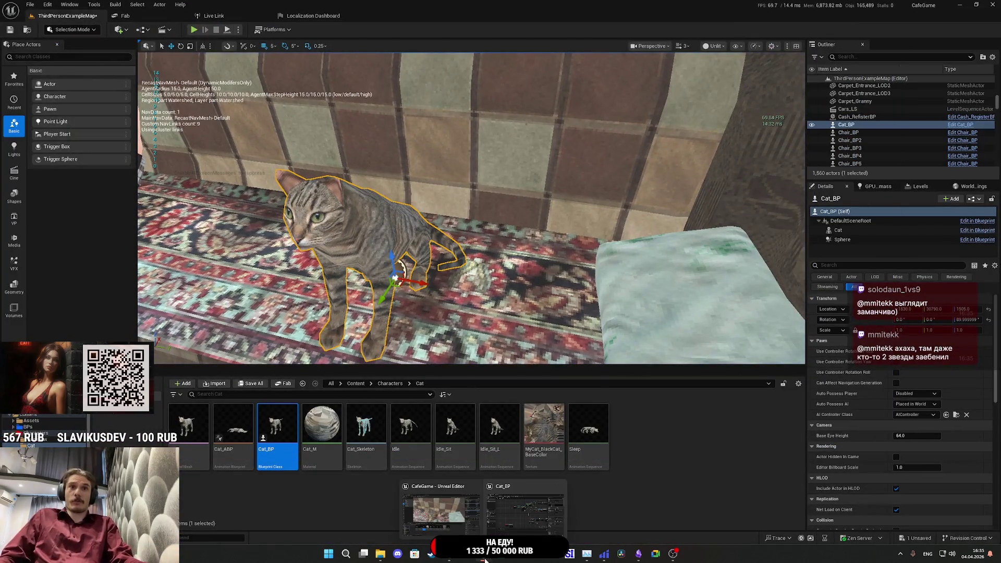
left_click(525, 513)
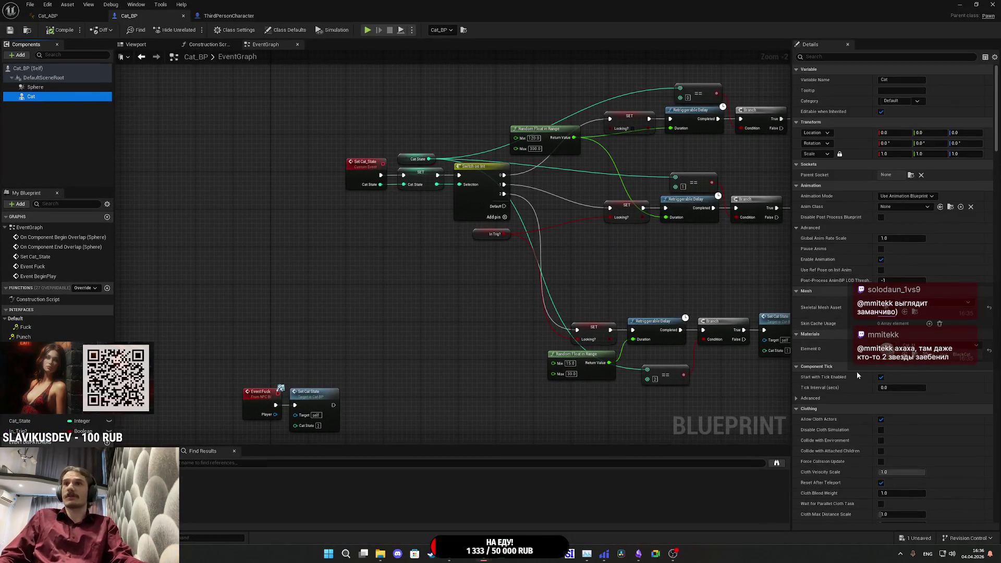
- Change the Cat mesh's collision preset from BlockAll to Pawn and save Cat_BP
scroll(850, 374, "down", 15)
scroll(849, 371, "down", 1)
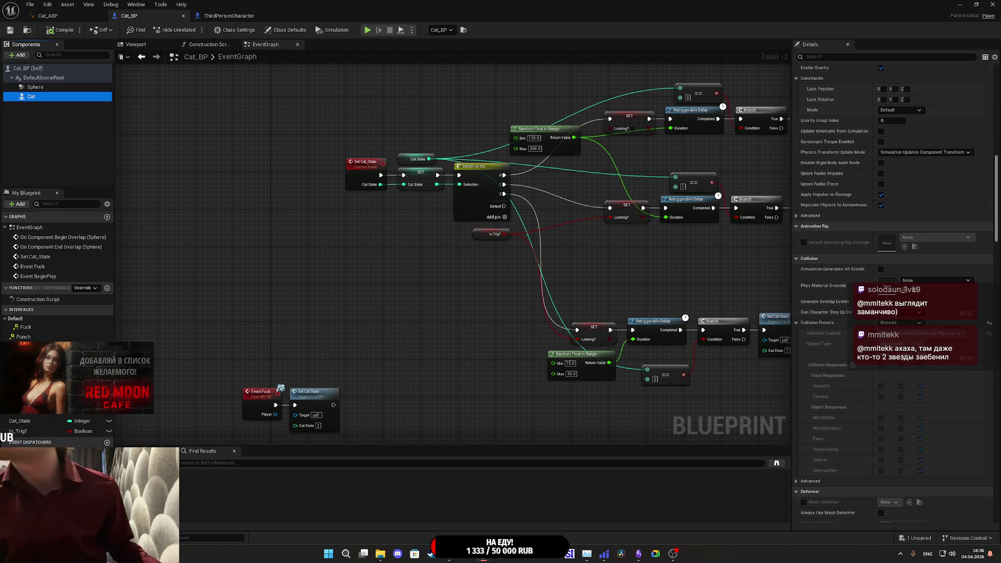
left_click(919, 323)
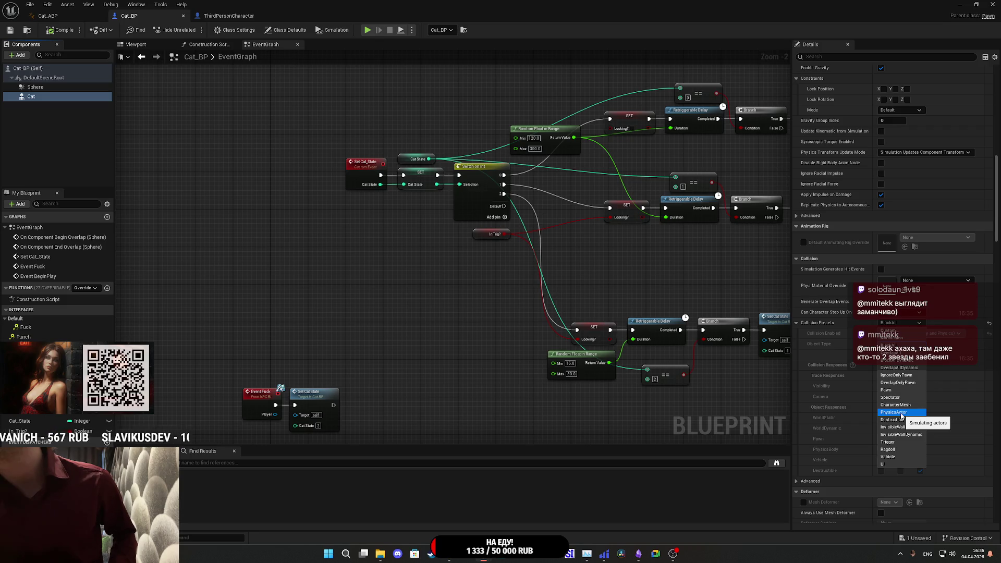
left_click(889, 397)
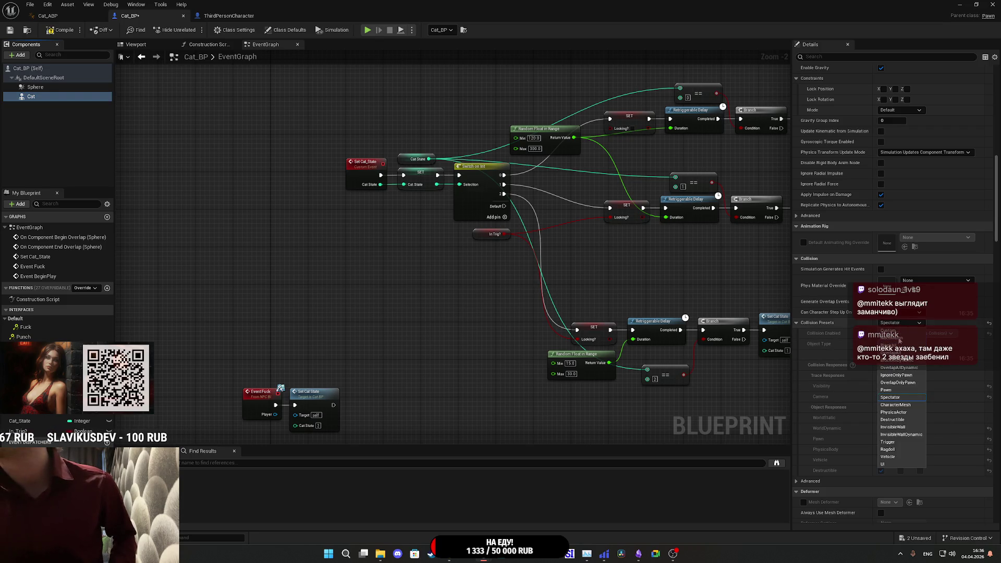
left_click(886, 389)
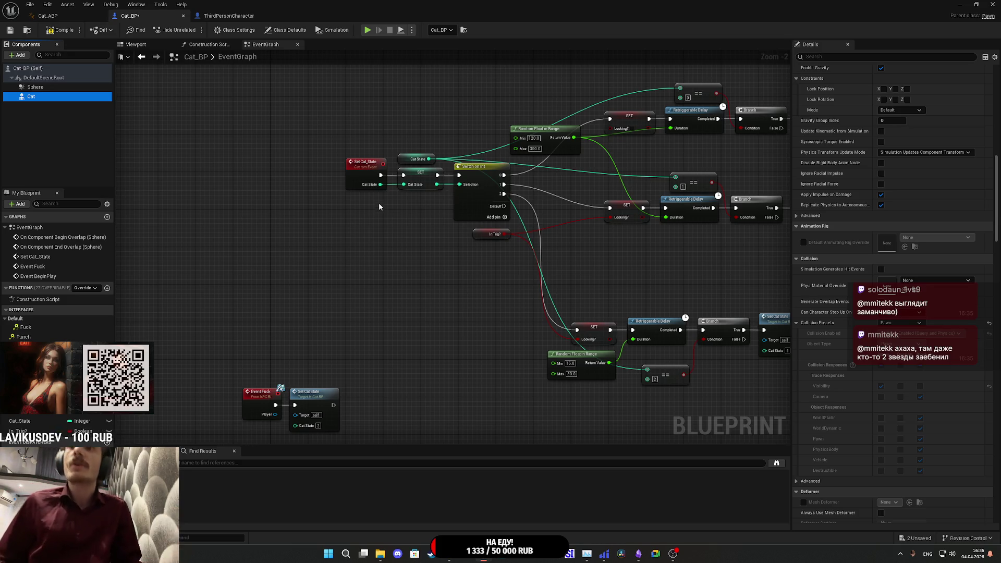
left_click(11, 31)
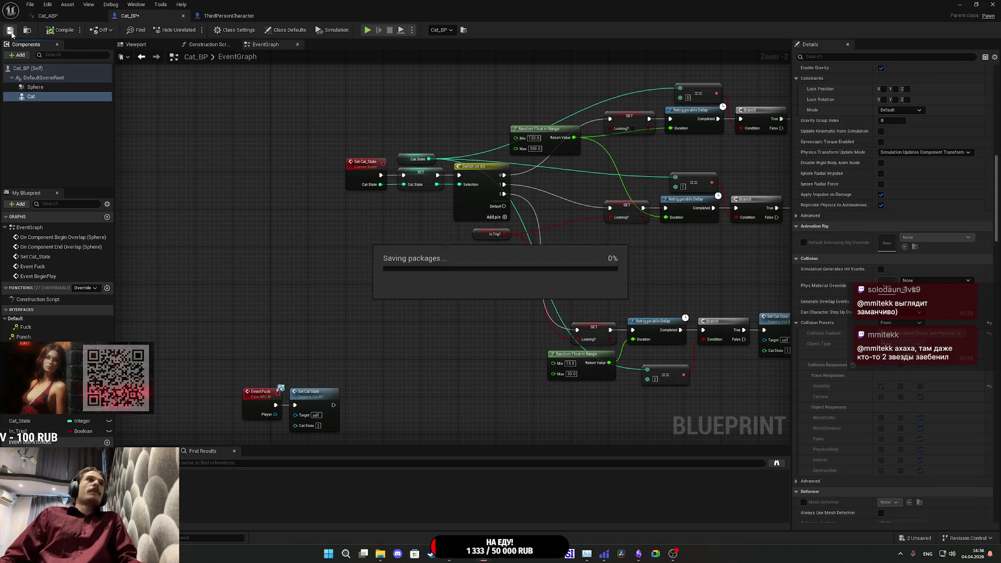
- Open the Cat skeletal mesh asset from the Details panel
scroll(839, 200, "up", 10)
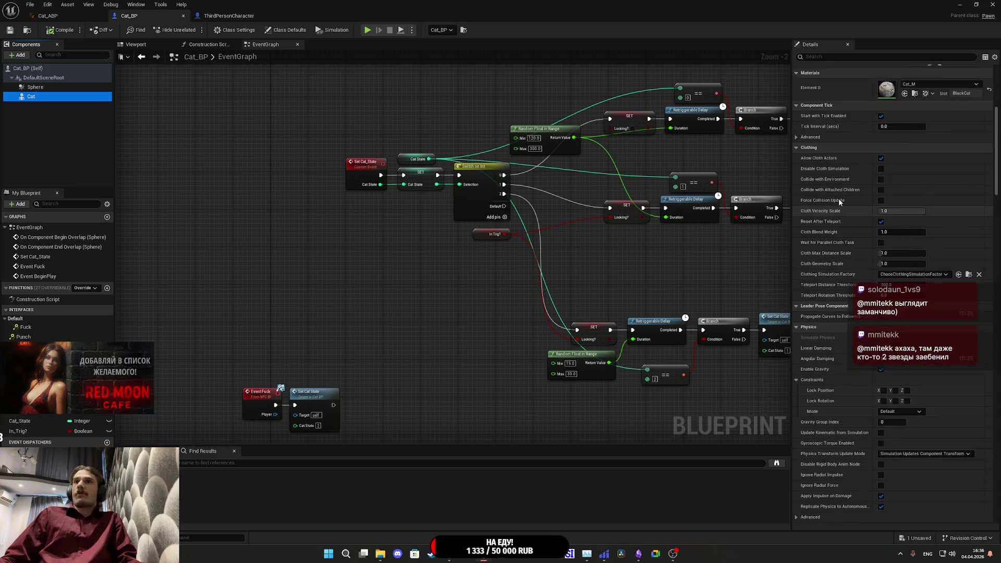
scroll(838, 198, "up", 5)
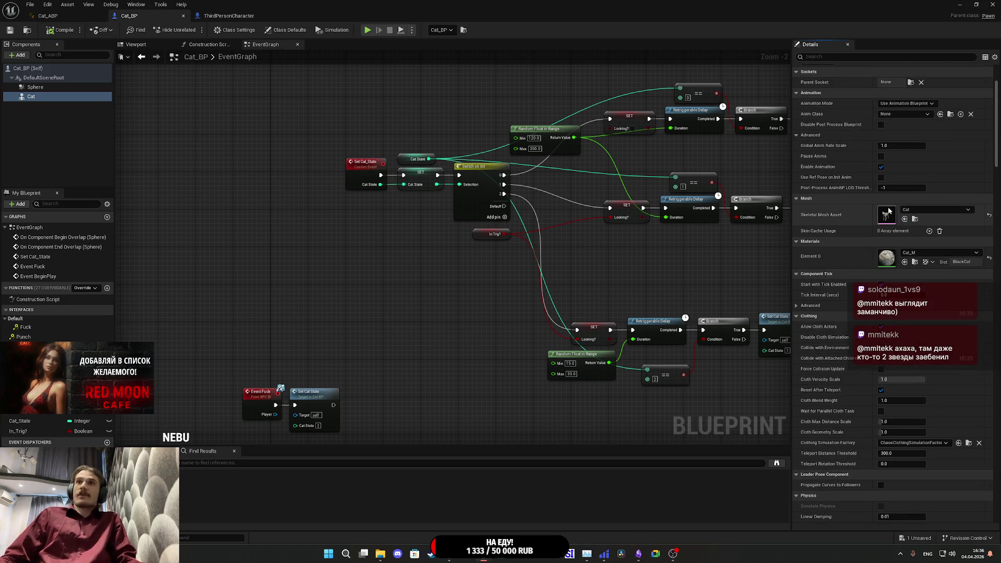
double_click(887, 212)
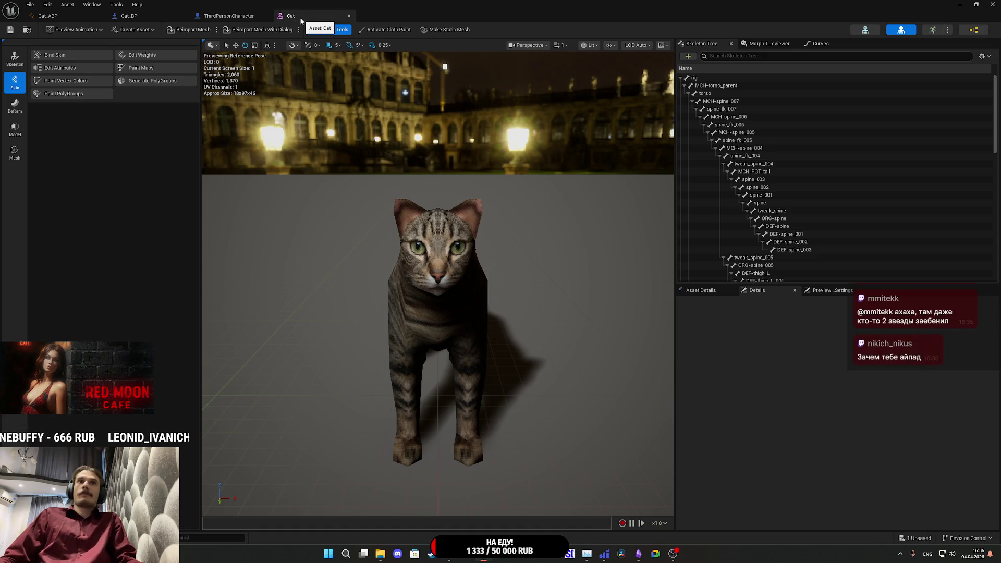
left_click(727, 56)
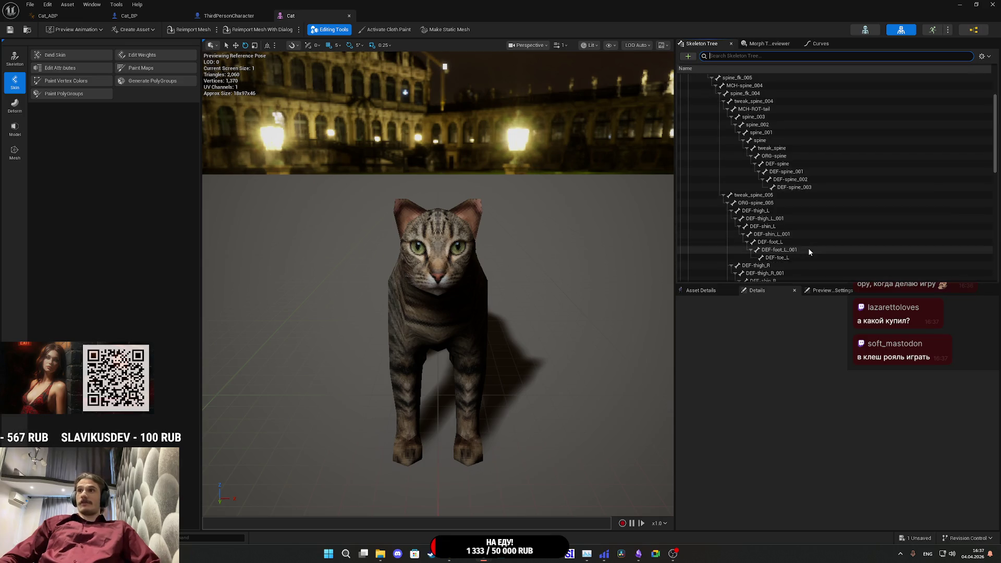
scroll(798, 229, "down", 5)
scroll(798, 229, "down", 8)
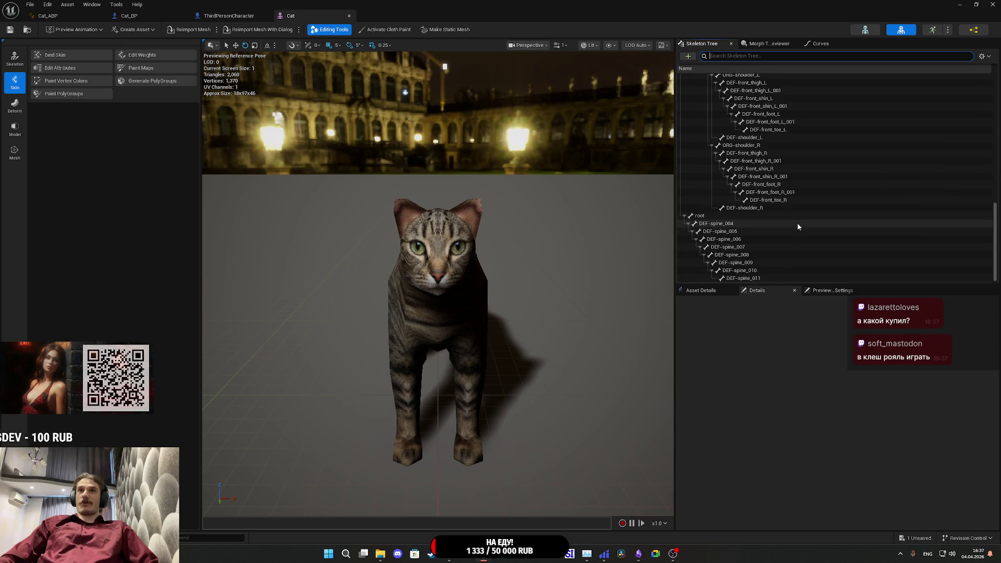
left_click(230, 16)
left_click(161, 16)
- Add a Capsule collision component to the Cat mesh in Cat_BP and inspect it
left_click(67, 16)
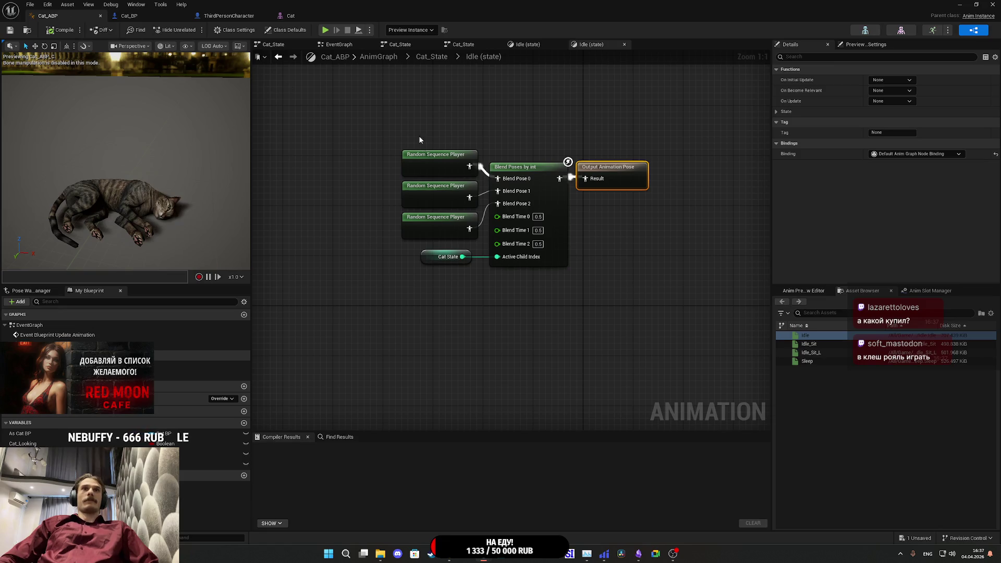
left_click(129, 16)
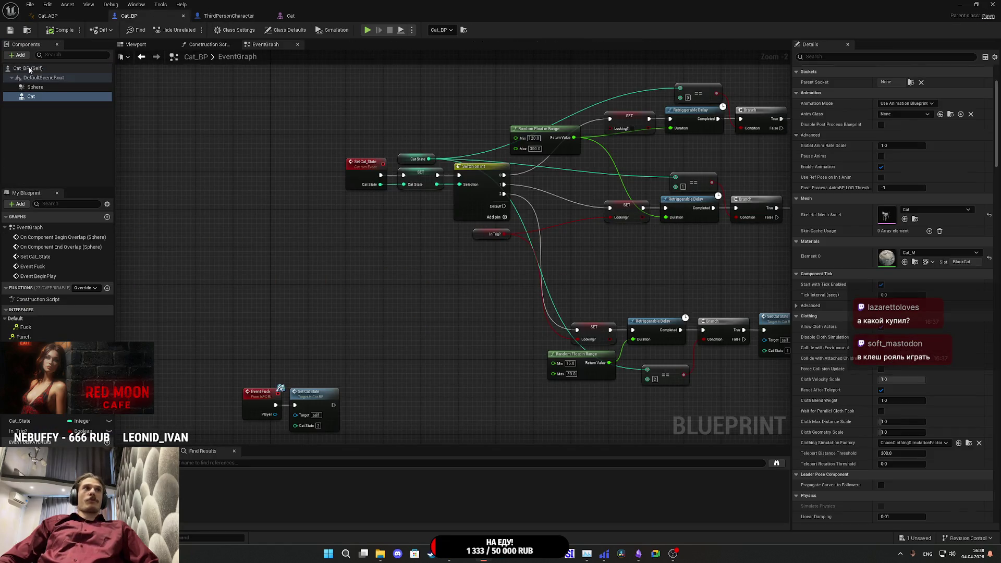
left_click(20, 56)
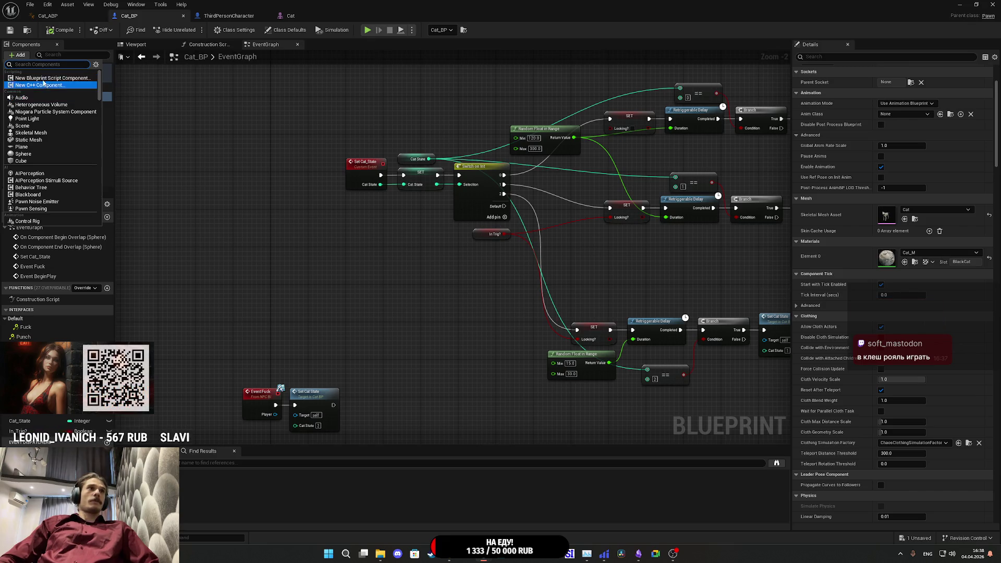
type("cap")
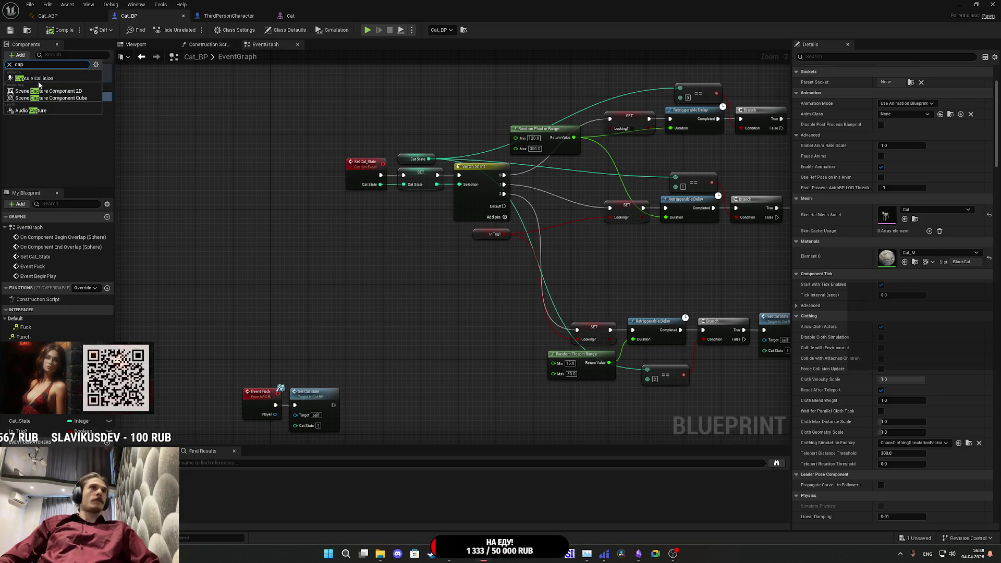
left_click(44, 79)
left_click(46, 113)
left_click(46, 106)
scroll(461, 203, "up", 10)
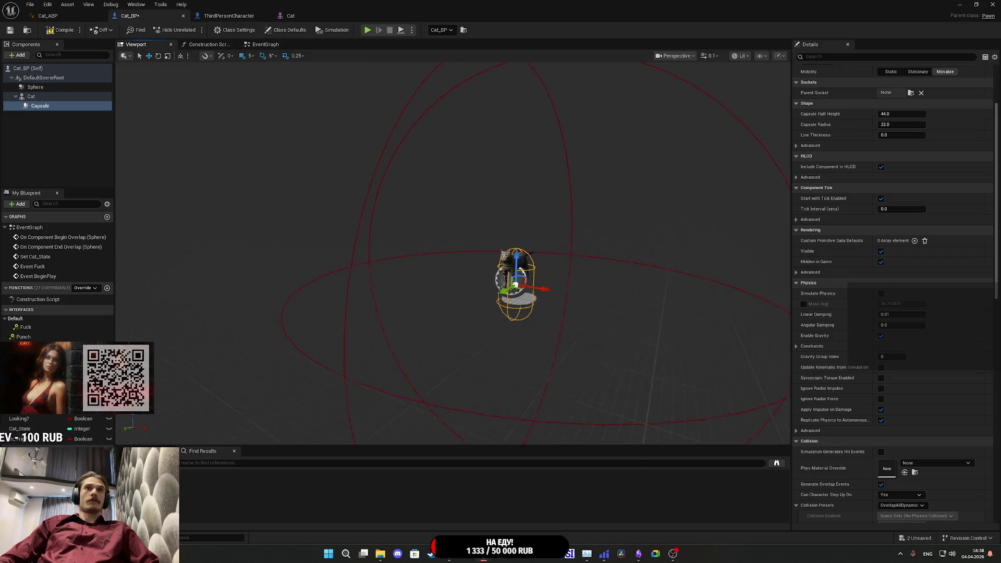
scroll(468, 293, "up", 5)
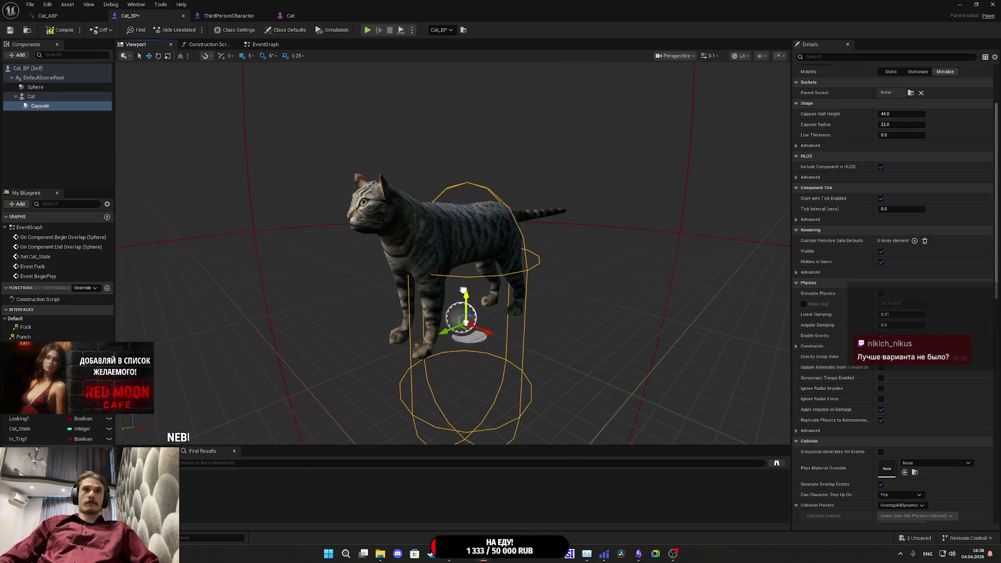
mouse_move(463, 291)
left_mouse_down()
mouse_move(344, 292)
mouse_move(504, 243)
mouse_move(487, 250)
left_mouse_up()
- Save Cat_BP, set the capsule's collision preset to Pawn, and minimize the blueprint
left_click(13, 33)
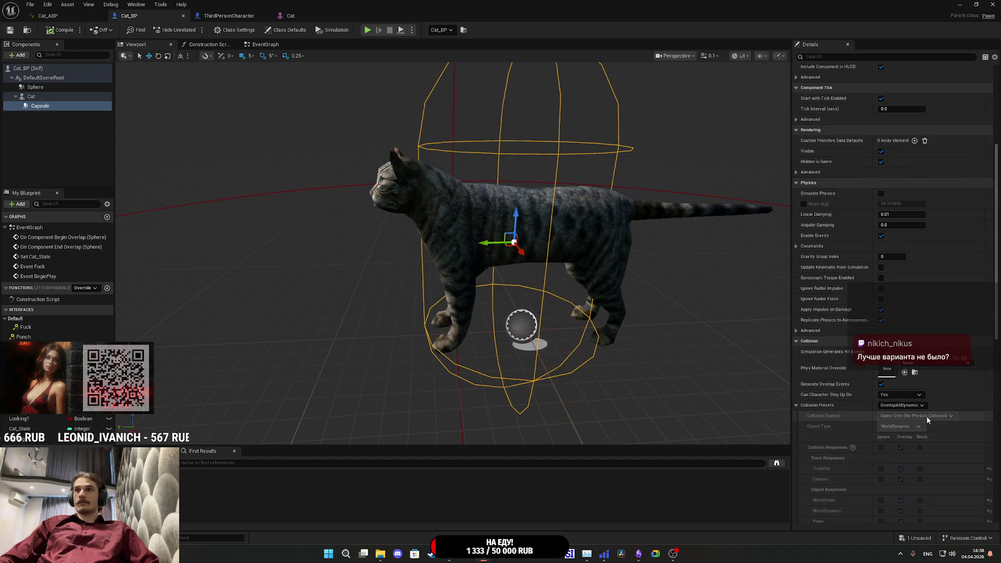
left_click(909, 406)
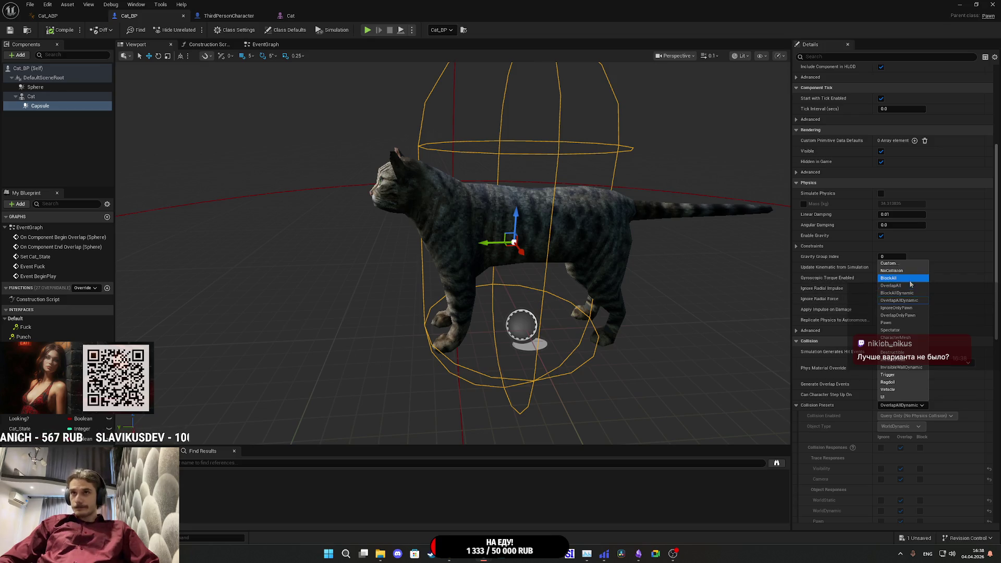
left_click(891, 325)
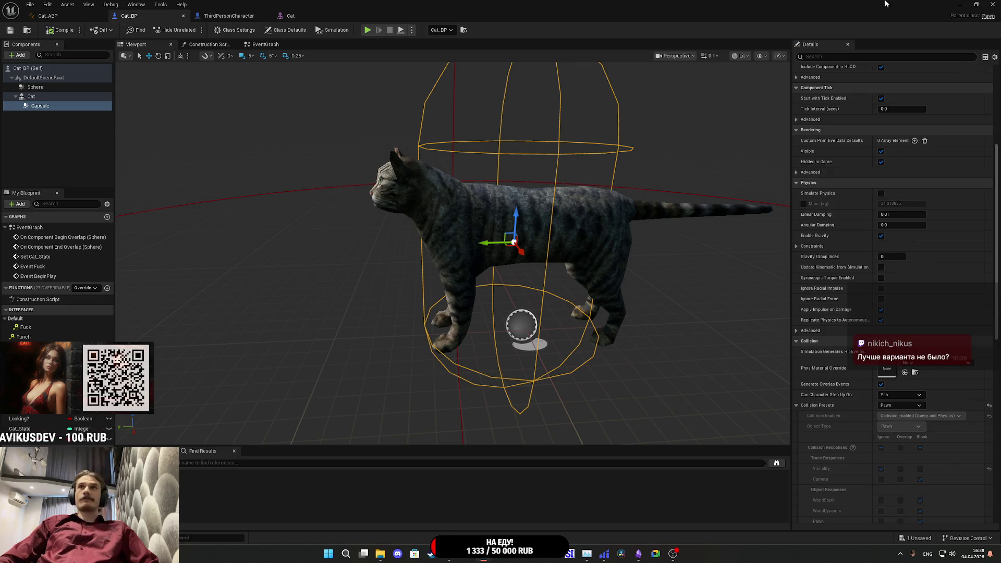
left_click(959, 4)
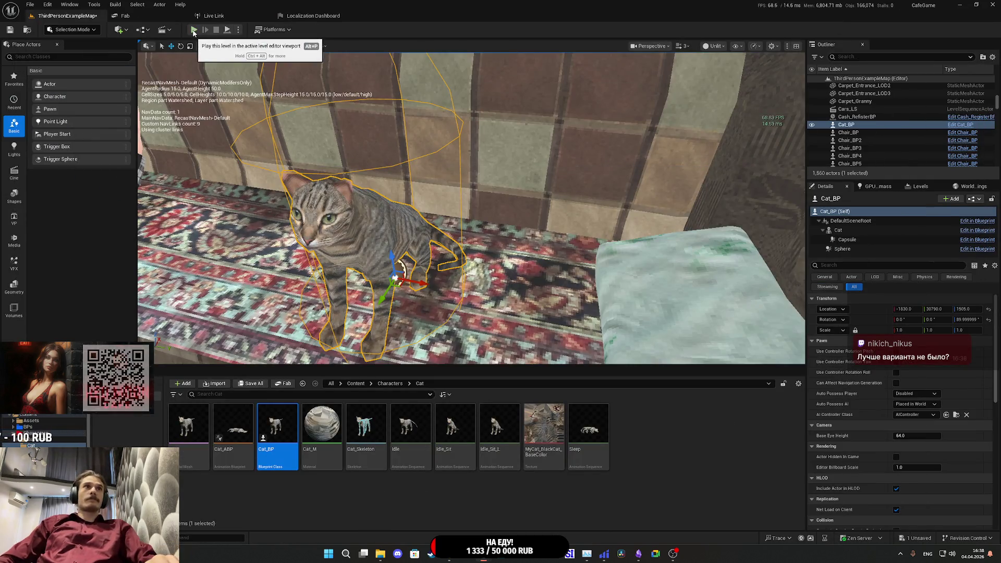
- Run a full-screen play test, pet the cat, and stop
key("alt+p")
key("F11")
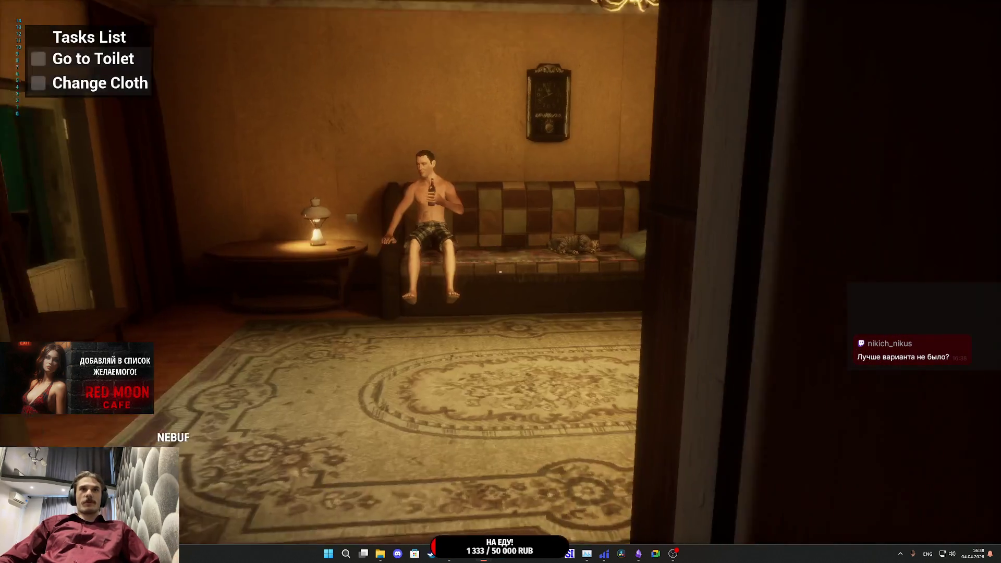
key("e")
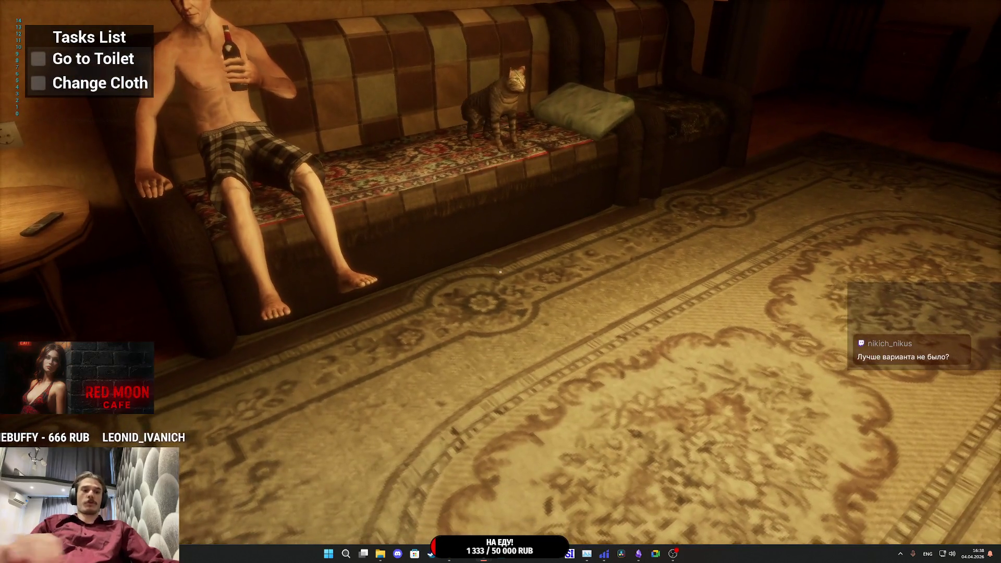
key("Escape")
- Play again, walk to the sofa and pet the sleeping cat awake, then reopen Cat_BP
key("alt+p")
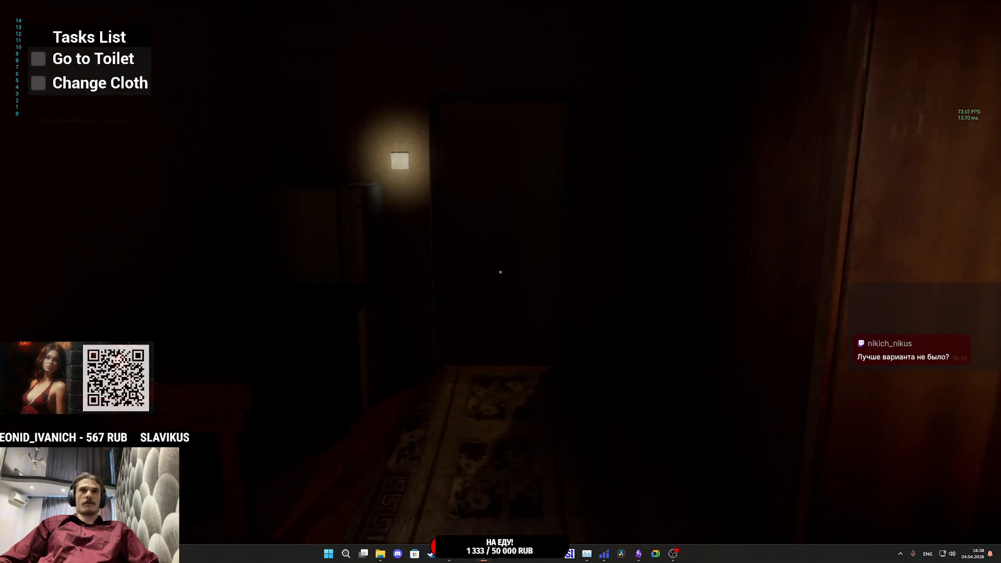
key("w")
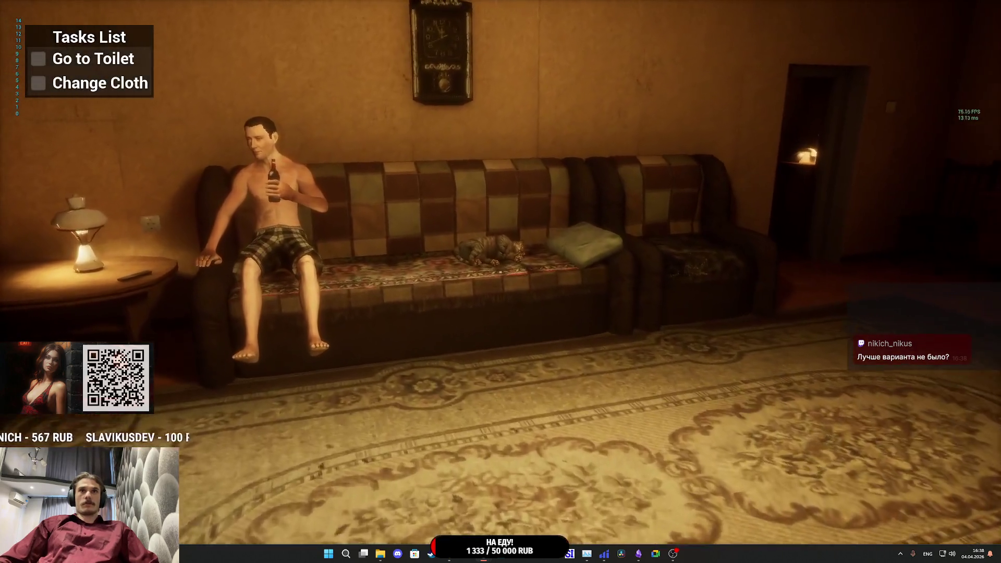
key("w")
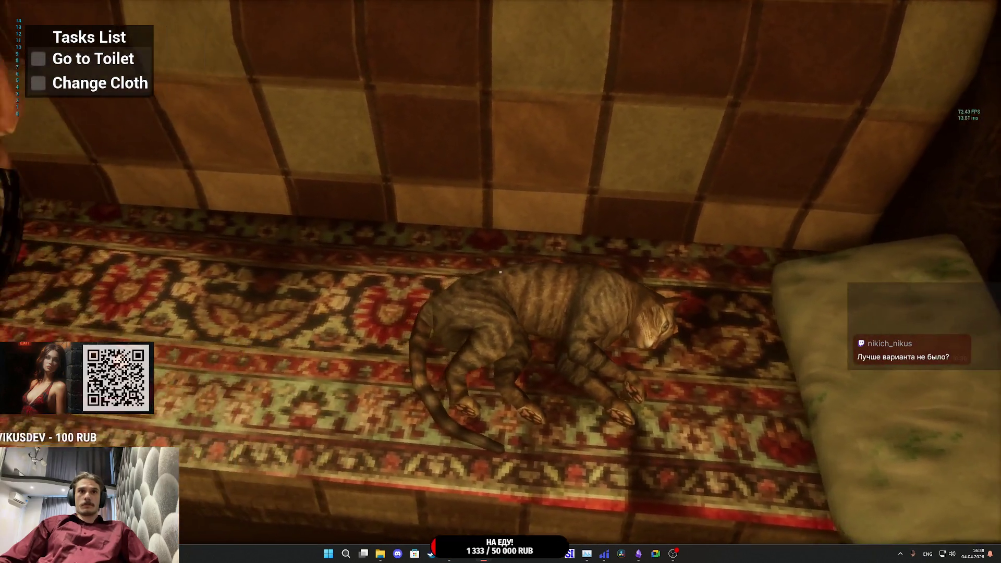
key("e")
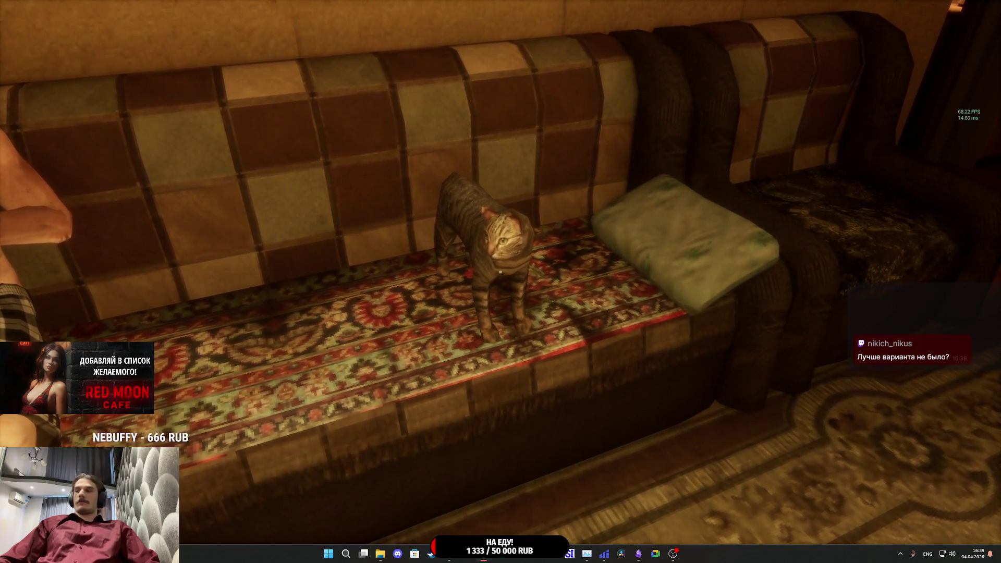
key("F8")
key("Escape")
mouse_move(483, 554)
left_click(498, 524)
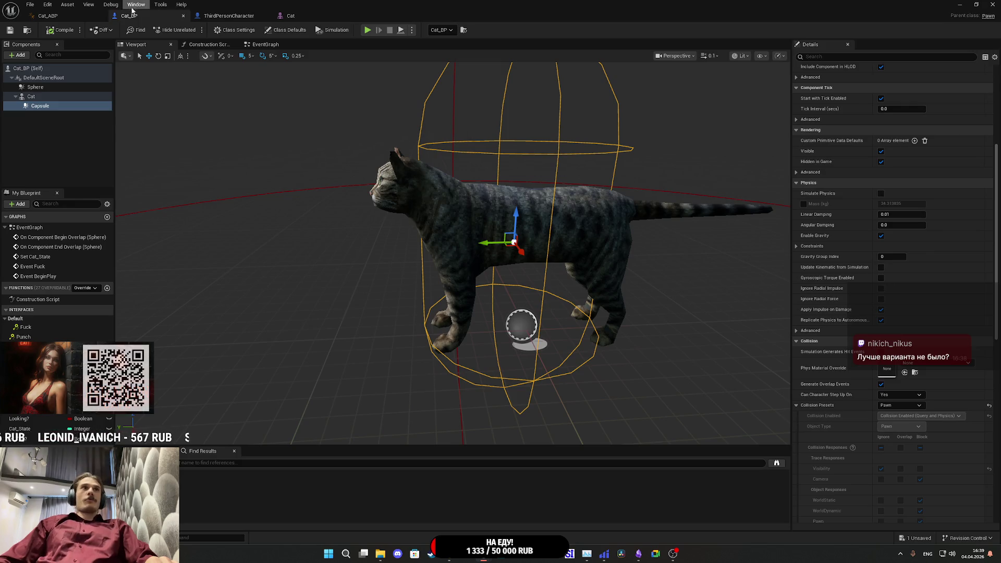
- Open the ThirdPersonCharacter EventGraph and frame the Fuck Trace M and Fuck nodes
left_click(81, 19)
left_click(288, 16)
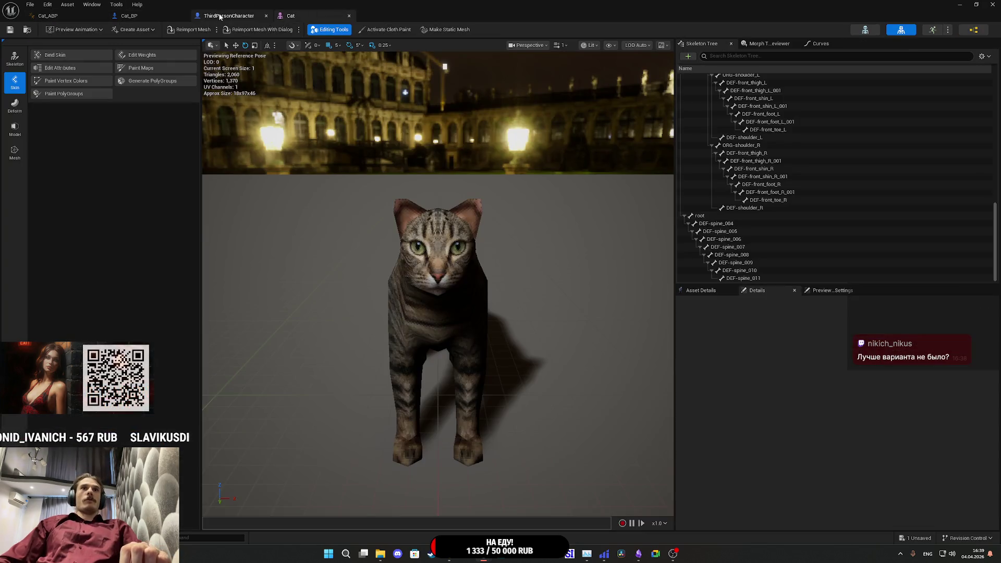
left_click(221, 16)
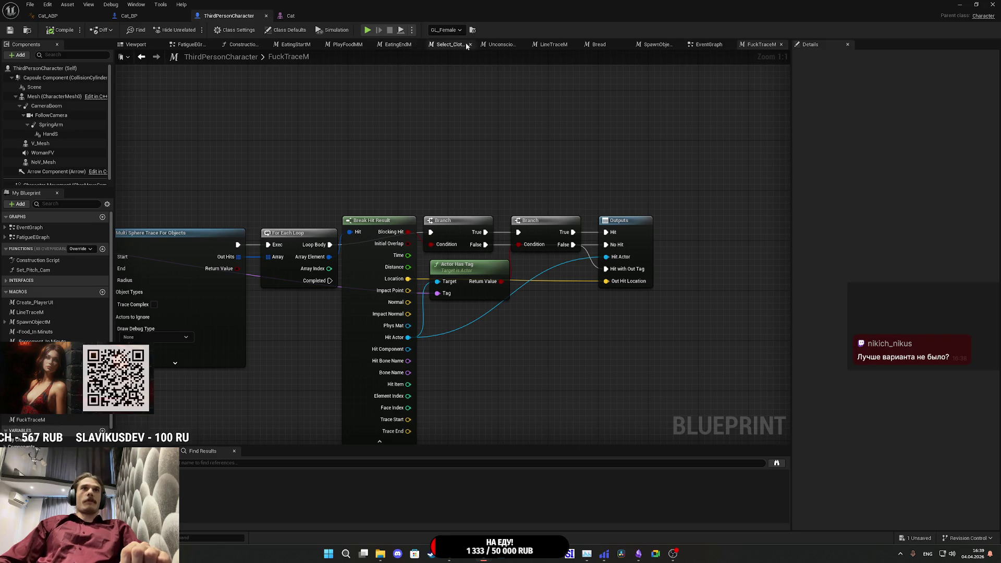
left_click(709, 44)
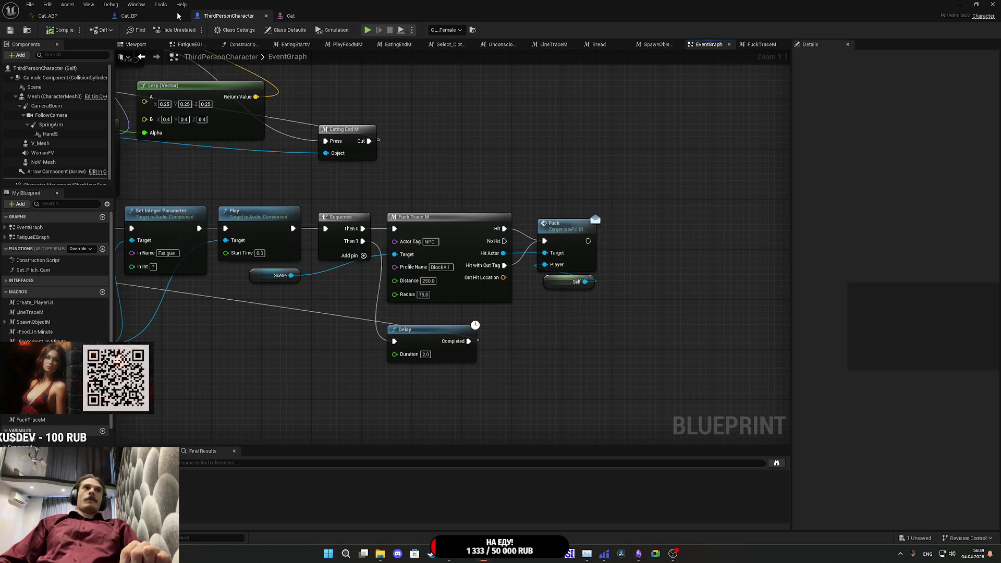
left_click(177, 15)
left_click(235, 17)
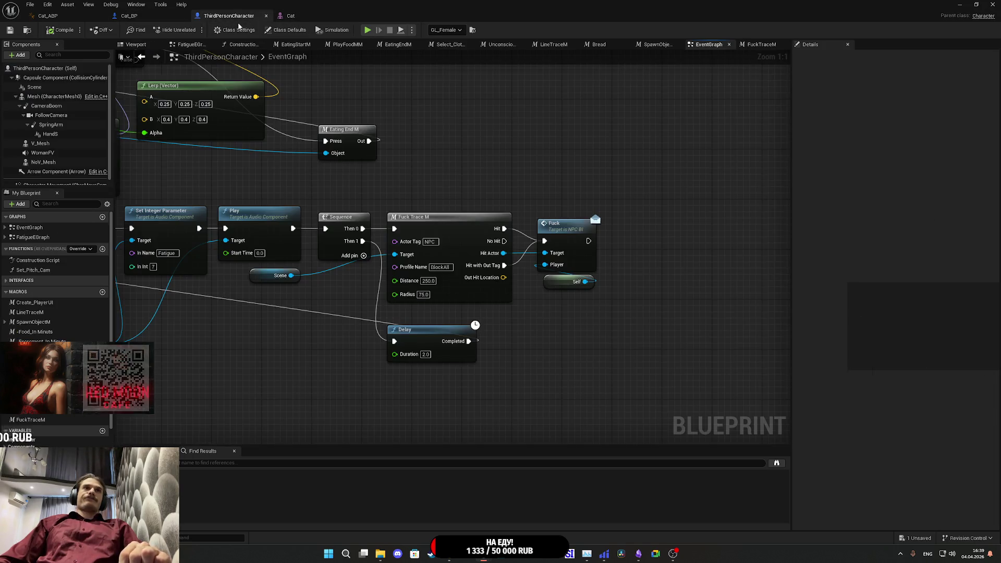
mouse_move(489, 186)
left_mouse_down()
mouse_move(715, 165)
mouse_move(504, 159)
left_mouse_up()
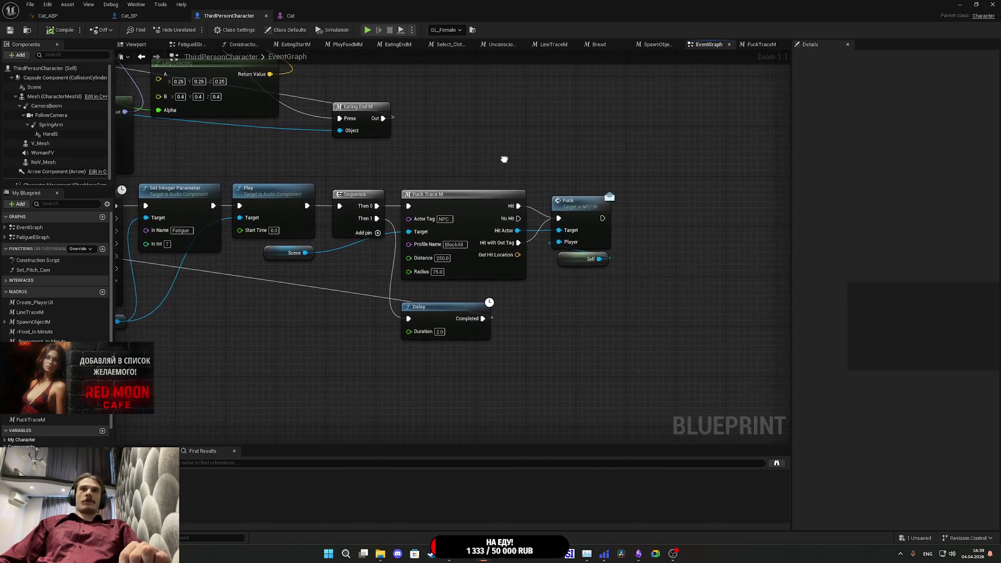
mouse_move(563, 172)
left_mouse_down()
mouse_move(489, 172)
mouse_move(801, 170)
mouse_move(583, 159)
left_mouse_up()
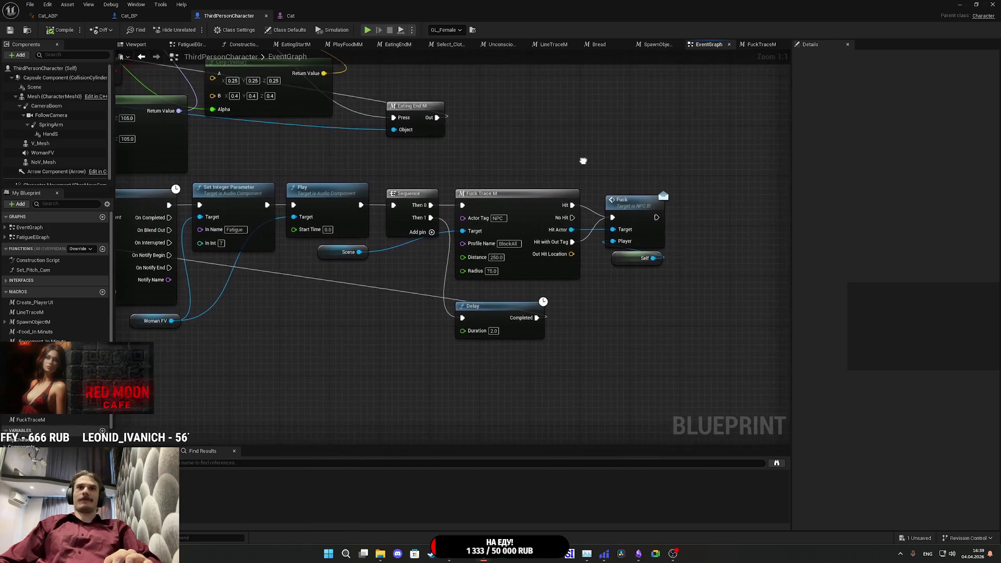
left_click_drag(451, 306, 335, 320)
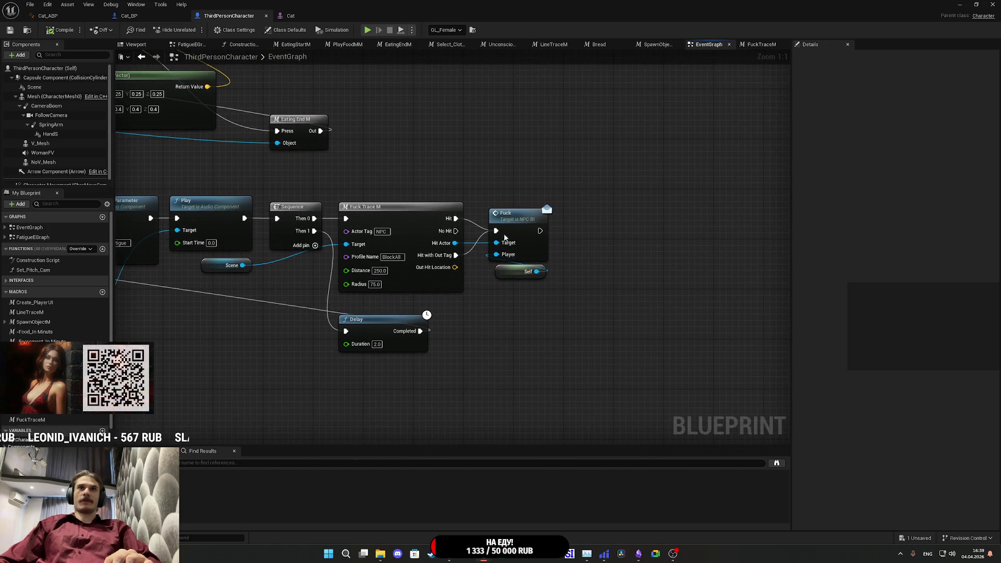
- Move the Fuck and Self nodes right and pull a new connection from the trace's Hit output
mouse_move(528, 314)
left_mouse_down()
mouse_move(555, 212)
mouse_move(546, 221)
mouse_move(626, 222)
left_mouse_up()
left_click(538, 294)
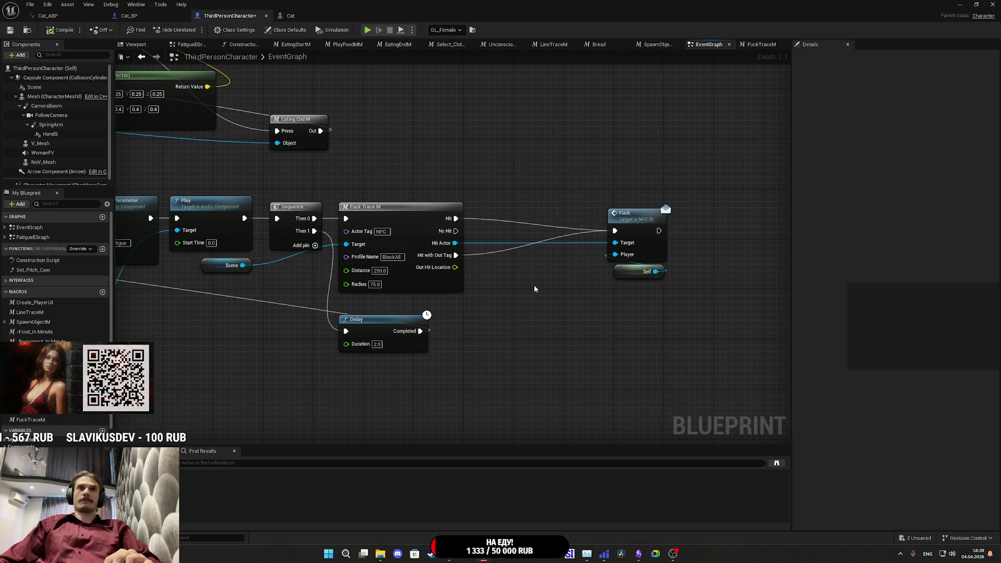
left_click_drag(533, 285, 502, 294)
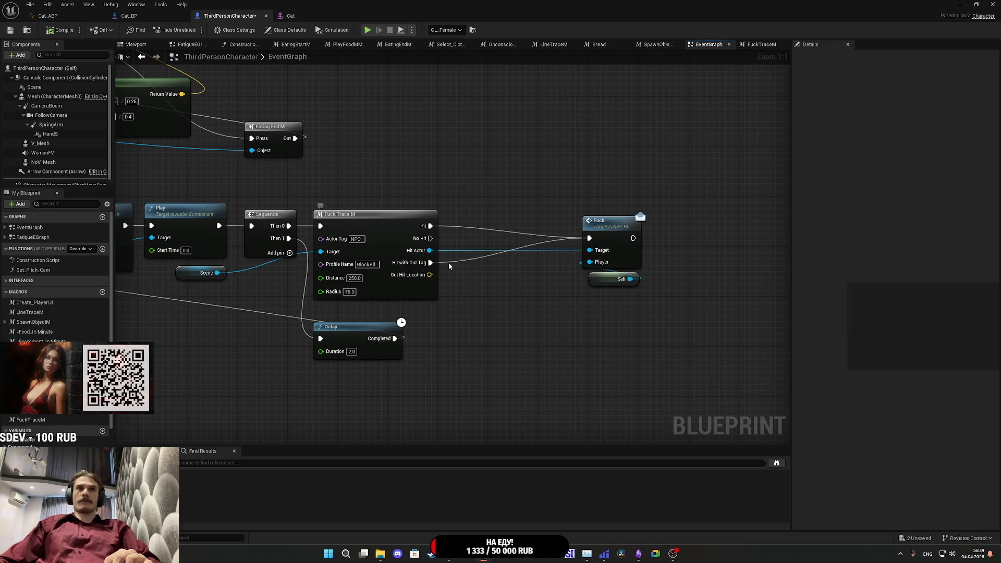
mouse_move(430, 262)
left_mouse_down()
mouse_move(429, 226)
mouse_move(480, 250)
mouse_move(470, 241)
left_mouse_up()
type("de")
left_click(524, 177)
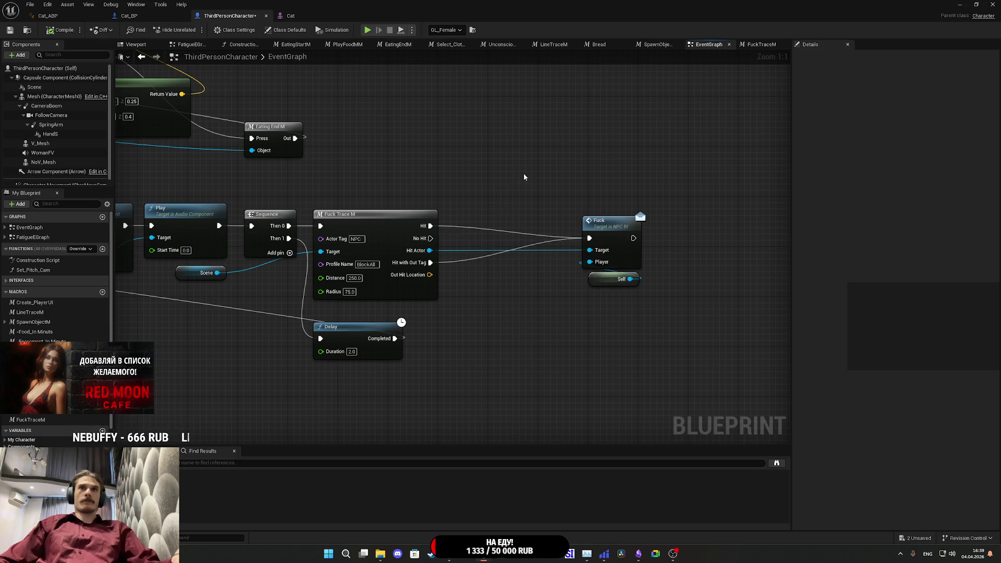
left_click_drag(644, 307, 601, 240)
left_click(529, 306)
left_click_drag(430, 225, 477, 243)
- Insert a Delay node wired from Hit before the Fuck call
type("de")
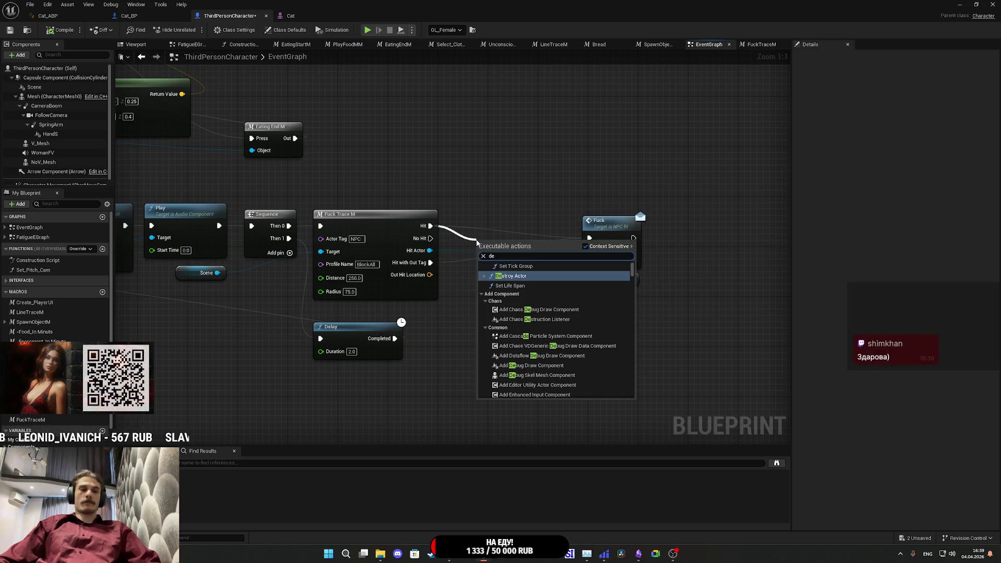
type("lay")
key("Return")
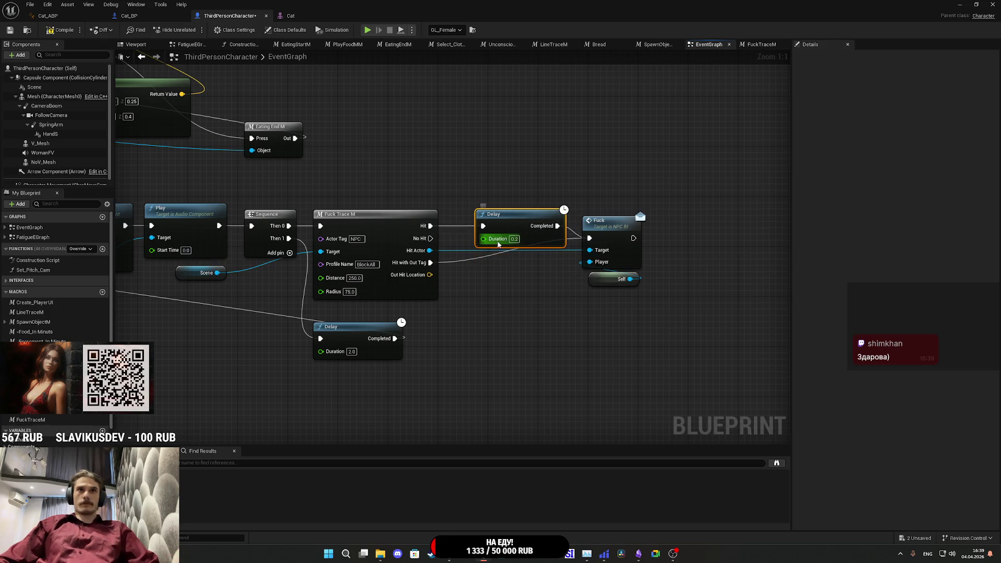
left_click_drag(430, 262, 437, 261)
- Feed the Delay duration from Random Float in Range with Min 0.5 and Max 1.5
left_click_drag(484, 227, 501, 286)
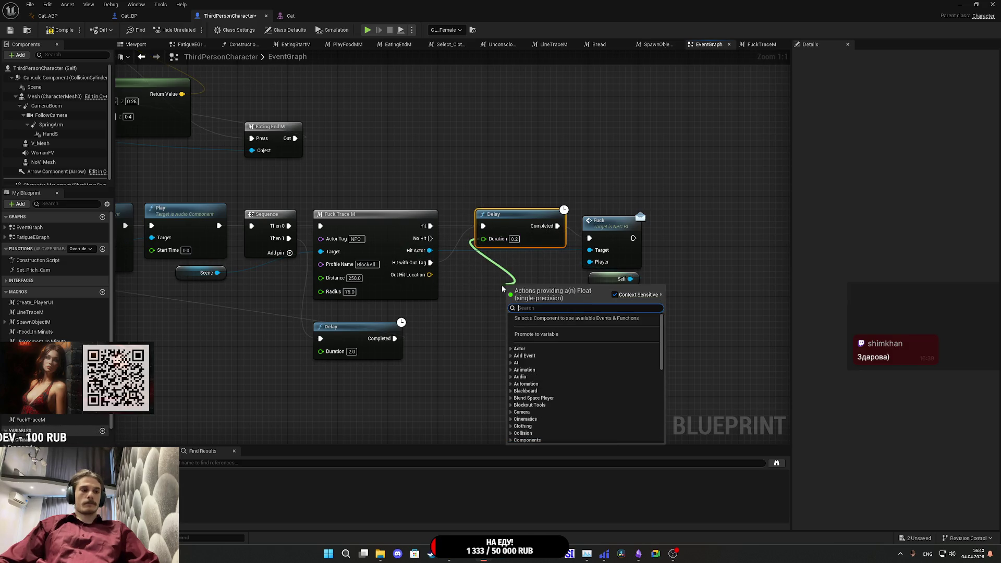
type("ran")
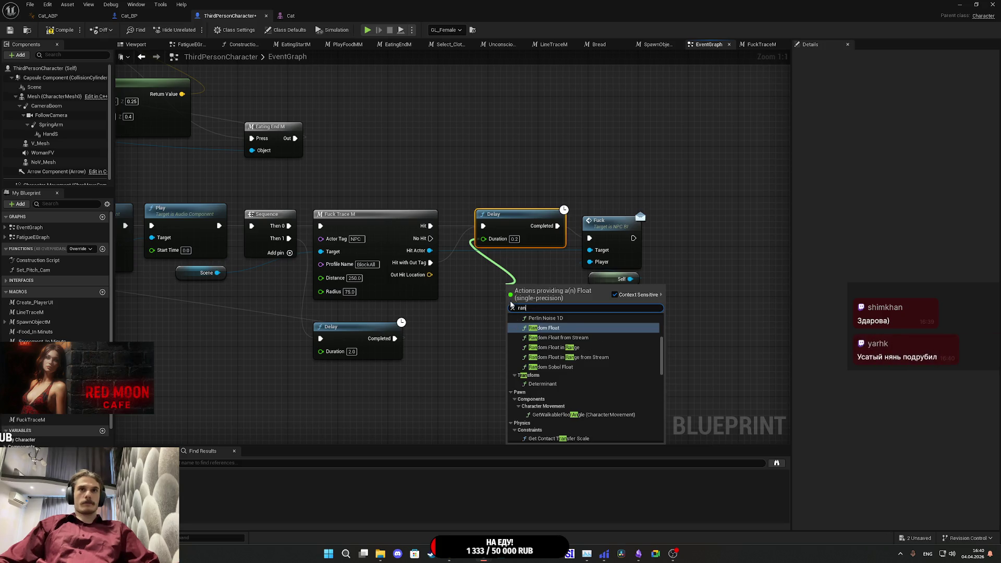
left_click(582, 348)
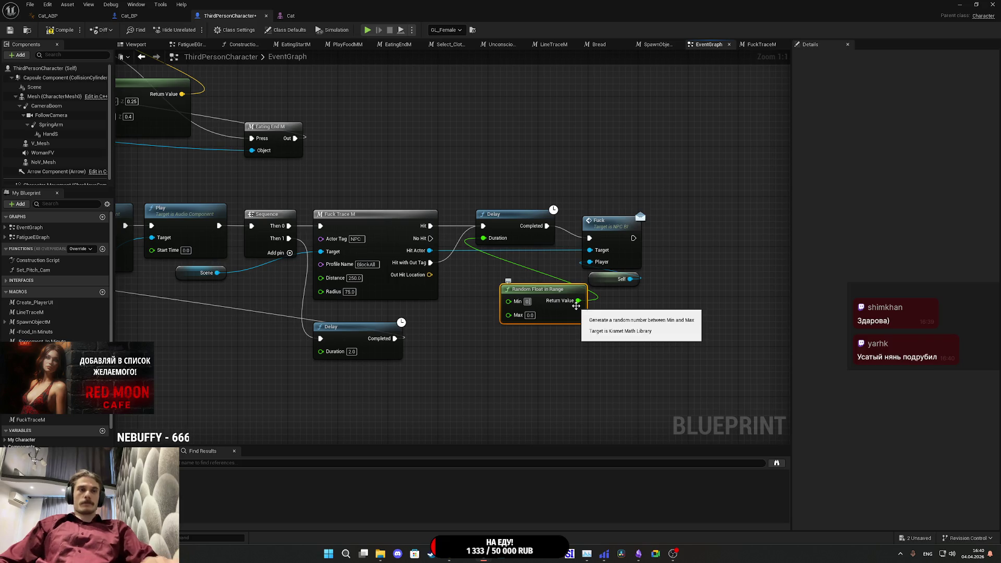
type(".5")
left_click(529, 315)
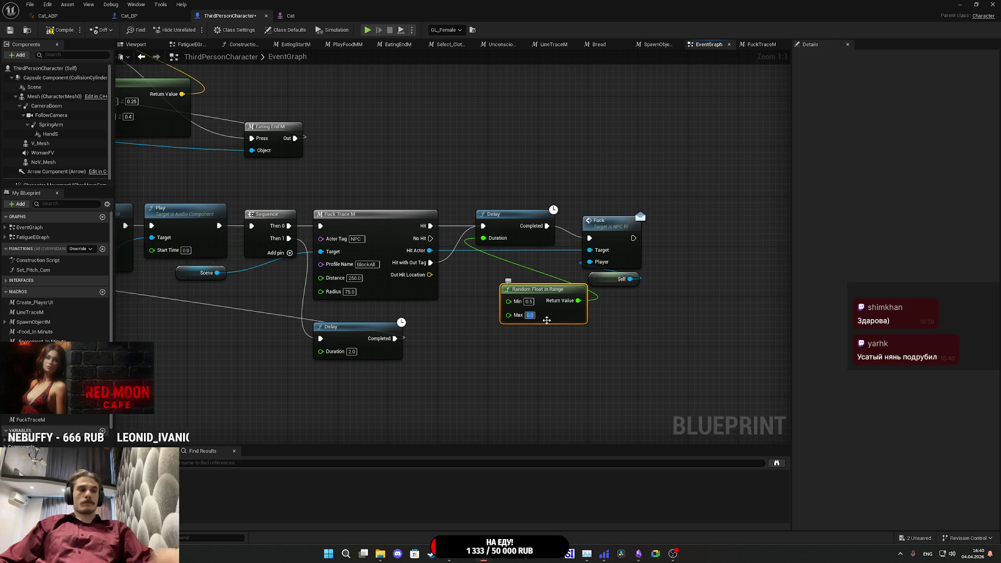
type("1.5")
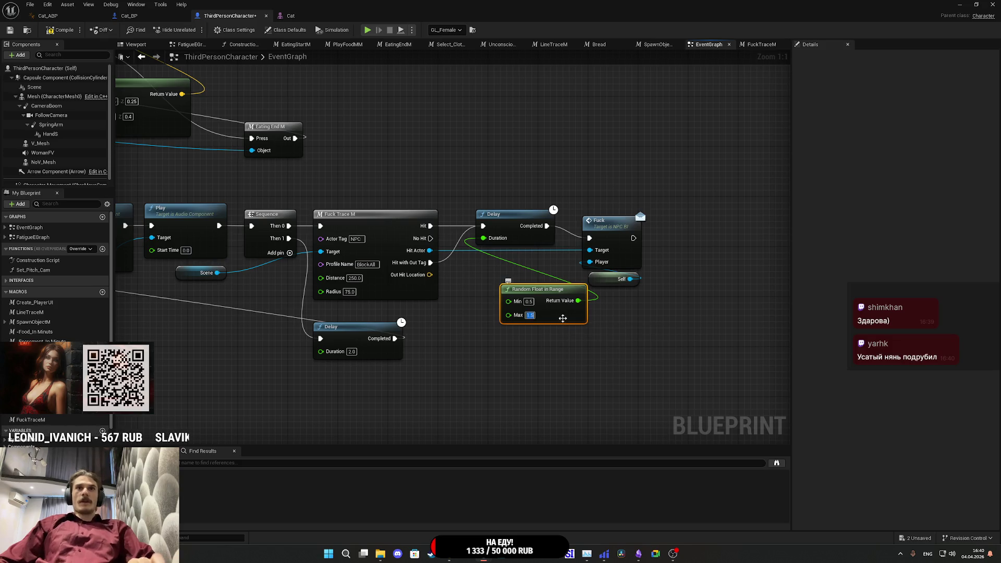
left_click_drag(564, 305, 545, 299)
- Tidy the Fuck and Self nodes, save ThirdPersonCharacter, and return to the level
left_click_drag(645, 238, 608, 217)
left_click(567, 186)
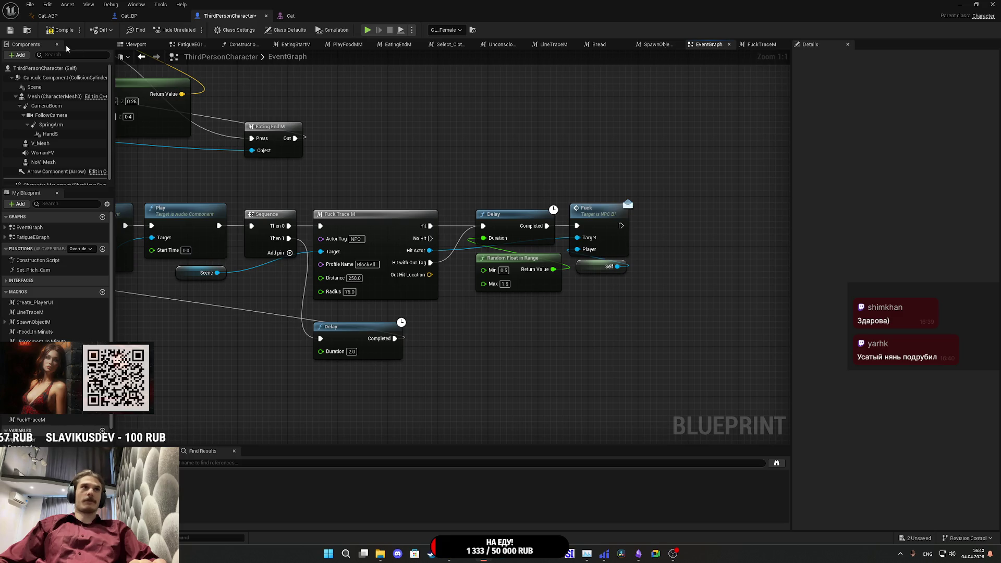
left_click(10, 31)
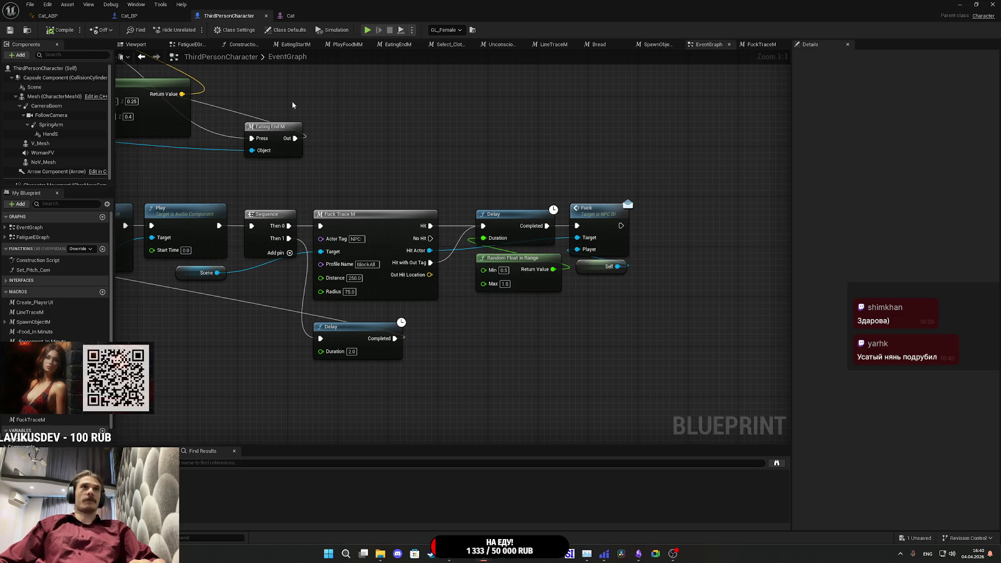
left_click(961, 4)
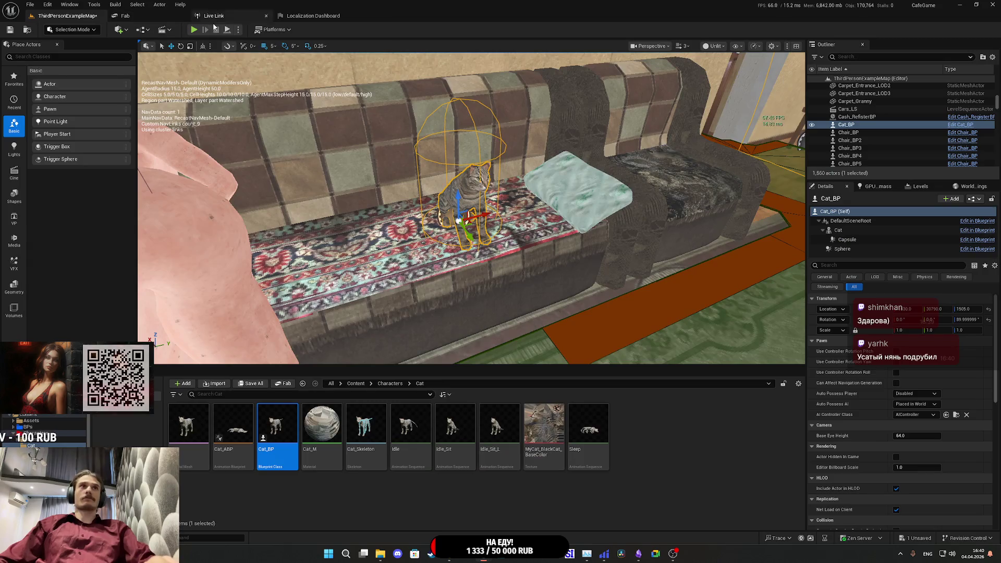
- Run a full-screen play test reaching for the sofa cat, then stop
key("alt+p")
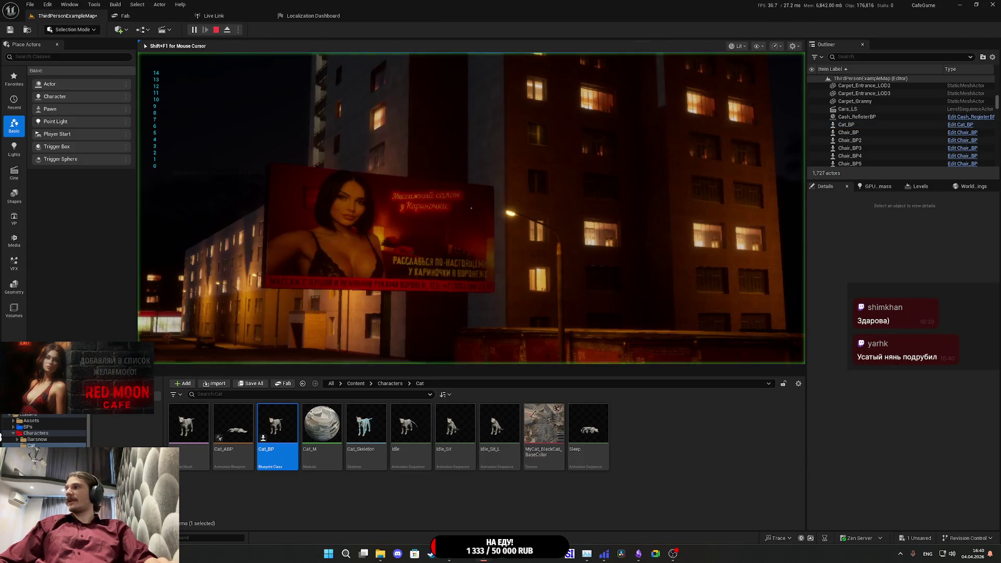
key("F11")
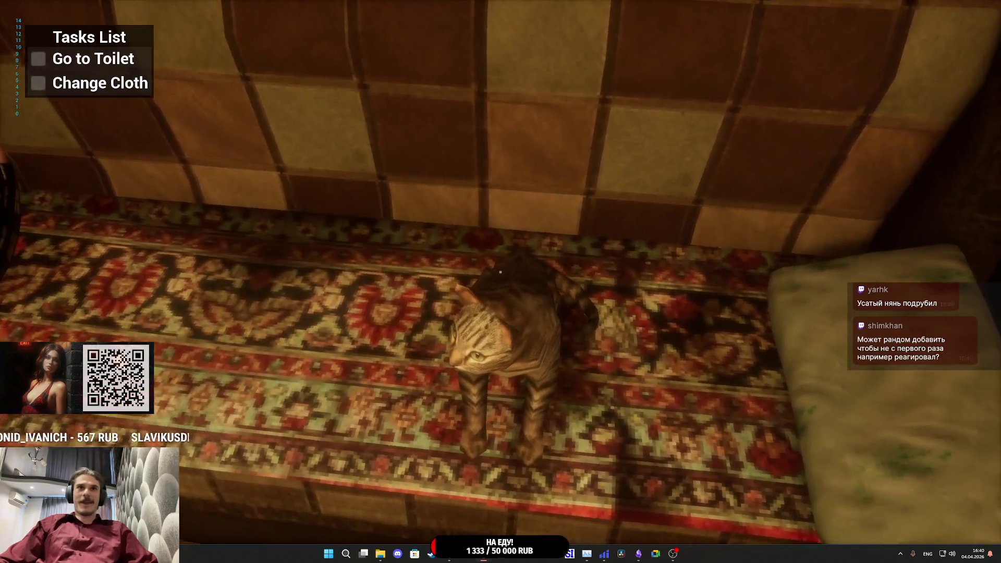
key("Escape")
- Open Cat_BP's EventGraph and bring the cat state logic into view
left_click(266, 44)
mouse_move(448, 250)
left_mouse_down()
mouse_move(384, 194)
mouse_move(230, 193)
mouse_move(351, 357)
mouse_move(534, 233)
mouse_move(322, 398)
left_mouse_up()
scroll(229, 193, "up", 1)
- Add a Get Follow Camera node from the As Third Person Character output
scroll(322, 398, "up", 1)
left_click_drag(406, 279, 426, 365)
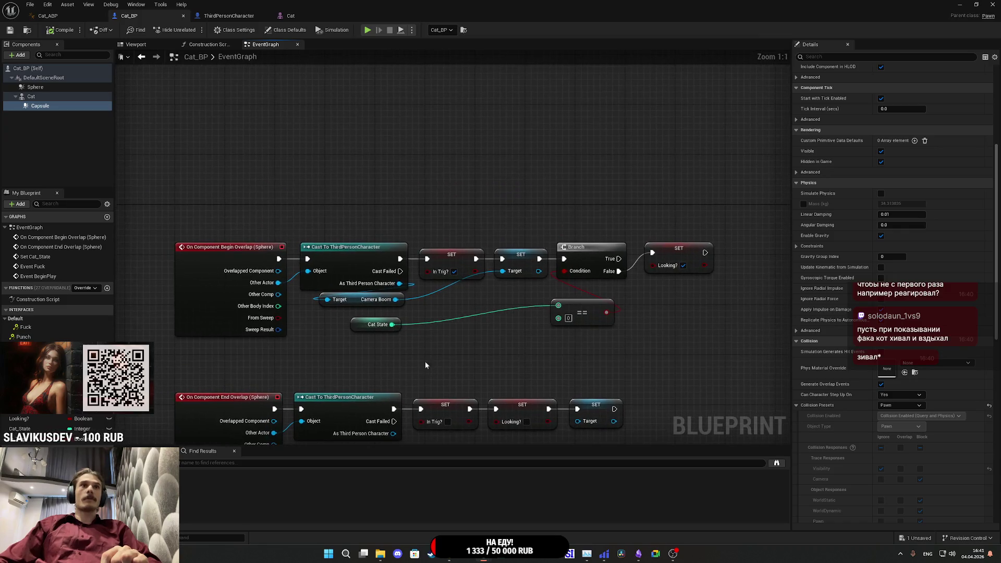
mouse_move(400, 284)
left_mouse_down()
mouse_move(346, 346)
mouse_move(312, 343)
left_mouse_up()
type("folll")
key("BackSpace")
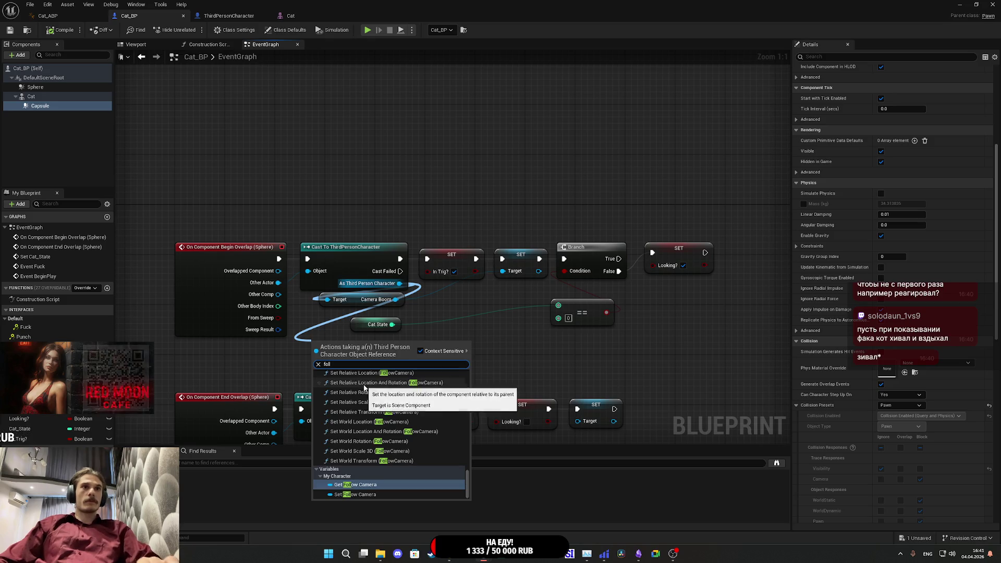
left_click(359, 484)
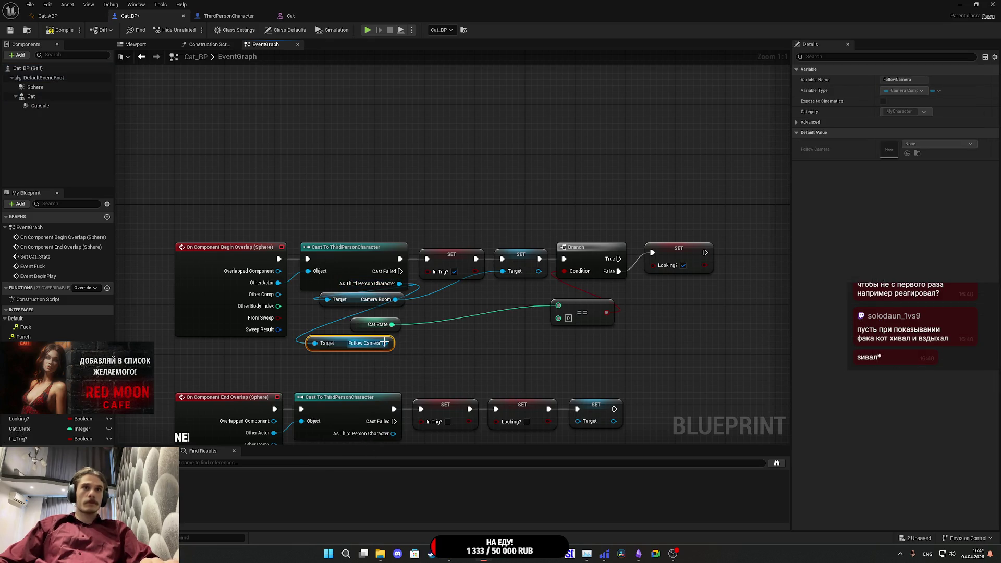
- Wire Follow Camera into SET Target, delete the Camera Boom getter, then compile and save
left_click_drag(512, 271, 513, 272)
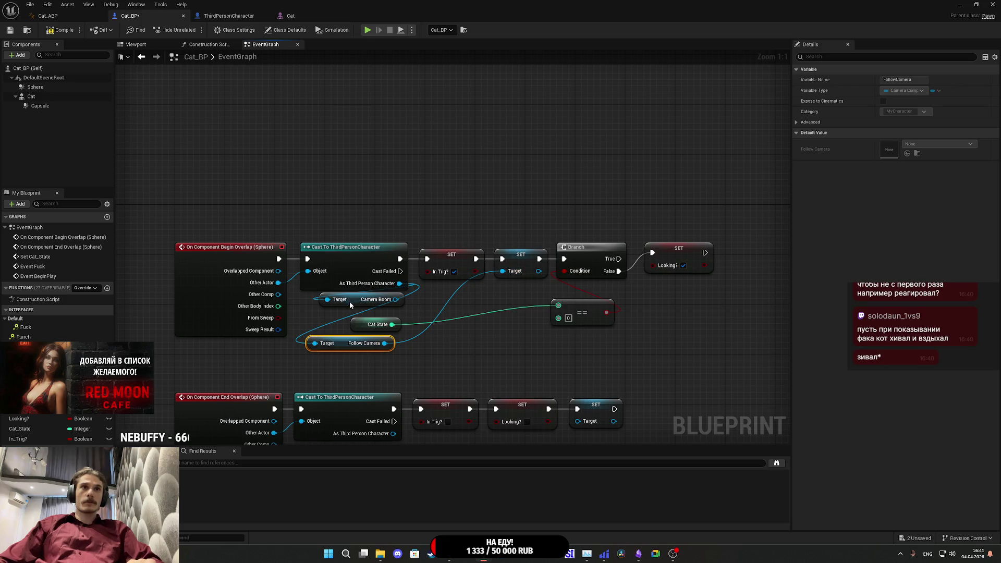
key("Delete")
left_click_drag(365, 343, 354, 303)
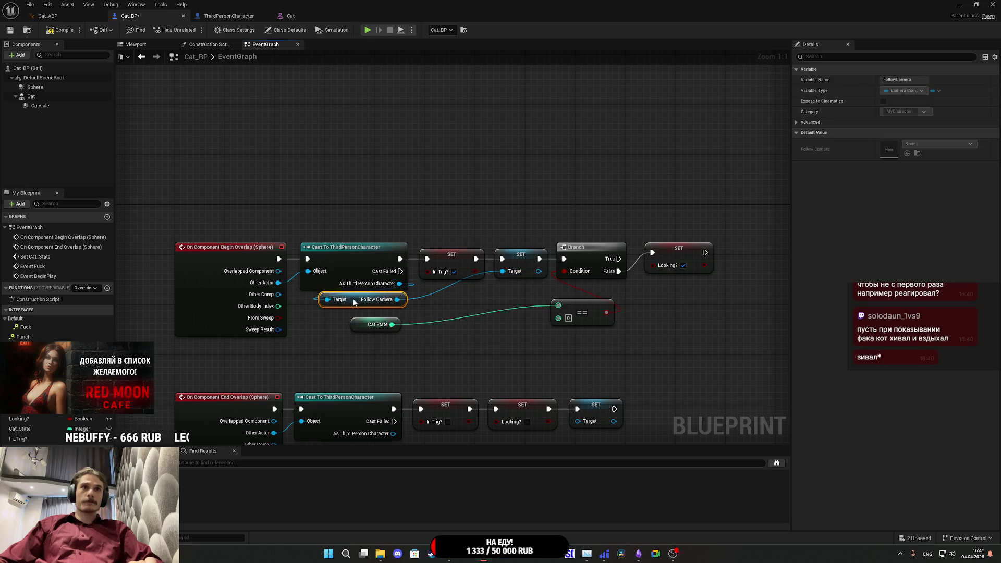
left_click(61, 30)
left_click(10, 30)
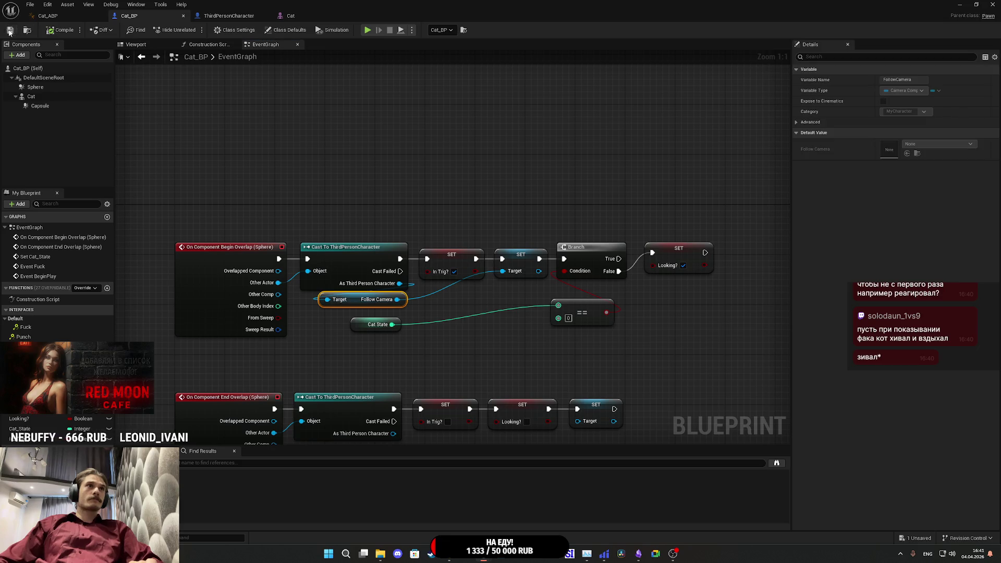
left_click(47, 16)
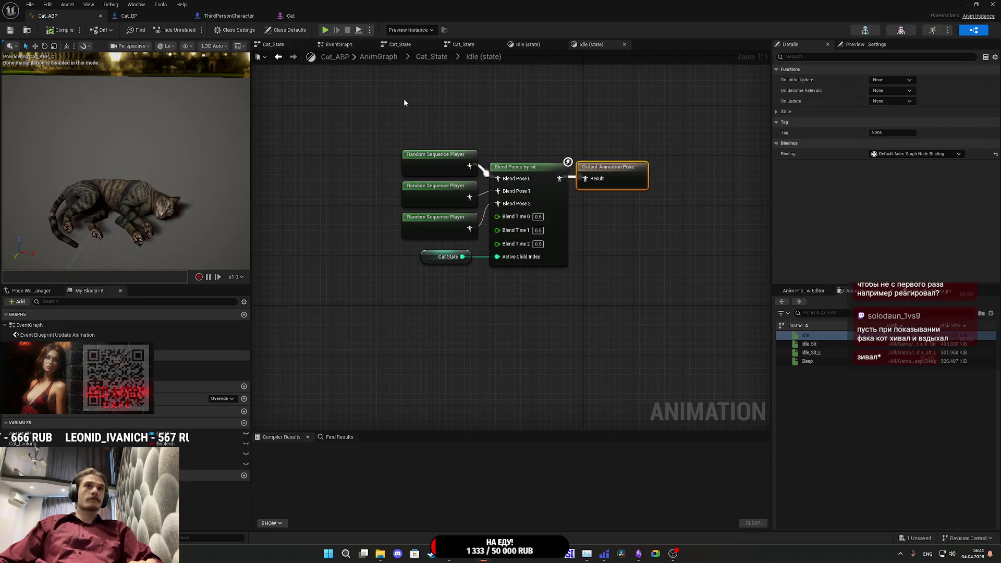
- Review Cat_State, EventGraph and AnimGraph, nudge Look at Location, then compile and save Cat_ABP
left_click(469, 45)
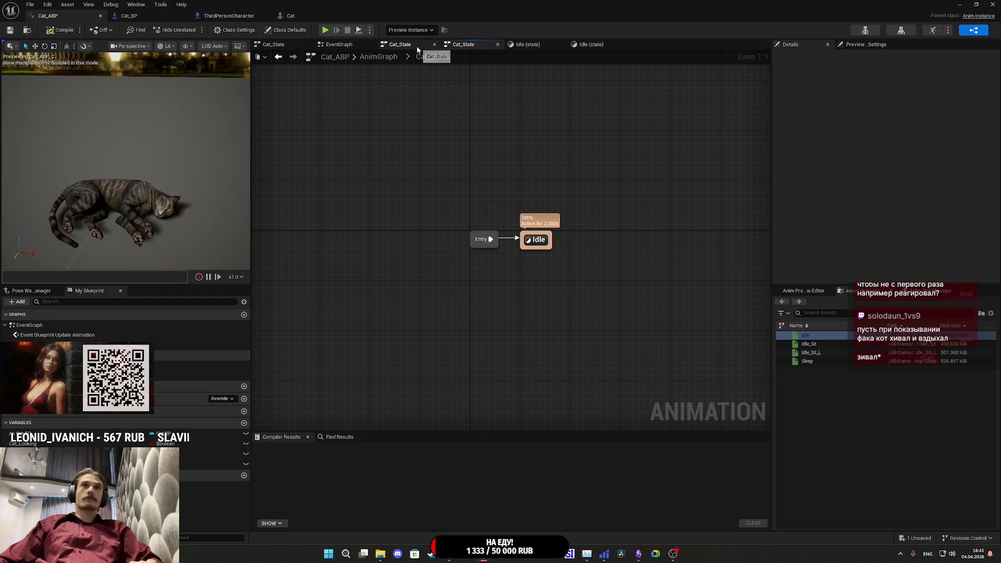
left_click(417, 46)
left_click(336, 45)
mouse_move(459, 190)
left_mouse_down()
mouse_move(474, 186)
mouse_move(433, 165)
mouse_move(480, 118)
left_mouse_up()
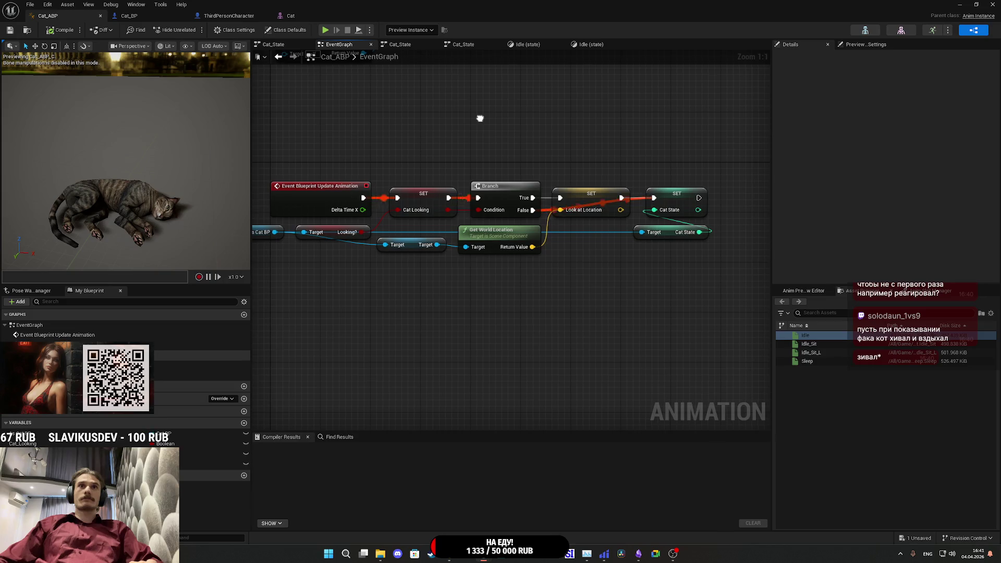
mouse_move(550, 229)
left_mouse_down()
mouse_move(603, 264)
mouse_move(597, 272)
left_mouse_up()
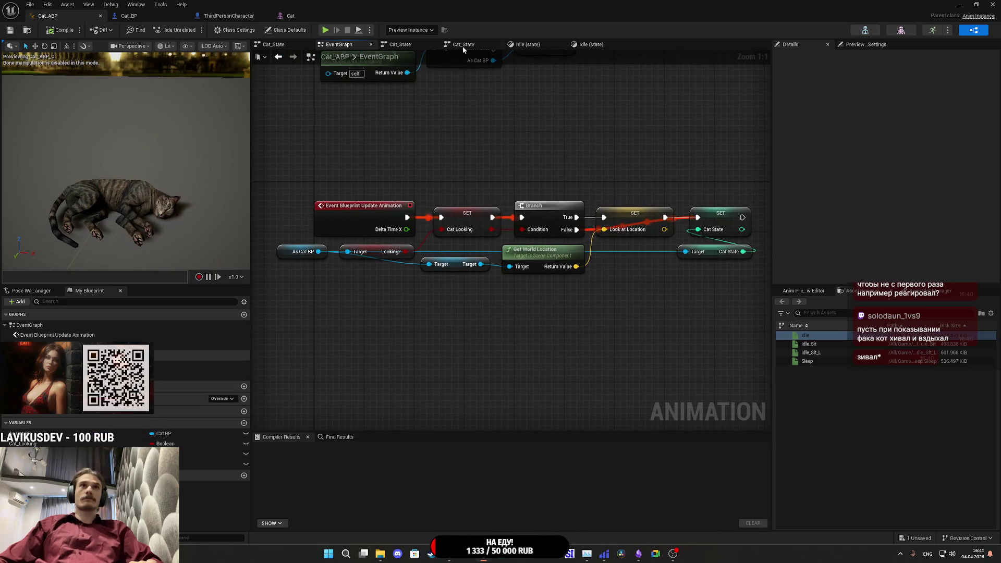
left_click(407, 46)
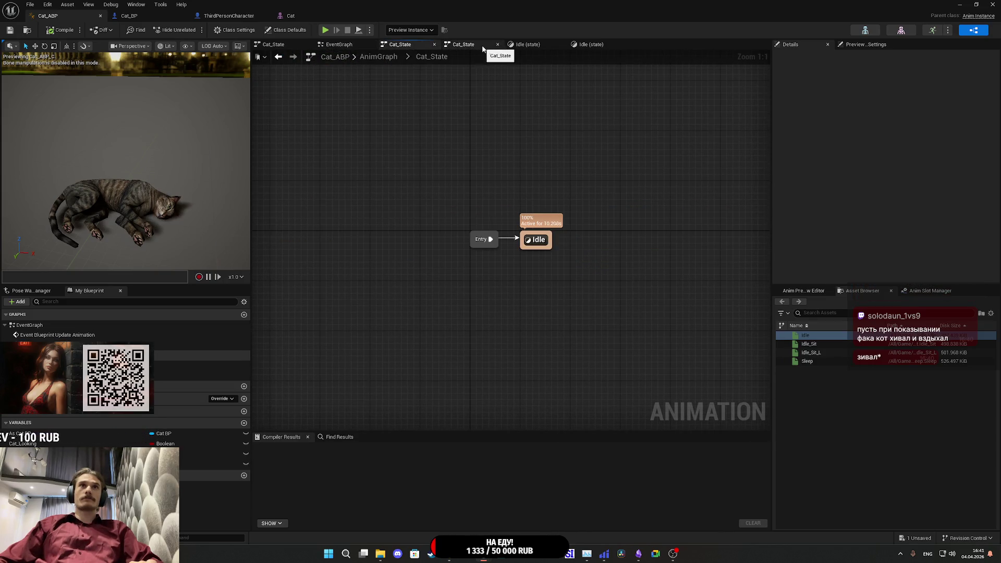
left_click(379, 58)
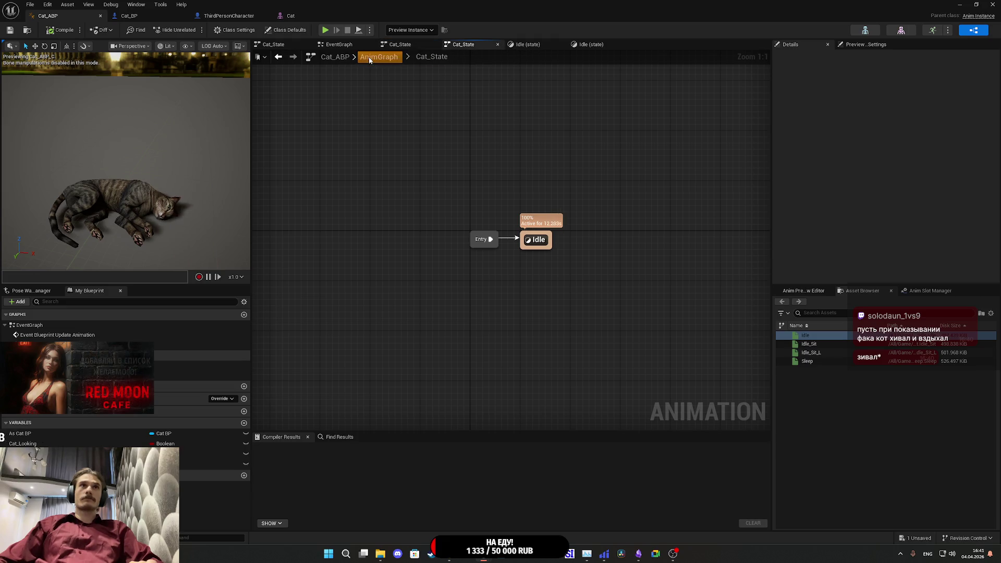
scroll(396, 329, "up", 2)
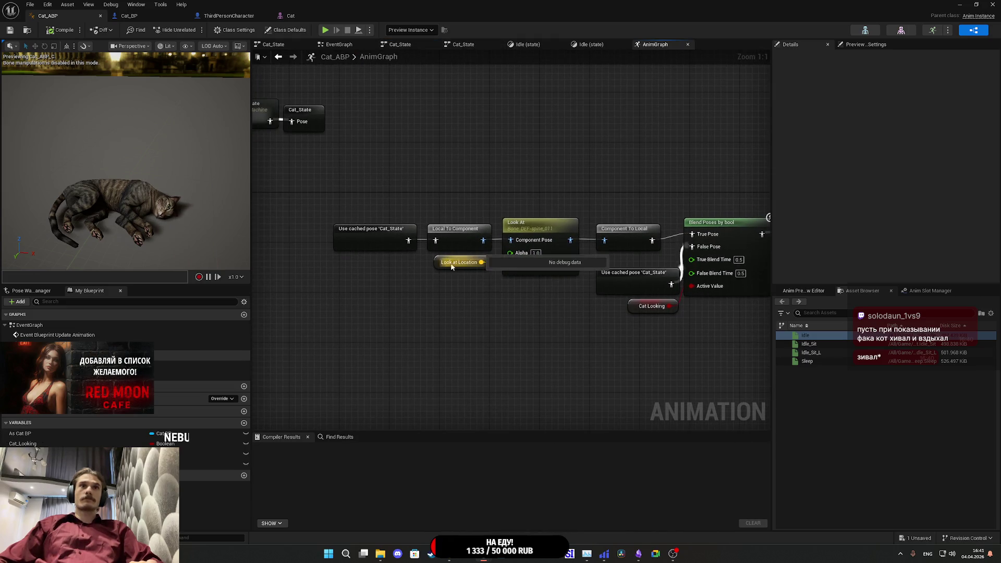
left_click_drag(435, 264, 437, 276)
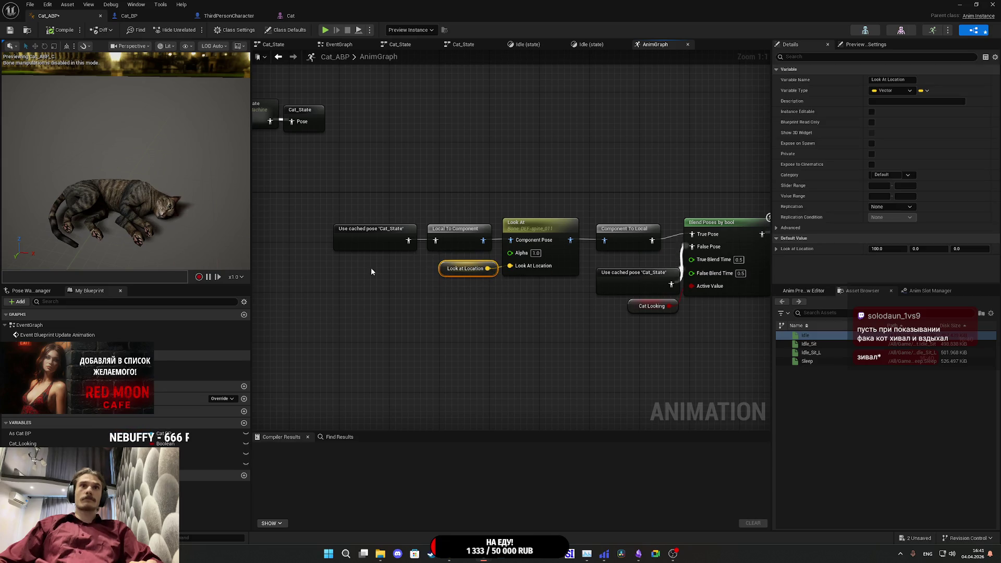
left_click(10, 30)
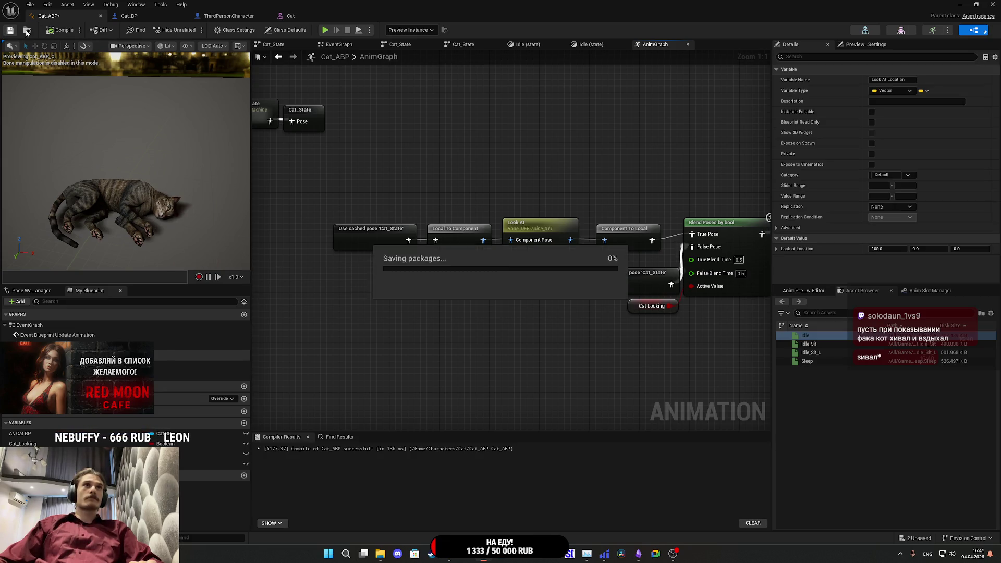
- Recheck the Initialize Animation and Cast To Cat_BP row and the Look At node's settings
left_click(339, 45)
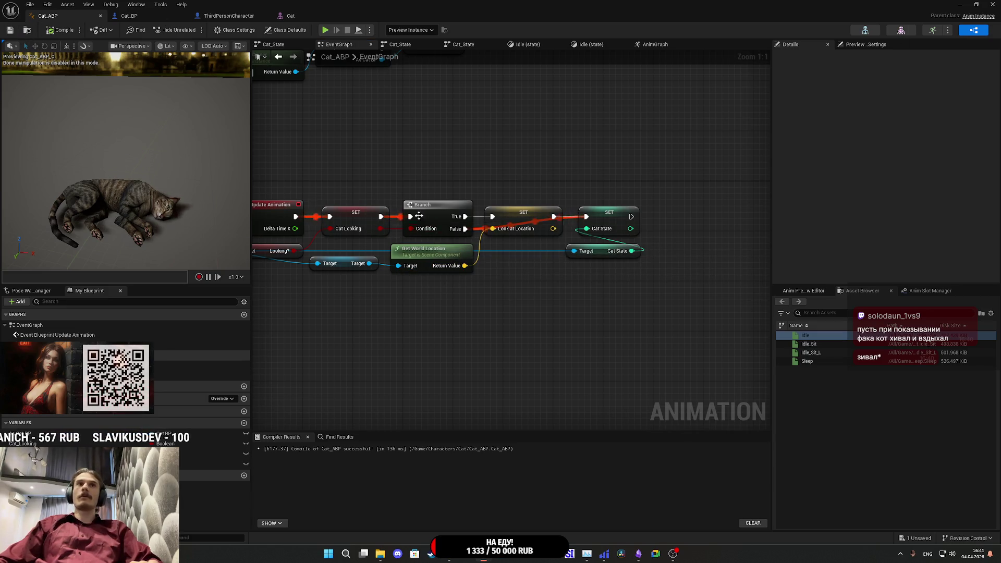
left_click_drag(385, 177, 489, 168)
mouse_move(673, 186)
left_mouse_down()
mouse_move(621, 310)
mouse_move(629, 283)
mouse_move(566, 254)
left_mouse_up()
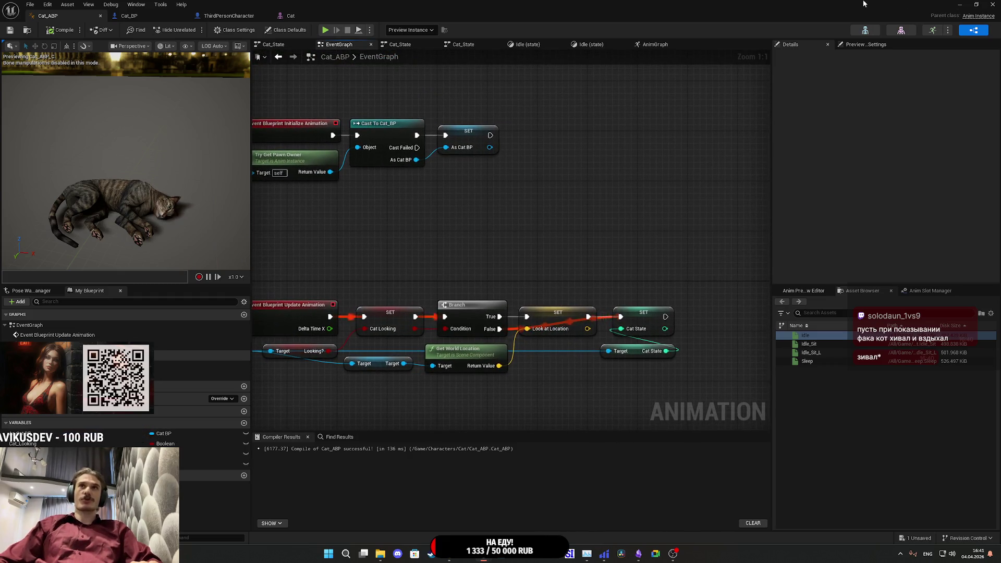
left_click(464, 44)
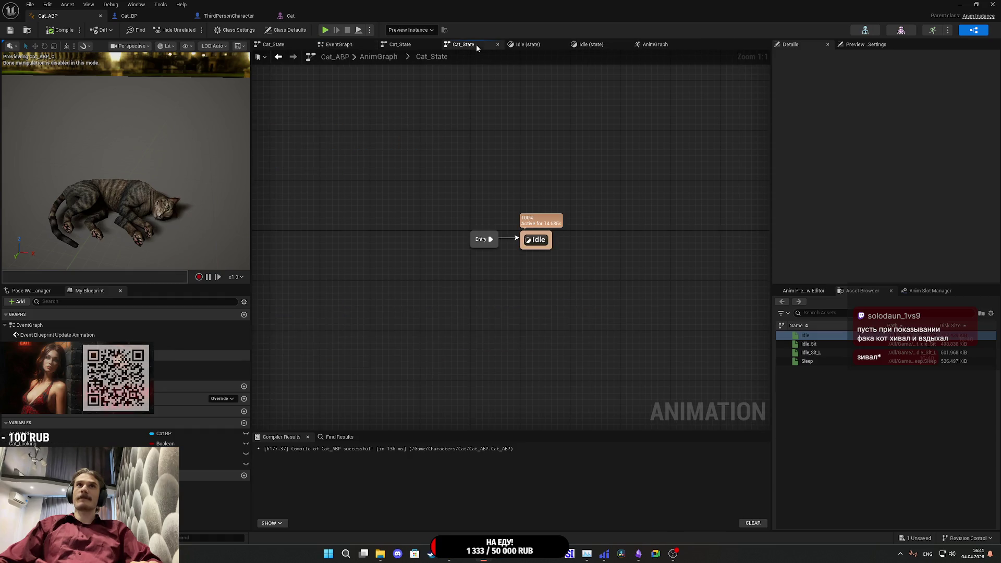
left_click(379, 57)
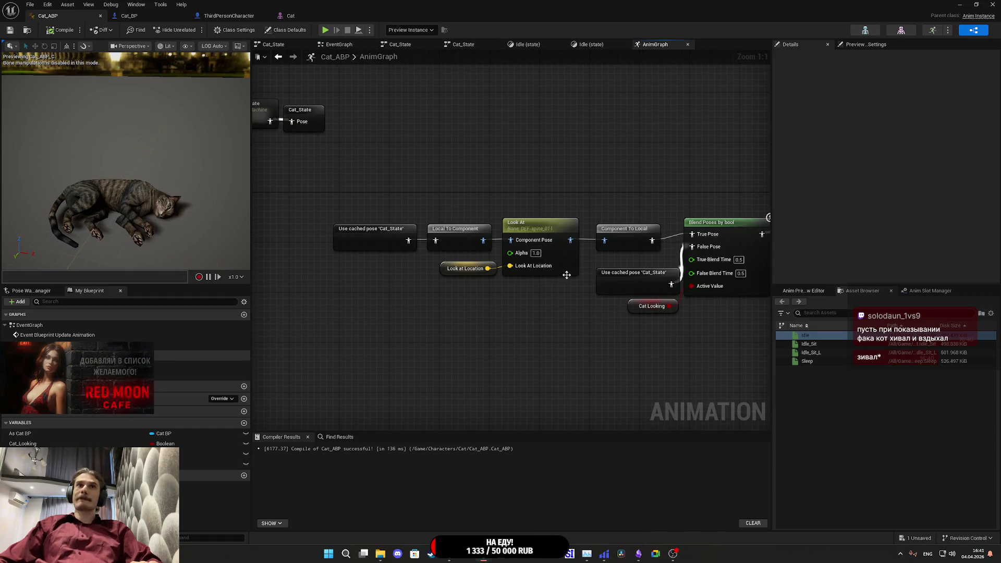
left_click(458, 255)
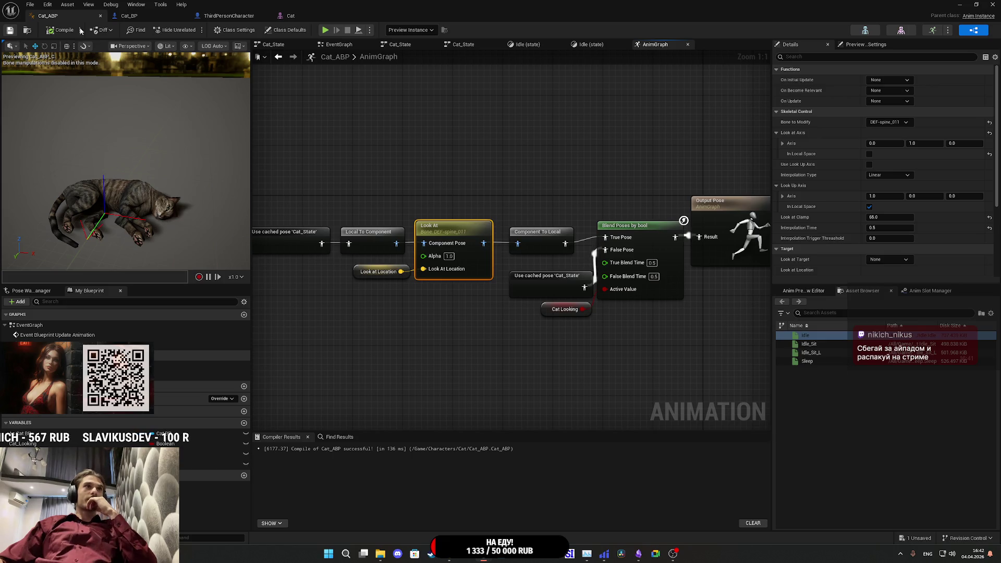
left_click(965, 5)
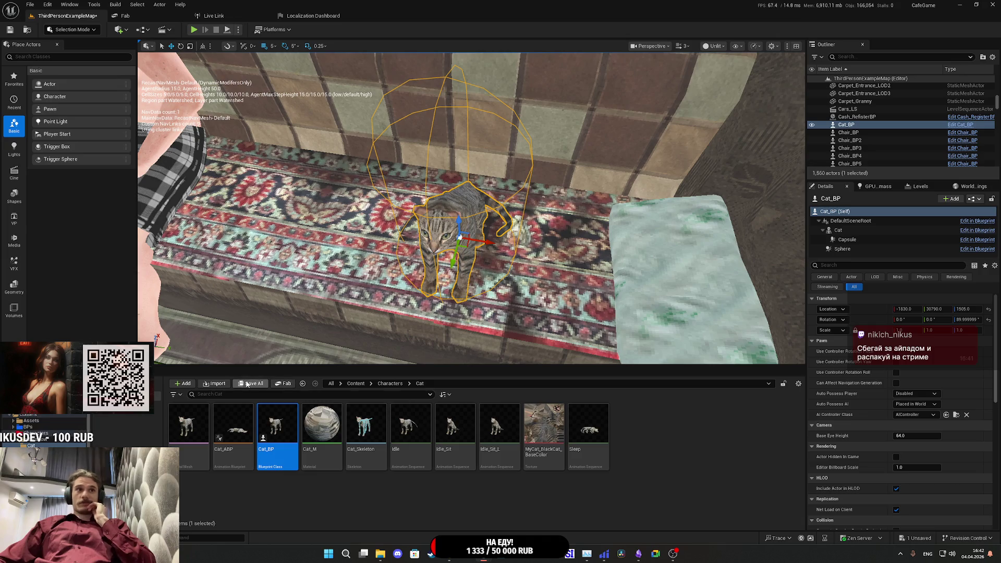
- Save all content, then start a full-screen play test and walk to the sleeping cat
left_click(247, 384)
left_click(562, 364)
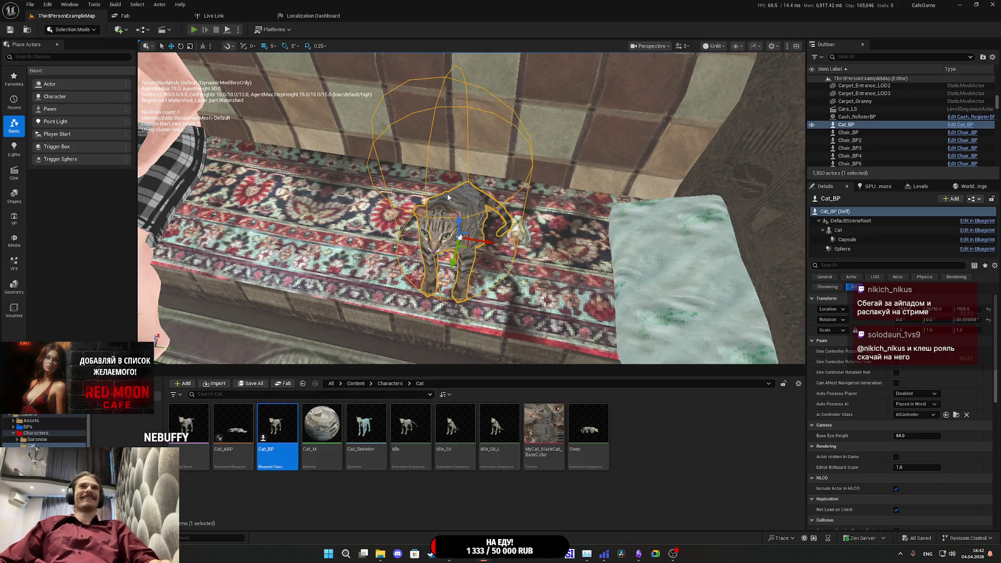
key("alt+p")
key("F11")
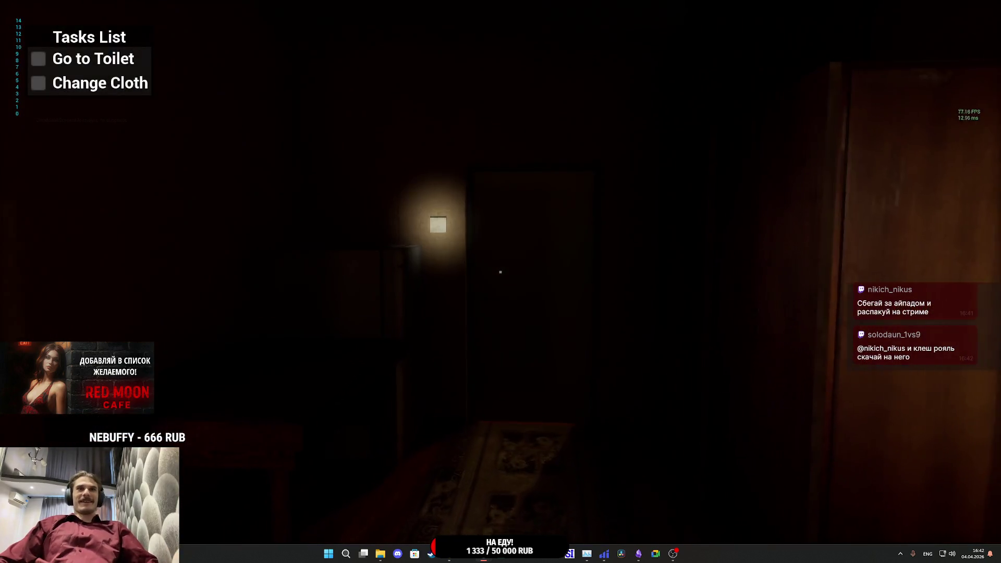
key("w")
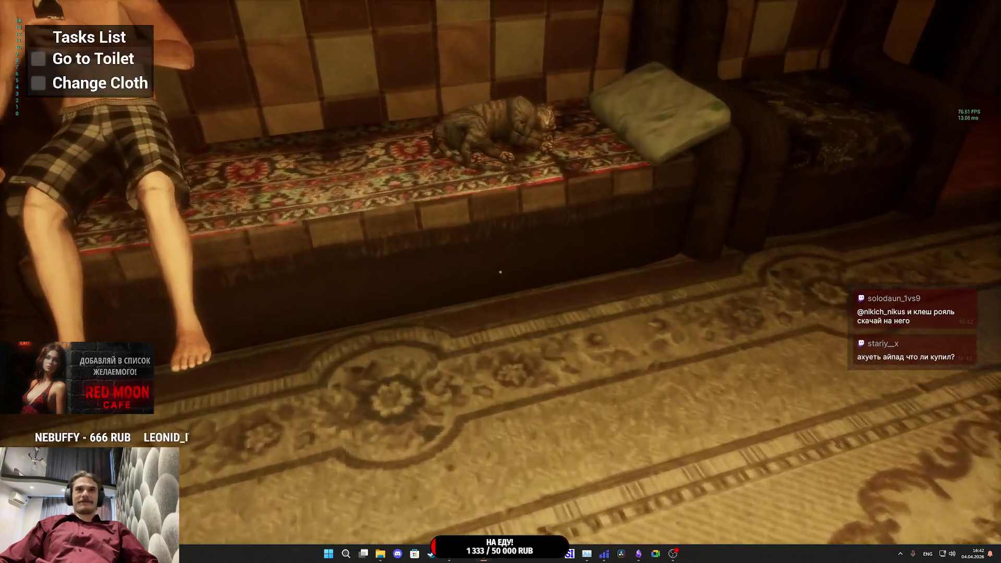
key("w")
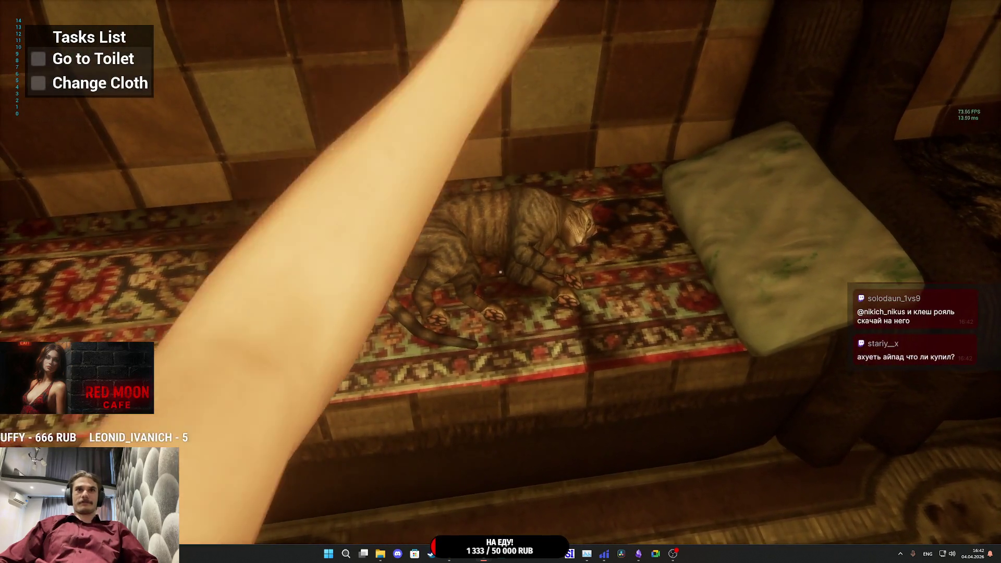
- Circle the sofa and pet the cat to watch it turn toward the player, then reopen Cat_ABP
key("s")
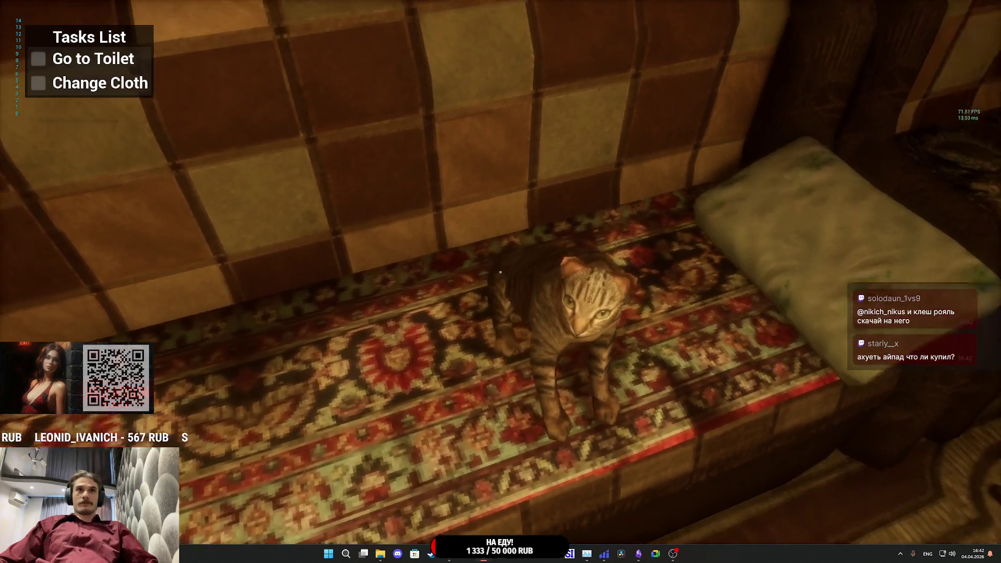
key("d")
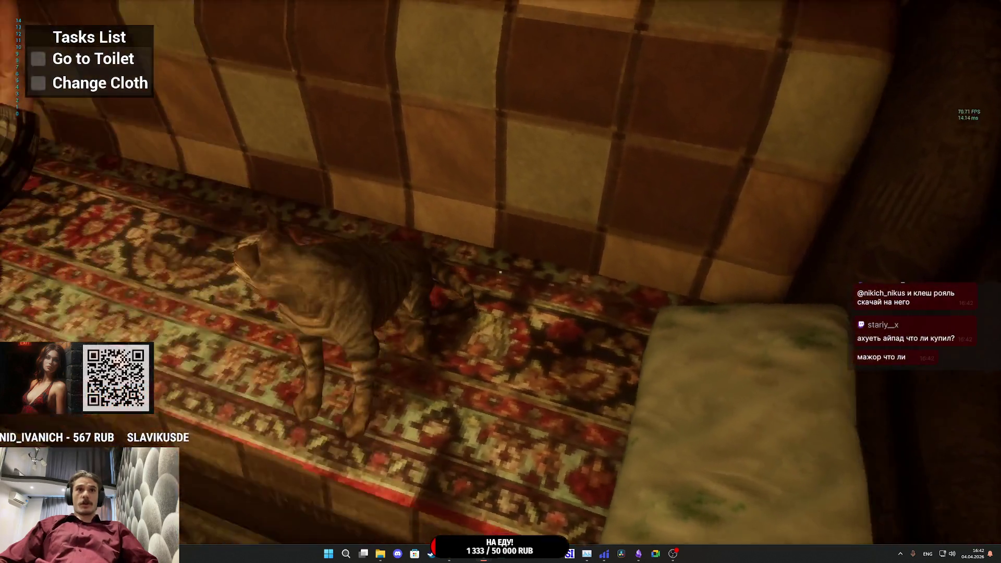
key("s")
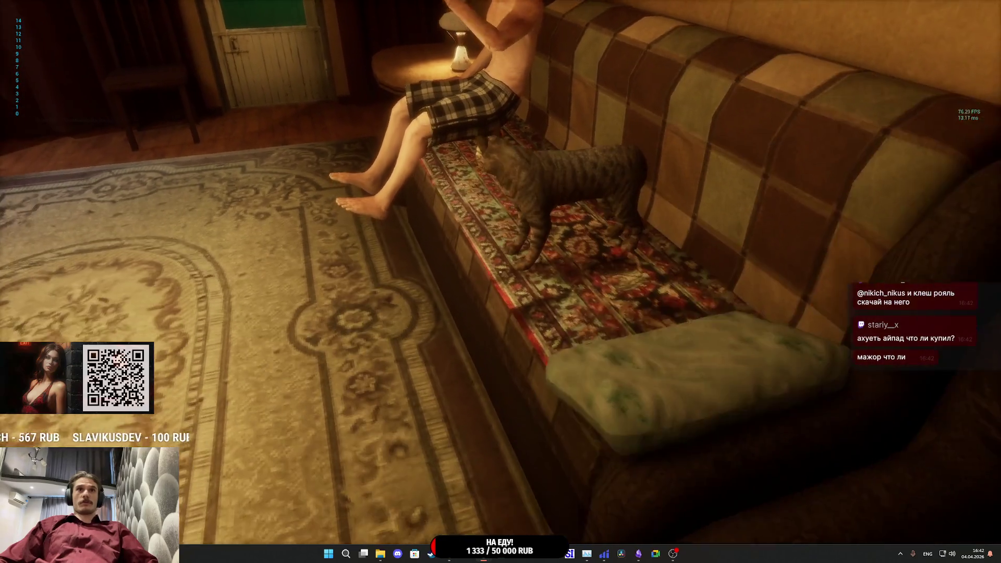
key("w")
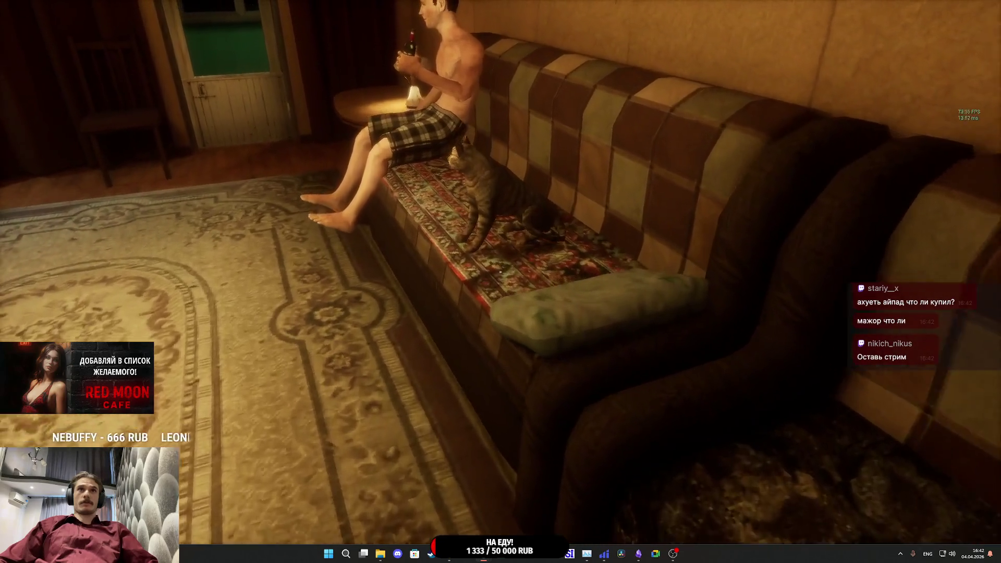
key("w")
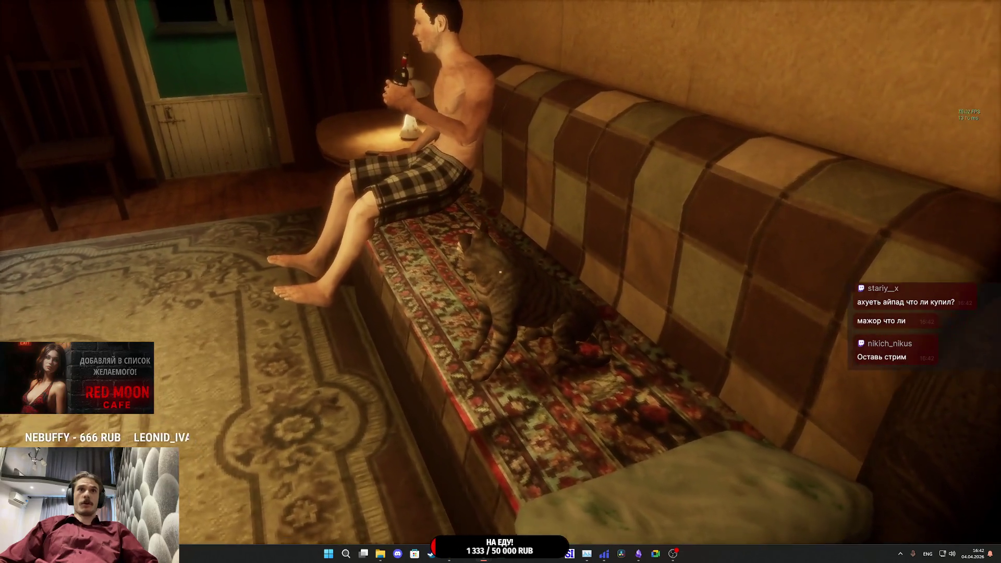
key("e")
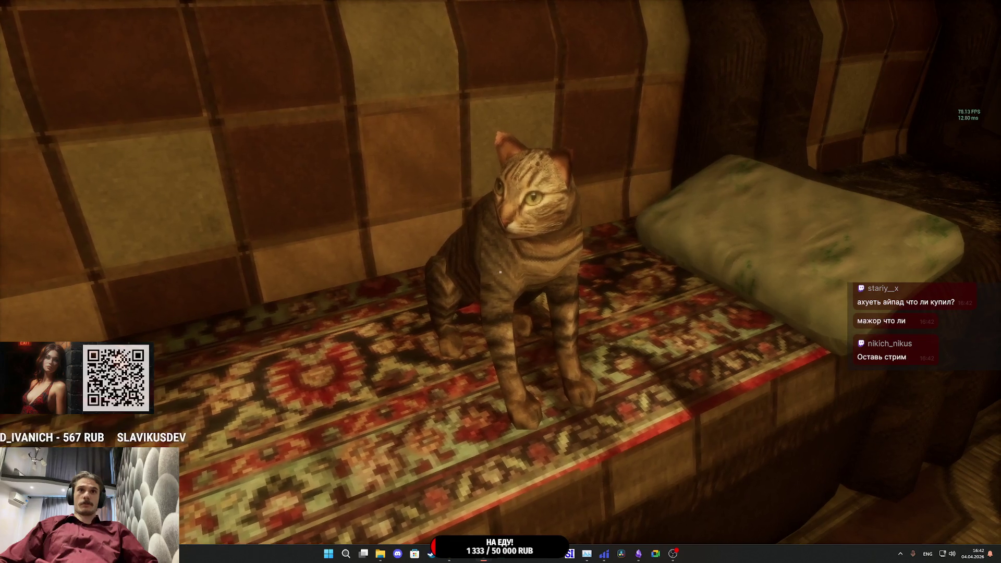
key("e")
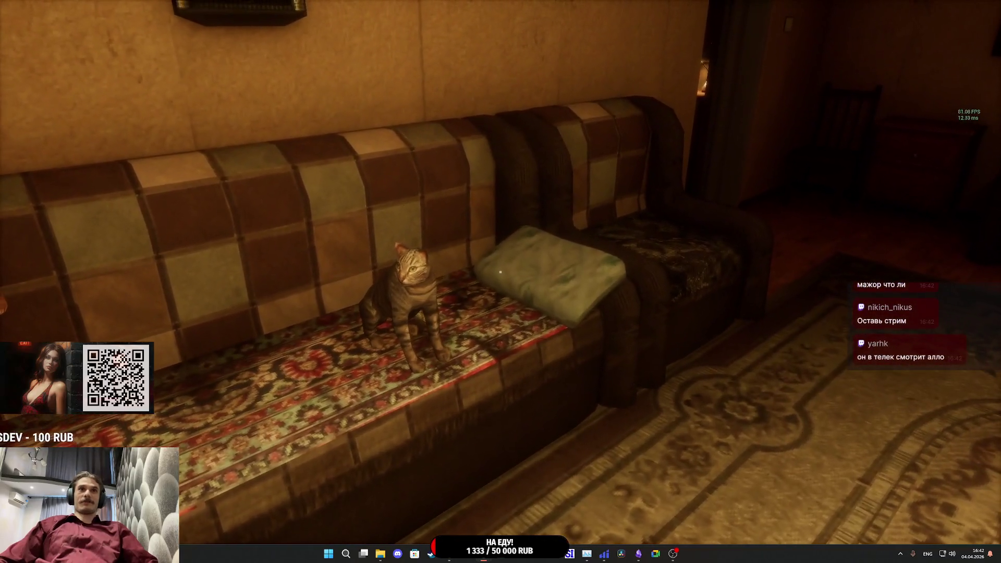
key("Escape")
mouse_move(484, 553)
left_click(524, 513)
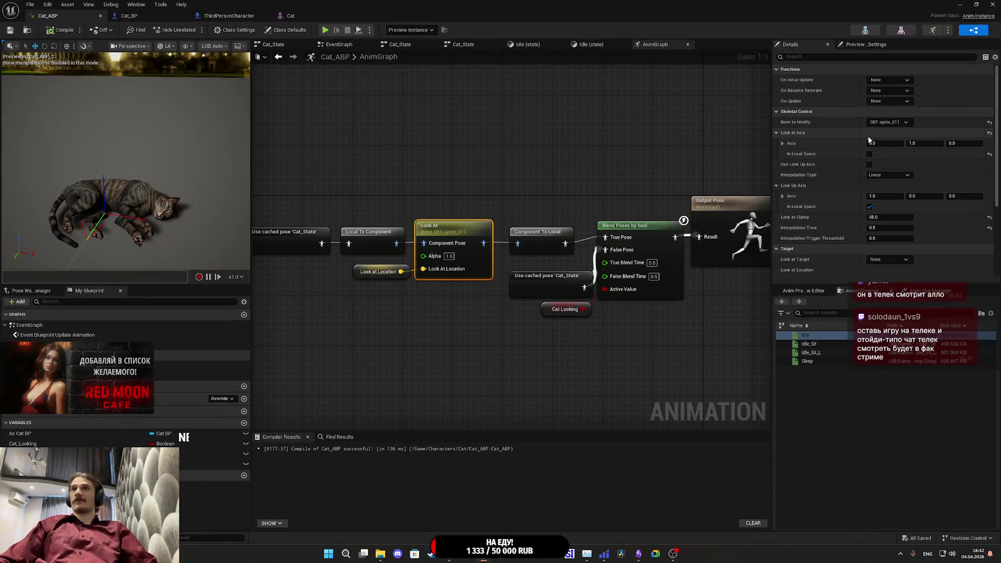
- Enable In Local Space for the Look At node's look-at axis, recompile Cat_ABP and minimize it
left_click(871, 155)
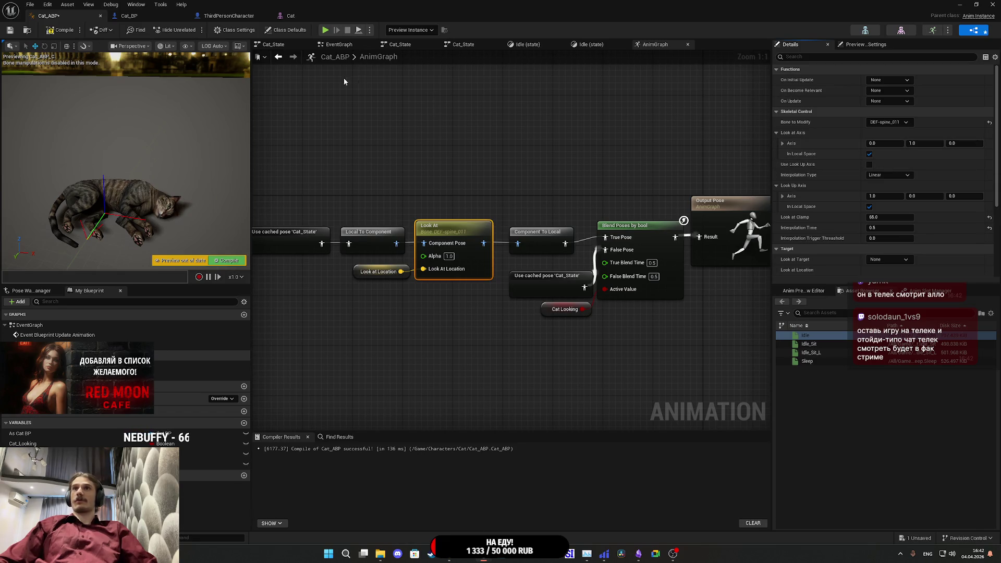
left_click(61, 30)
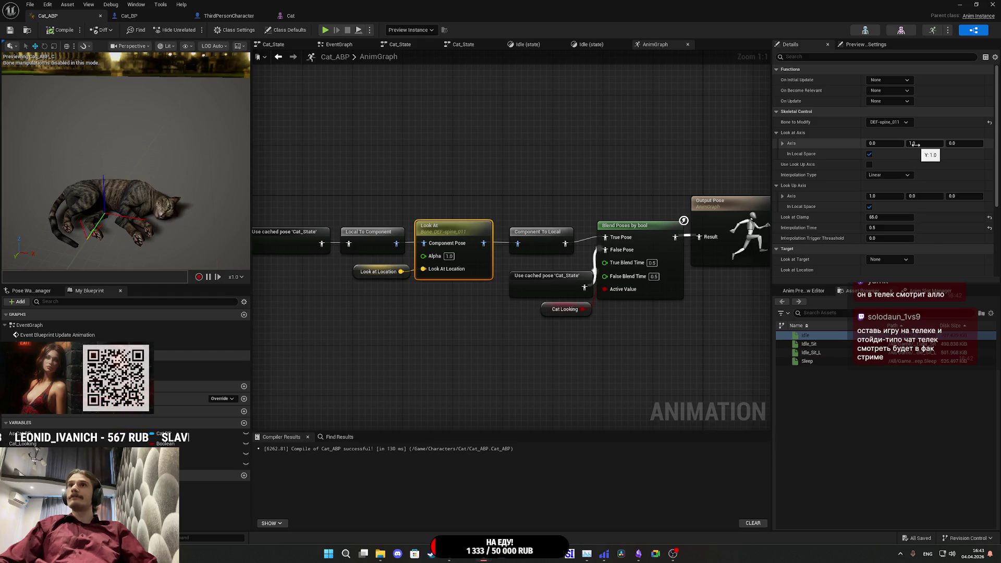
left_click(959, 5)
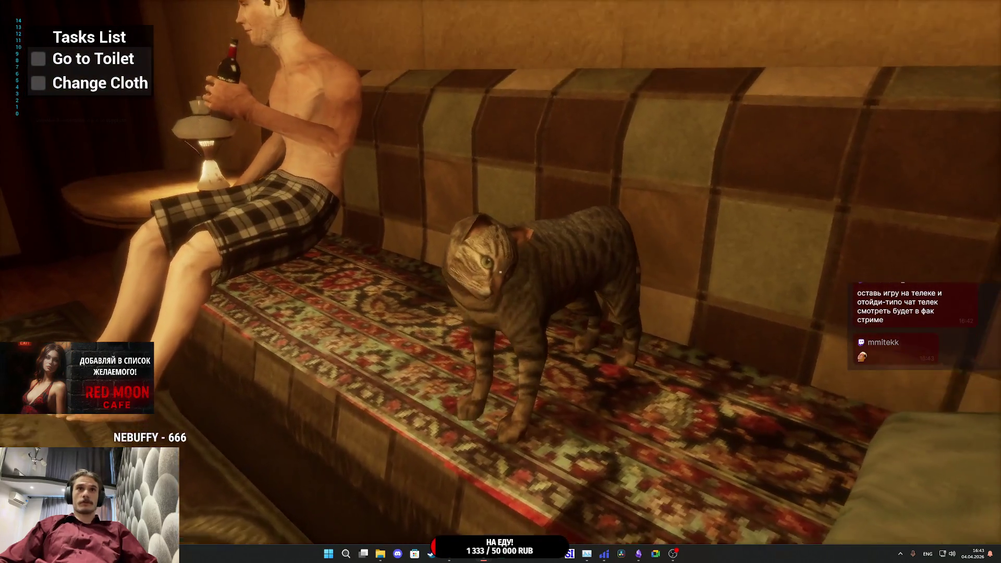
- Stop the cat play test, bring Cat_ABP back briefly, then set it aside again
key("Escape")
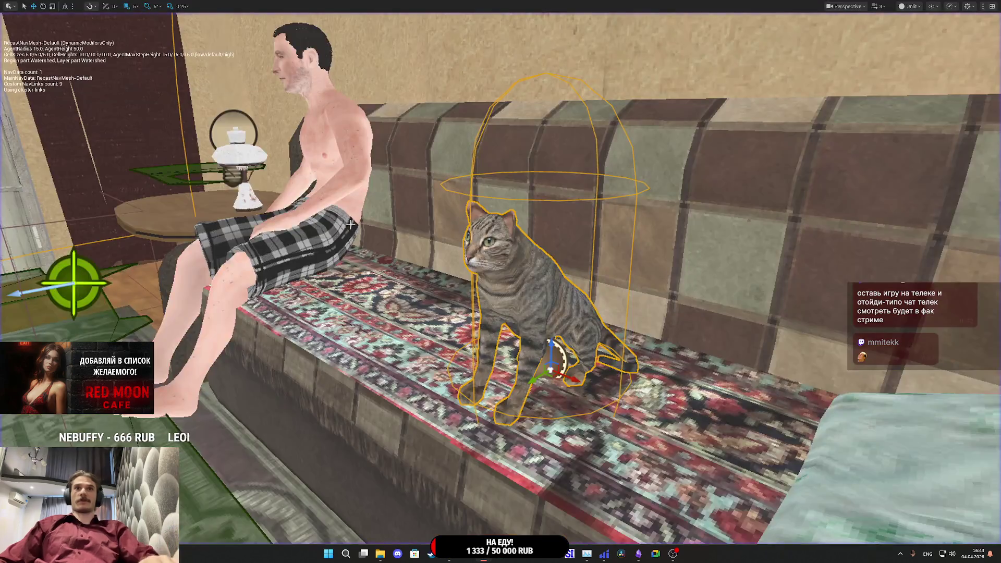
left_click(507, 521)
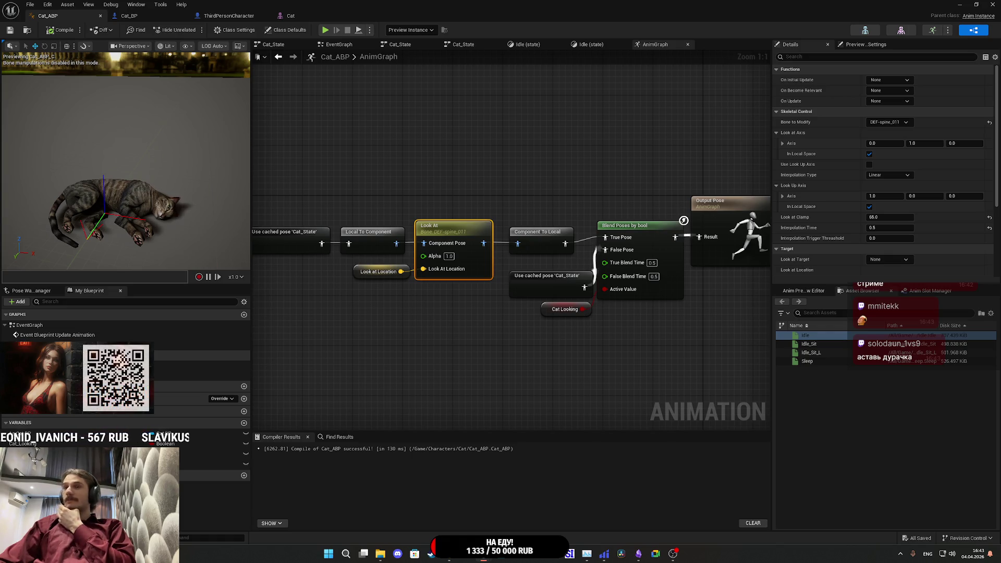
left_click(959, 4)
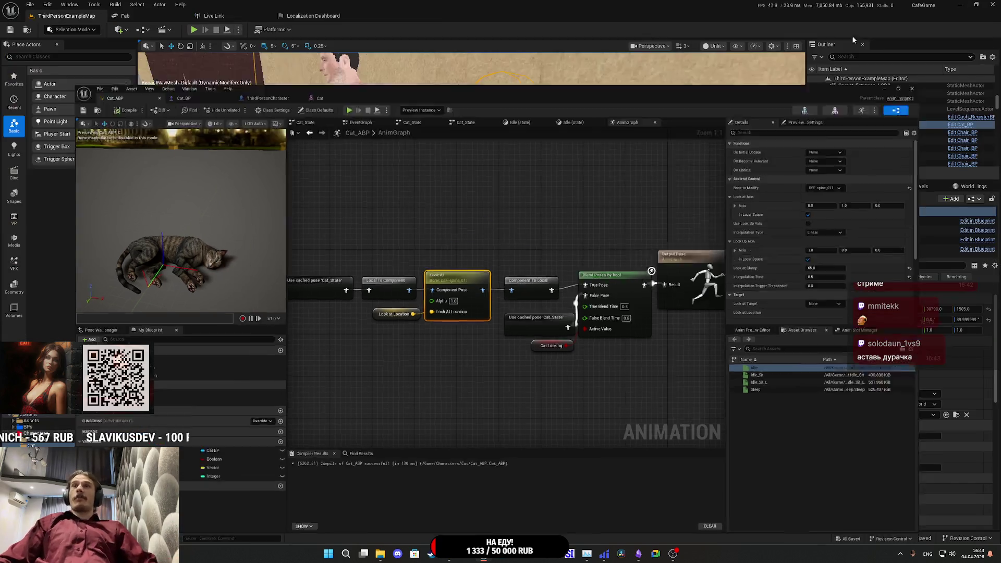
- Select the grandma street NPC and open its NPC_Street_ABP animation blueprint
key("w")
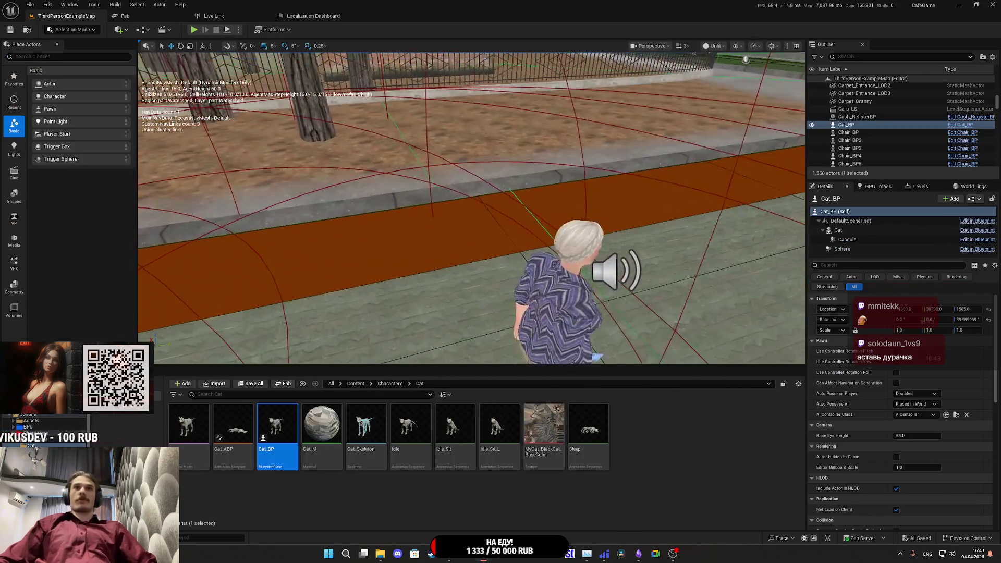
left_click(768, 242)
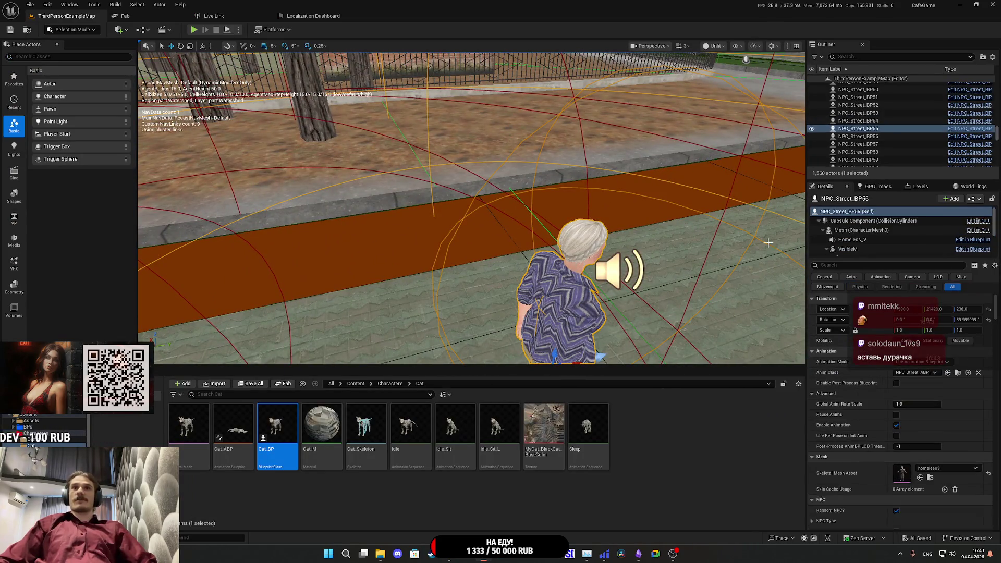
left_click(957, 373)
double_click(589, 422)
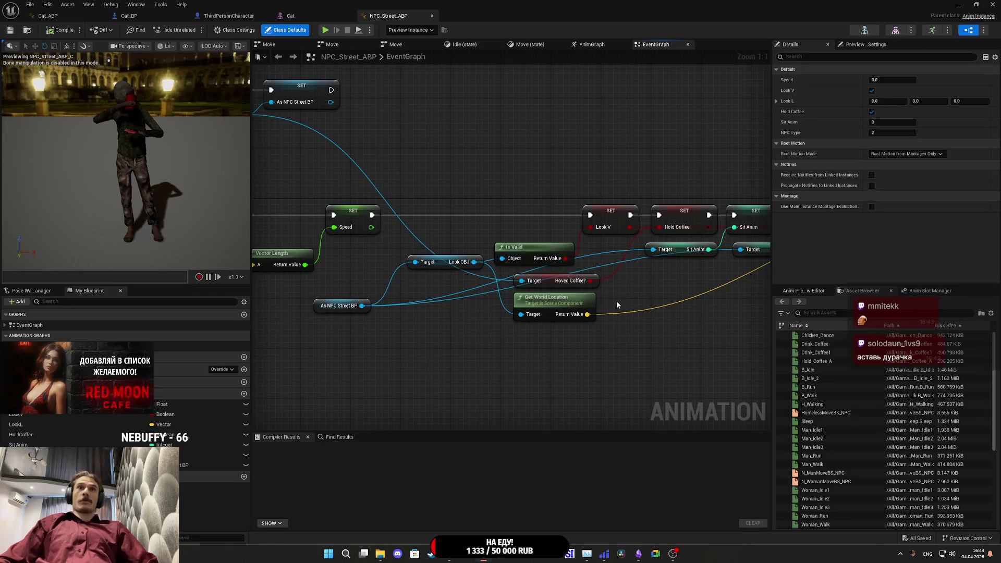
- Browse NPC_Street_ABP's event graph: Branch, cast, velocity, SET and Is Valid nodes
mouse_move(616, 305)
left_mouse_down()
mouse_move(552, 245)
mouse_move(512, 227)
mouse_move(351, 224)
left_mouse_up()
mouse_move(395, 309)
left_mouse_down()
mouse_move(624, 292)
mouse_move(671, 327)
left_mouse_up()
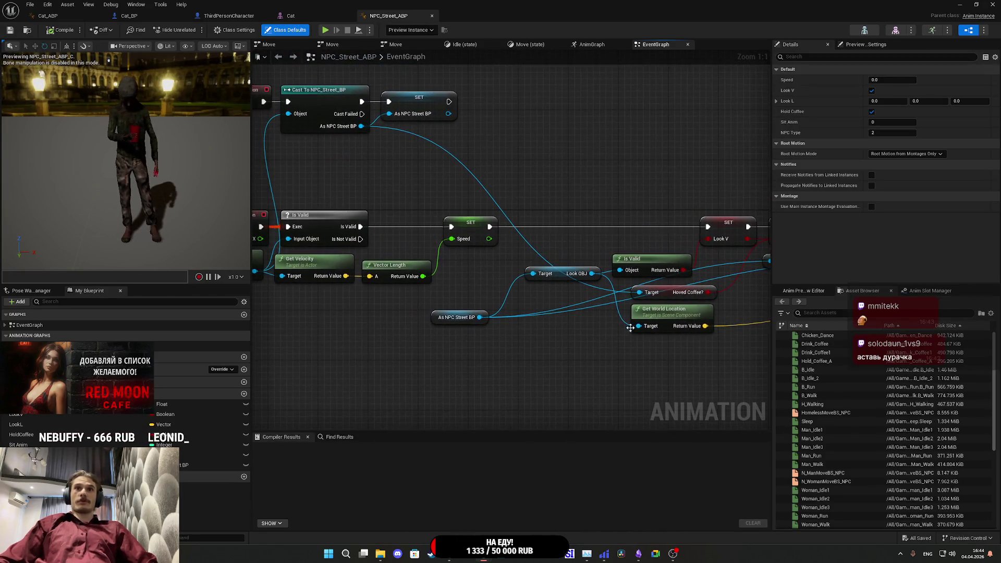
left_click_drag(560, 298, 540, 310)
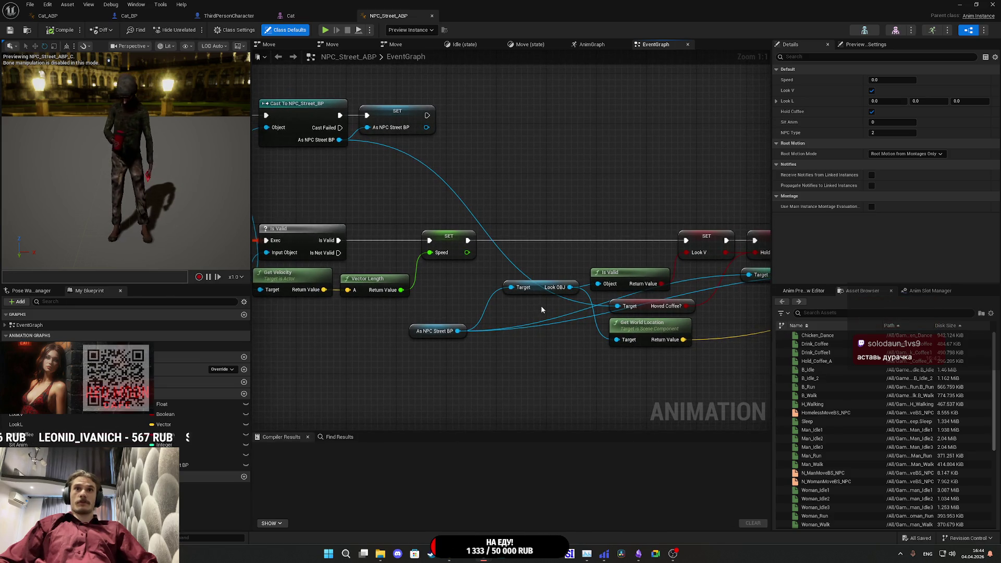
mouse_move(542, 309)
left_mouse_down()
mouse_move(447, 345)
mouse_move(198, 356)
left_mouse_up()
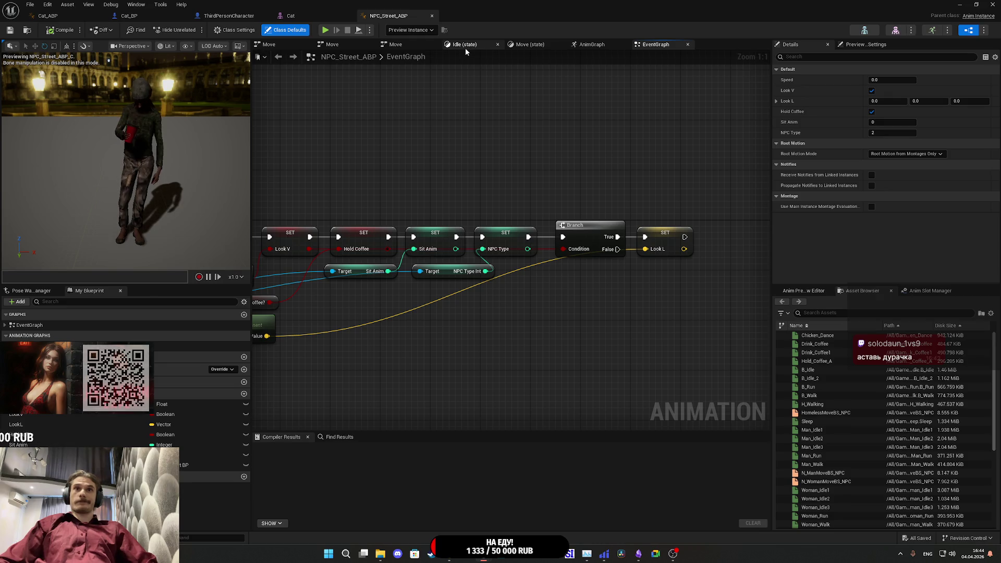
left_click_drag(596, 100, 633, 81)
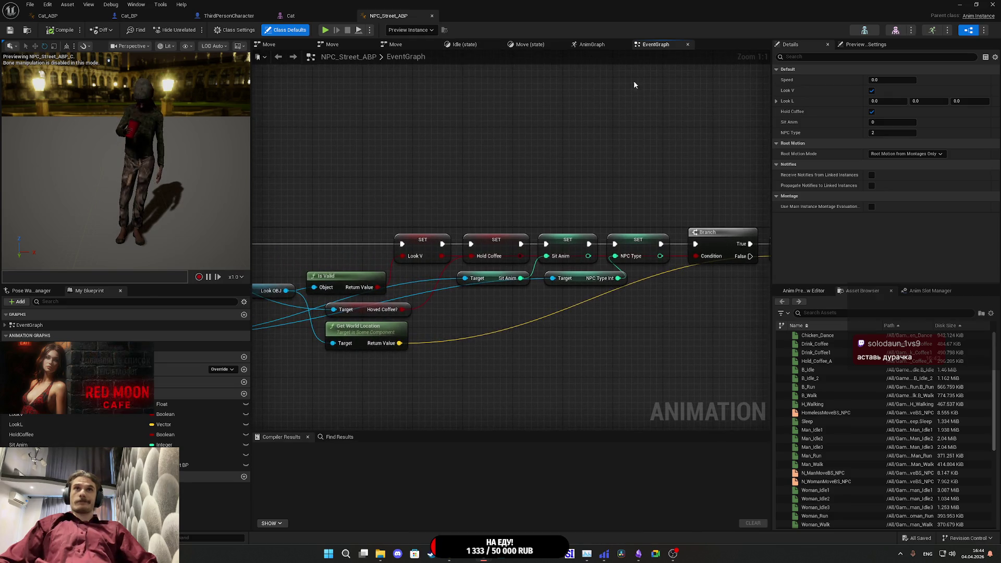
- Inspect the Look At node settings in the NPC's AnimGraph
left_click(591, 46)
scroll(634, 212, "up", 1)
mouse_move(634, 213)
left_mouse_down()
mouse_move(476, 188)
mouse_move(464, 143)
left_mouse_up()
left_click_drag(592, 311, 555, 315)
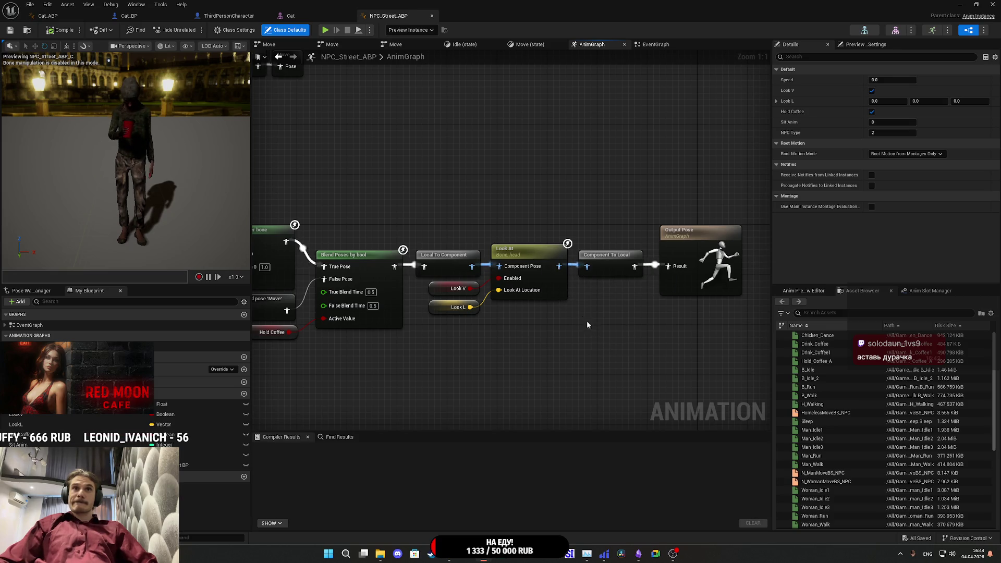
left_click(558, 285)
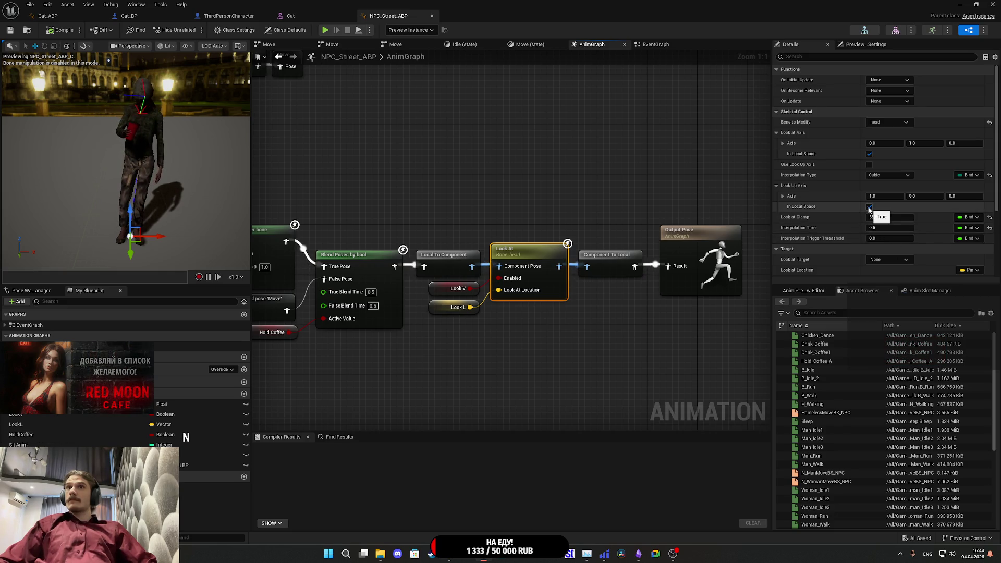
left_click(317, 13)
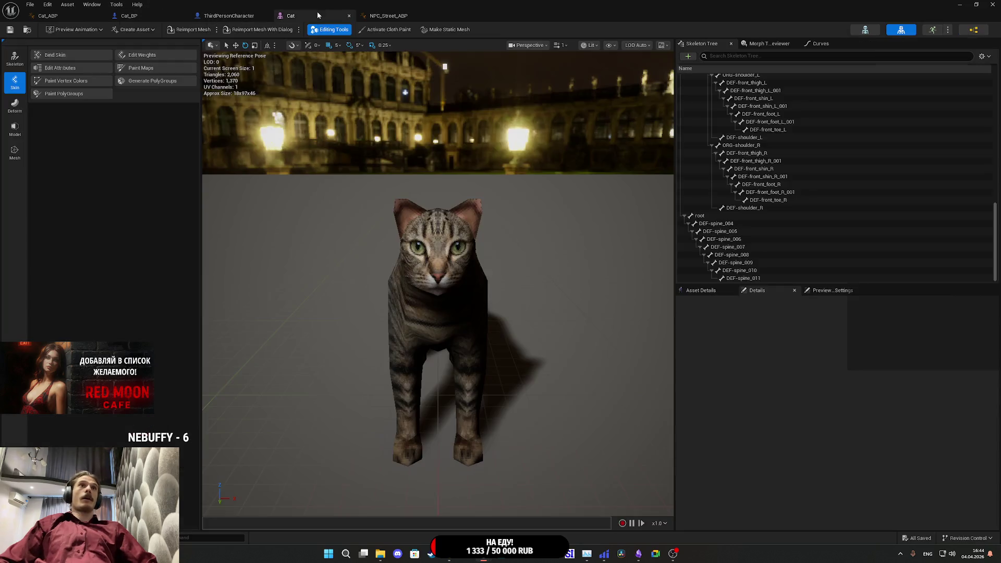
- Compare the Cat_ABP graph against the NPC_Street_ABP graph
left_click(90, 17)
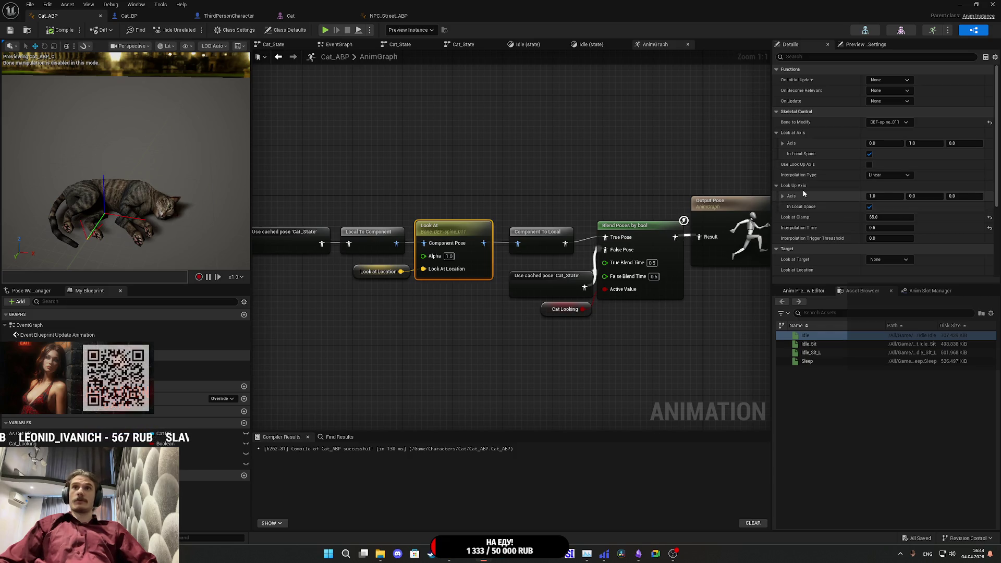
left_click(388, 15)
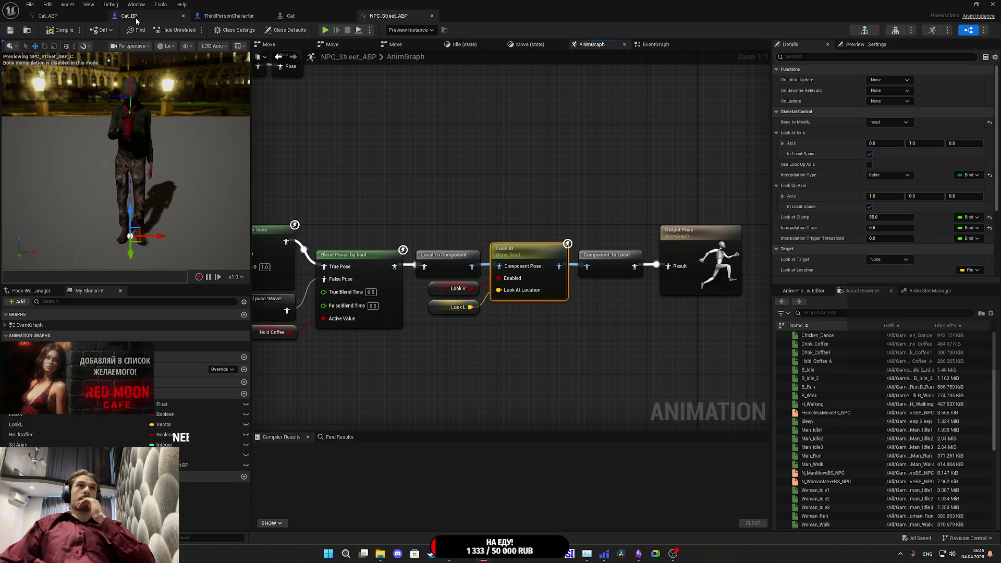
left_click(78, 17)
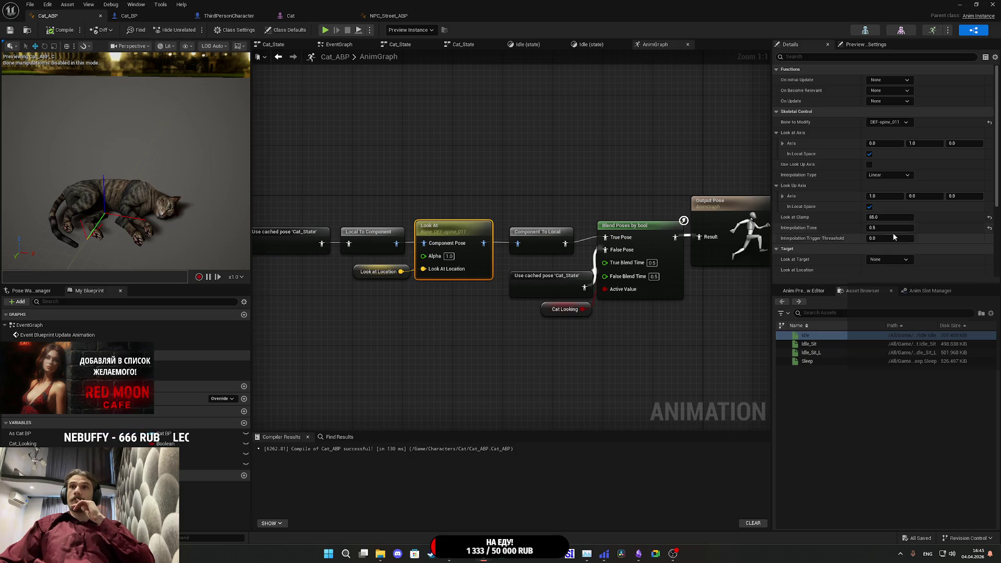
scroll(838, 232, "down", 4)
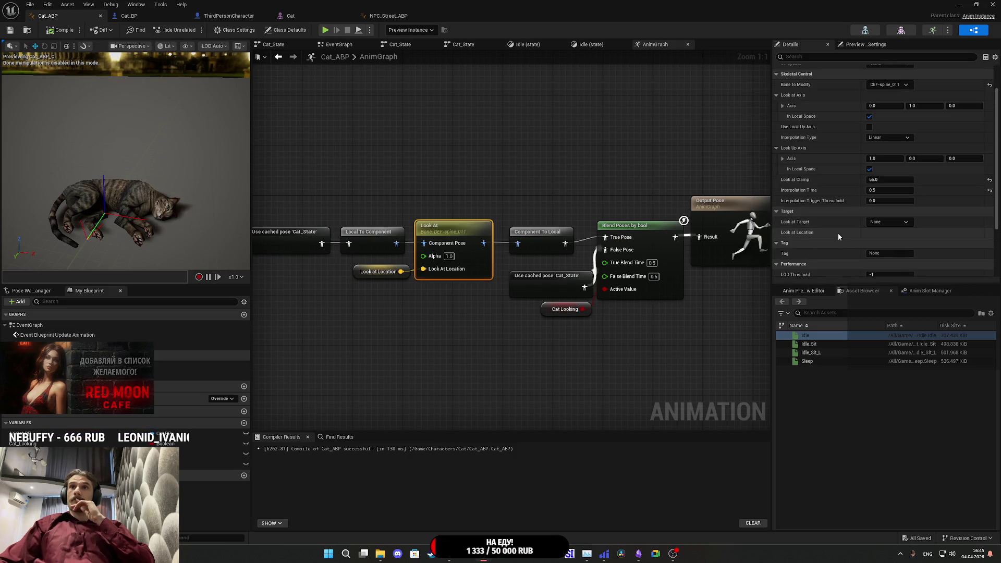
scroll(839, 237, "up", 4)
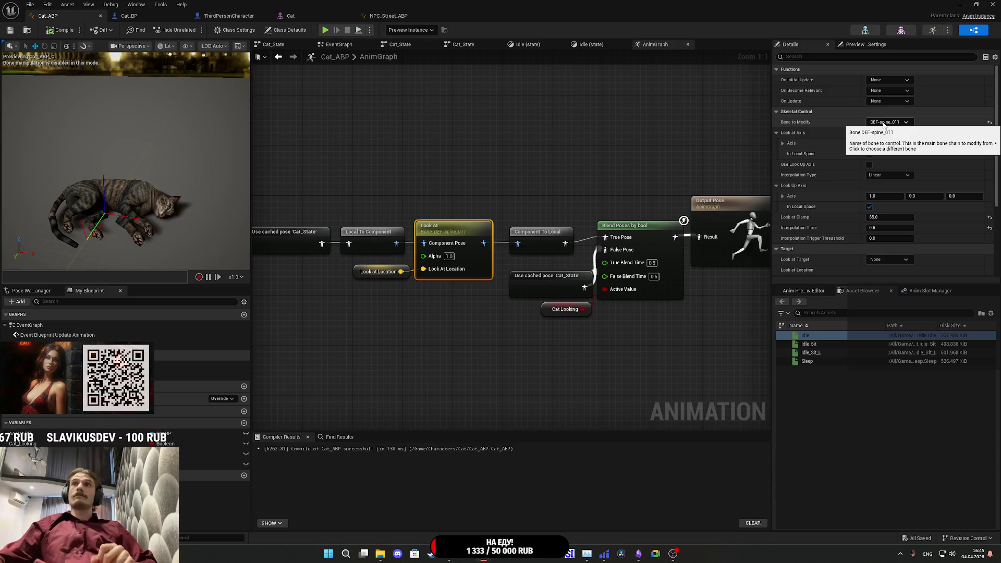
- Set Cat_ABP's Look At Bone to Modify to DEF-spine_010, then play the level
left_click(886, 122)
left_click(937, 209)
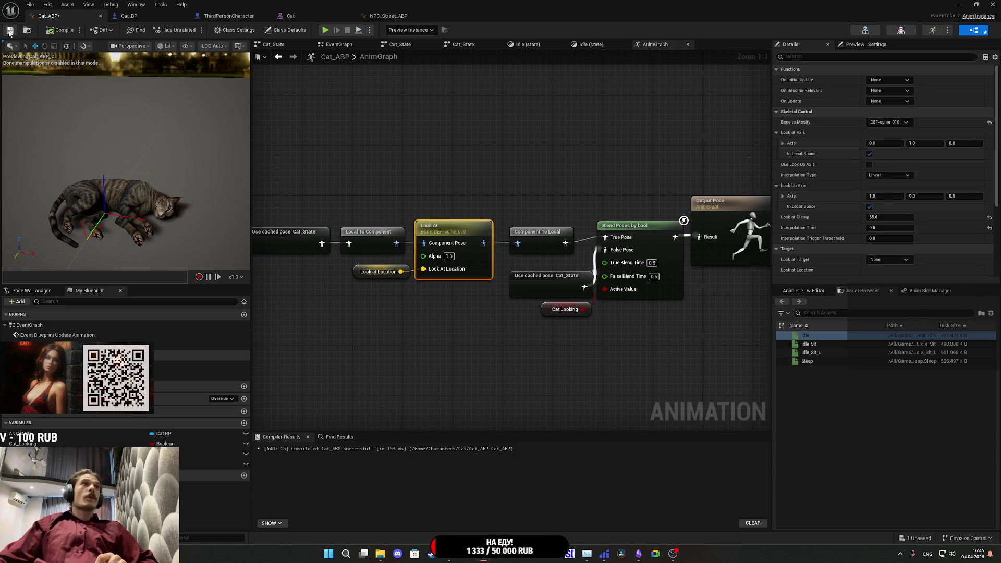
left_click(959, 4)
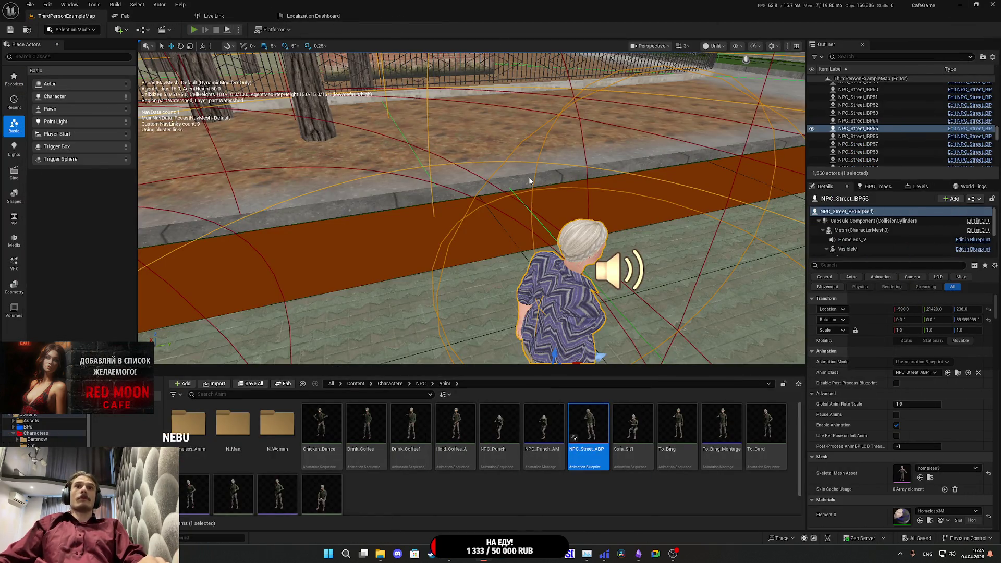
key("alt+p")
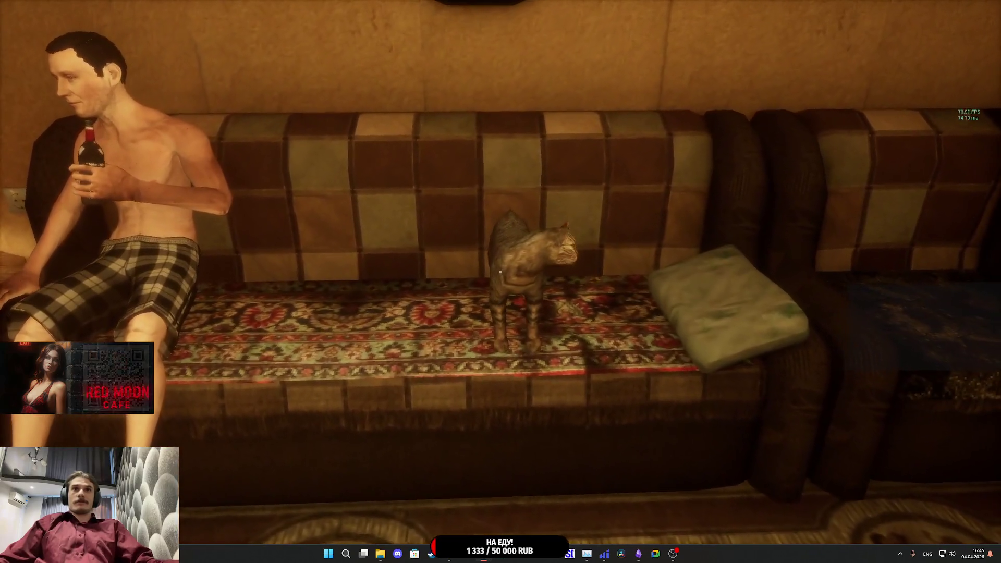
- End the play test of the cat and bring the Cat_ABP window back up
key("Escape")
mouse_move(483, 554)
left_click(499, 521)
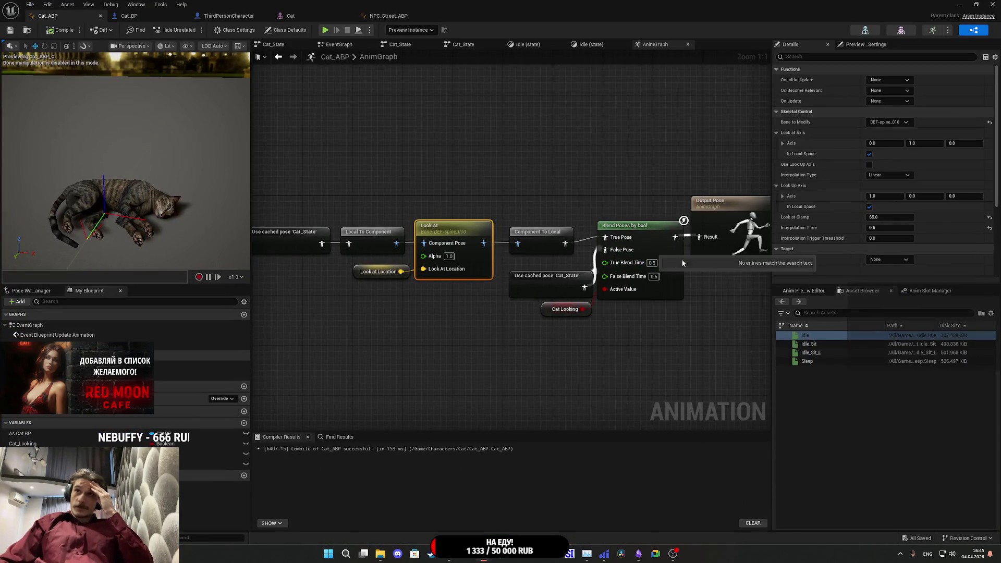
- Keep Look At interpolation at Linear and set the bone back to DEF-spine_011
left_click(879, 177)
left_click(886, 184)
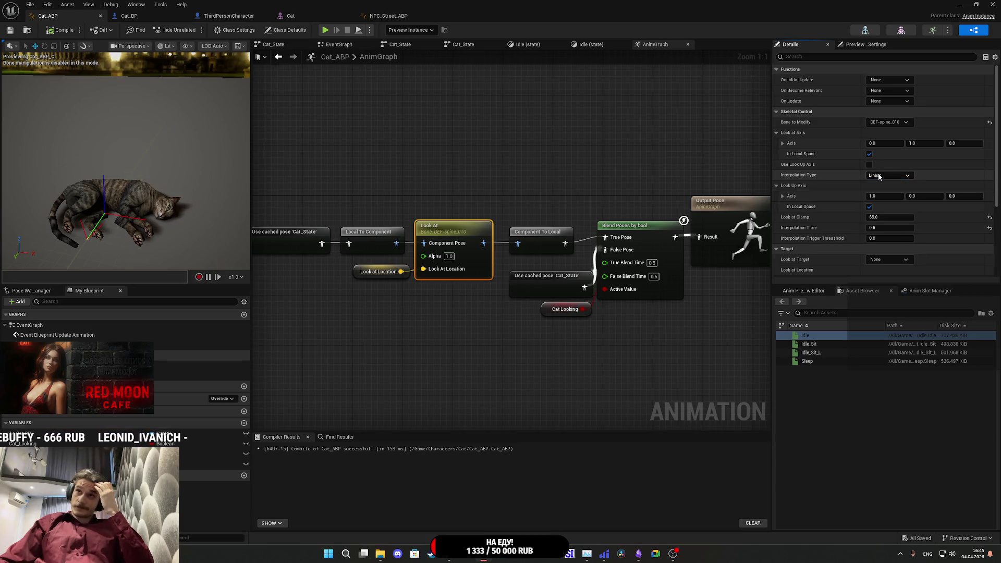
left_click(898, 123)
left_click(926, 210)
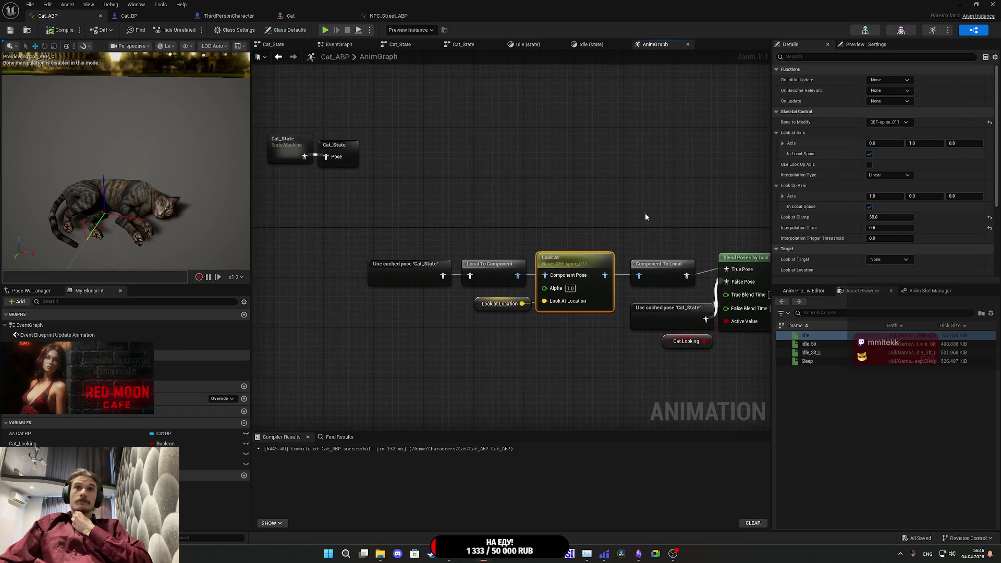
- Copy the NPC's head Look At node from NPC_Street_ABP and paste it into Cat_ABP
left_click(131, 16)
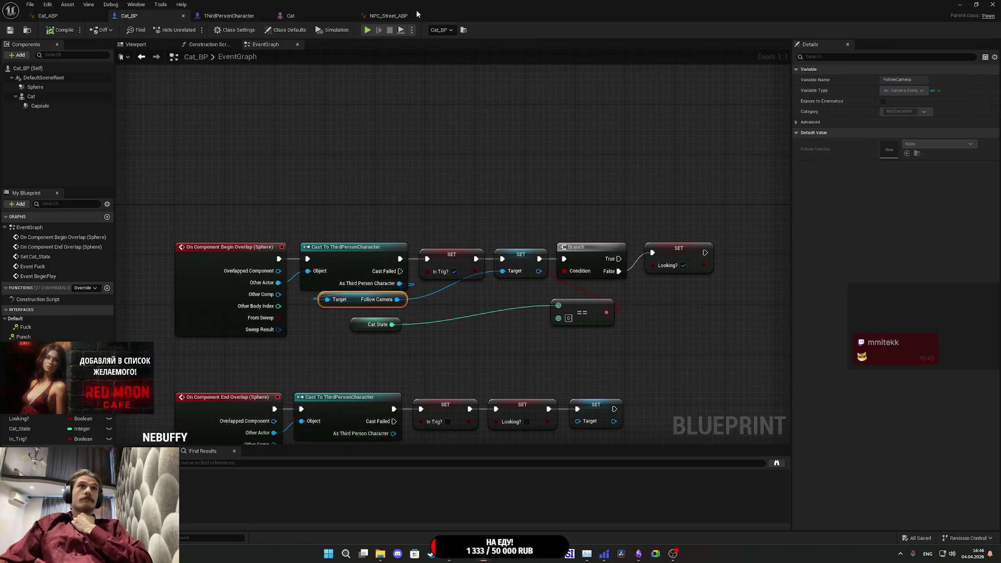
left_click(388, 16)
left_click_drag(543, 197, 545, 221)
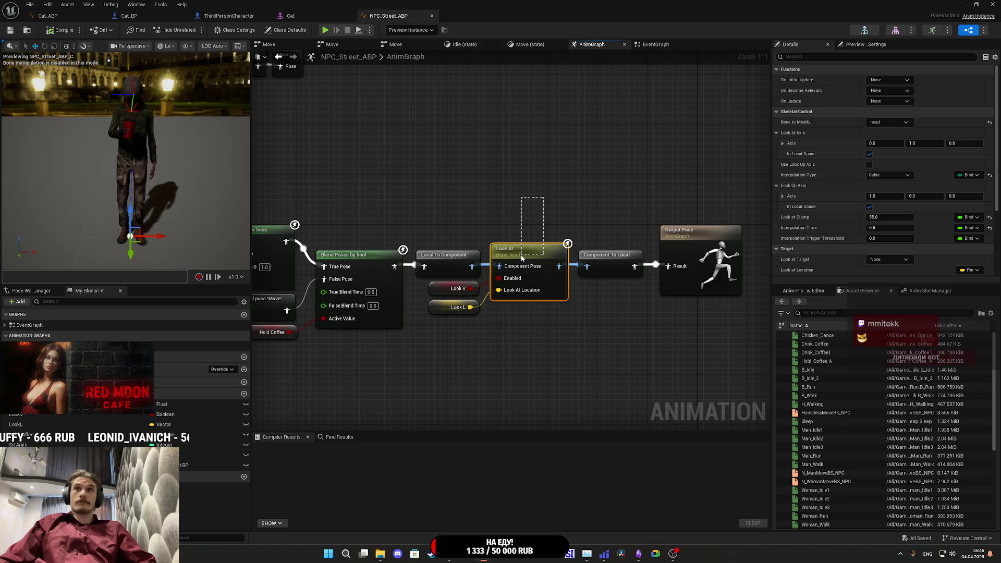
left_click(48, 15)
left_click(508, 163)
key("ctrl+v")
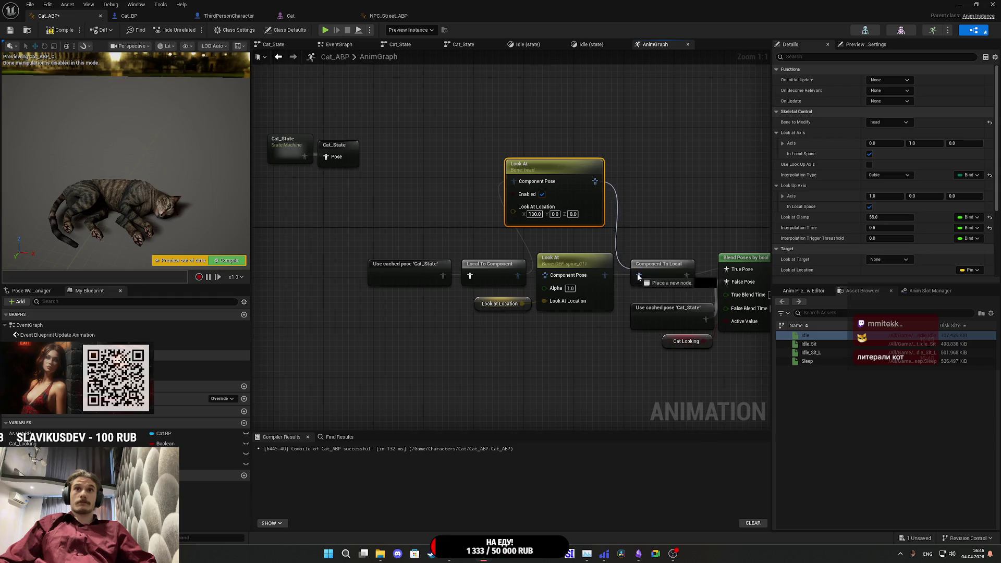
- Replace the old spine Look At node with the pasted one in the pose chain
left_click_drag(586, 267, 584, 347)
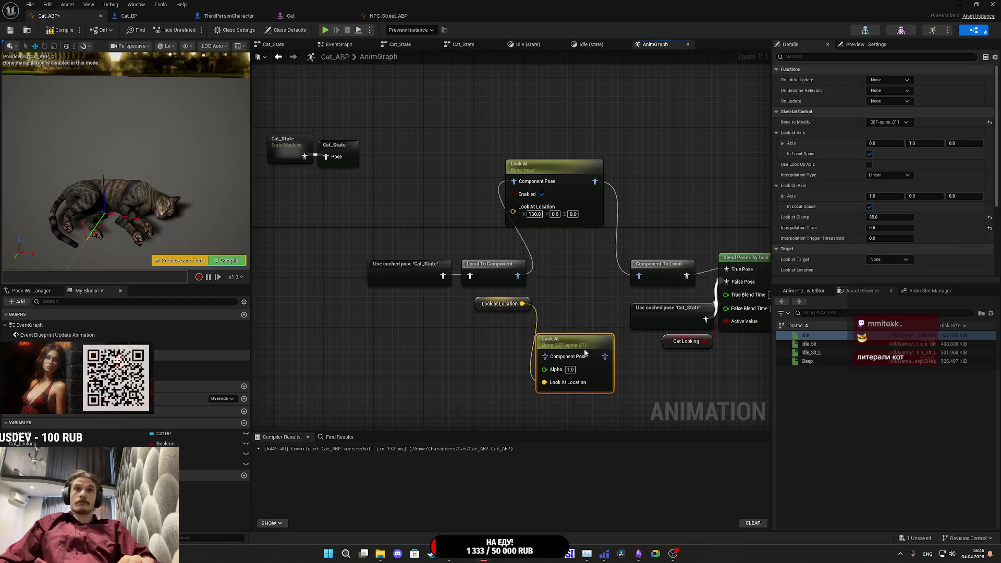
key("Delete")
mouse_move(556, 175)
left_mouse_down()
mouse_move(585, 268)
mouse_move(572, 269)
left_mouse_up()
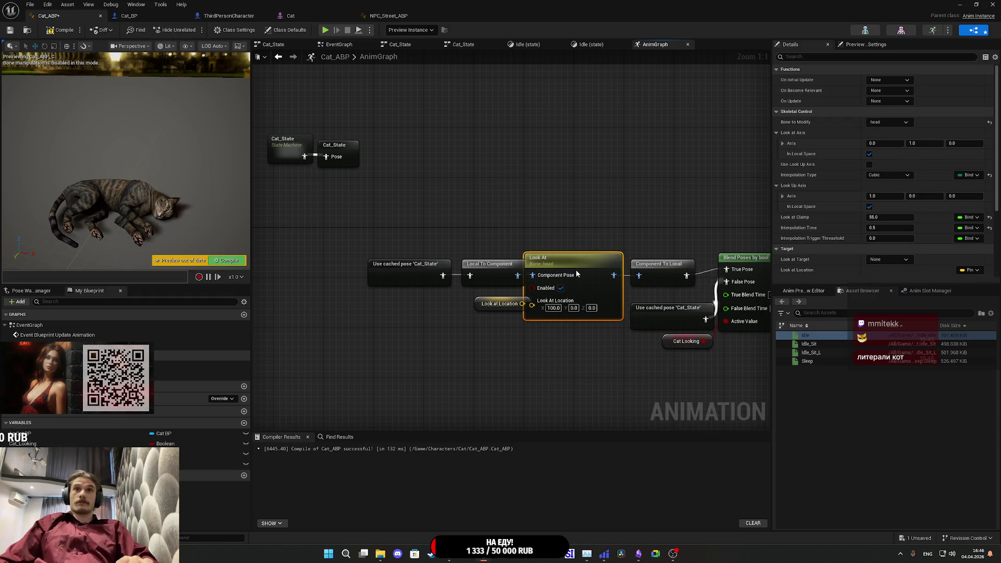
left_click_drag(497, 342, 438, 255)
left_click_drag(498, 267, 483, 266)
left_click(514, 344)
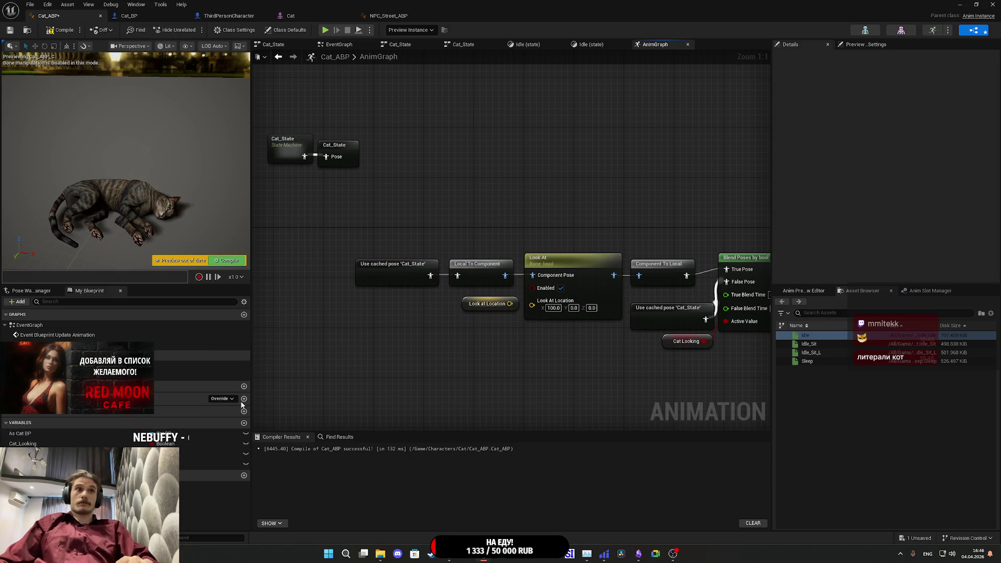
- Add a Cat Looking variable, feed Look at Location into Look At, and target DEF-spine_011
mouse_move(23, 444)
left_mouse_down()
mouse_move(518, 350)
mouse_move(521, 292)
mouse_move(459, 284)
mouse_move(452, 333)
left_mouse_up()
left_click_drag(509, 303, 532, 303)
left_click(553, 258)
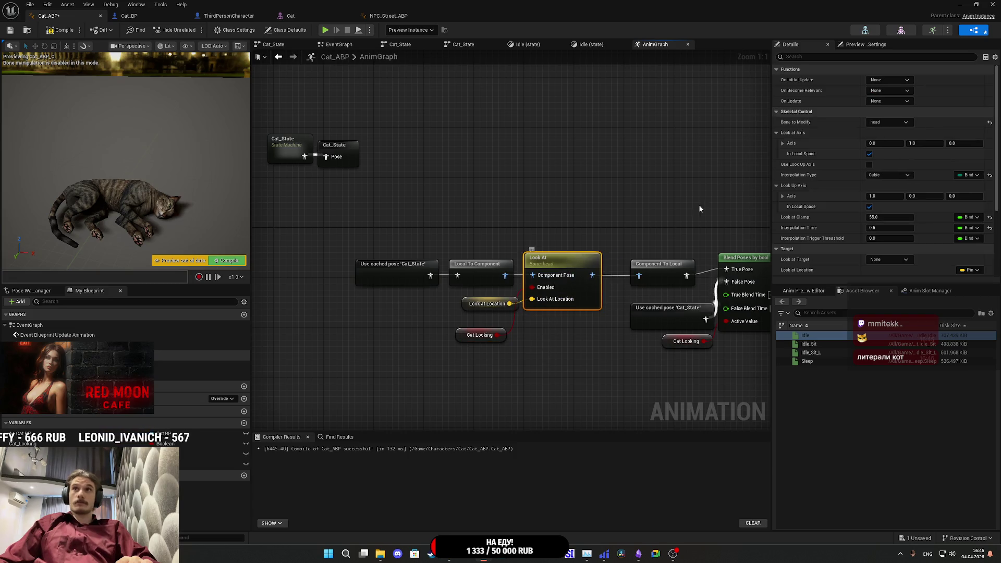
left_click(889, 122)
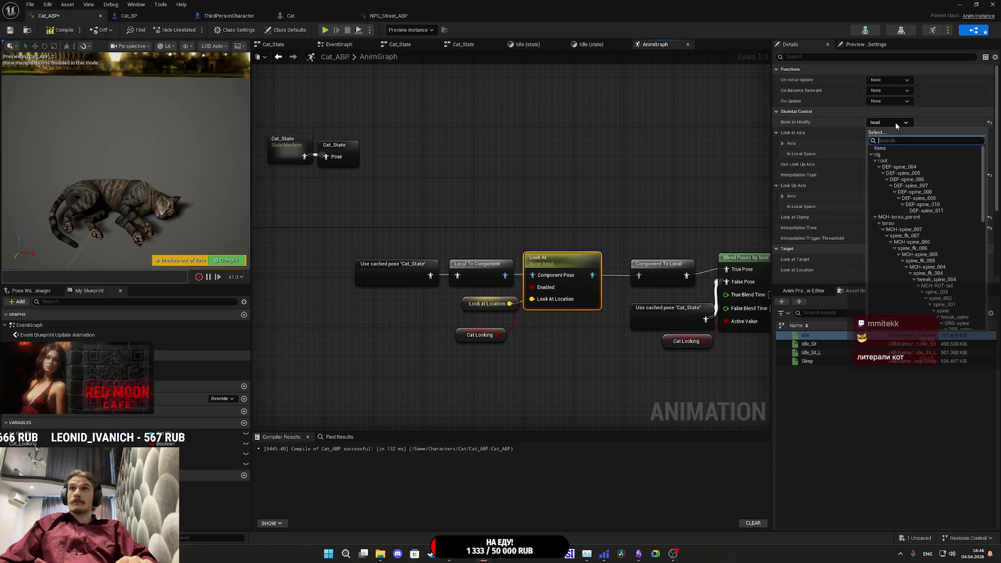
left_click(936, 213)
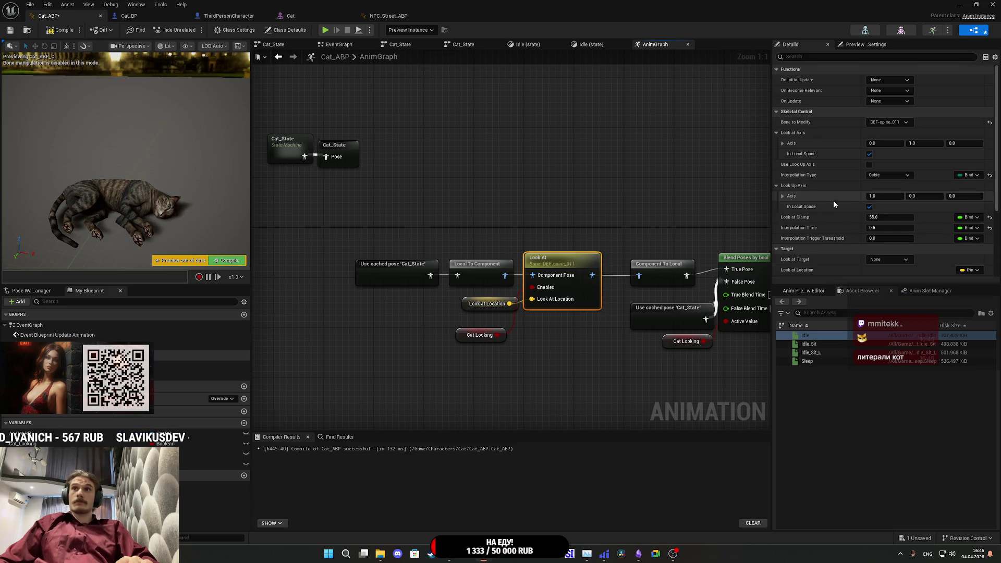
- Compile Cat_ABP and start a play session in the level
scroll(834, 205, "down", 4)
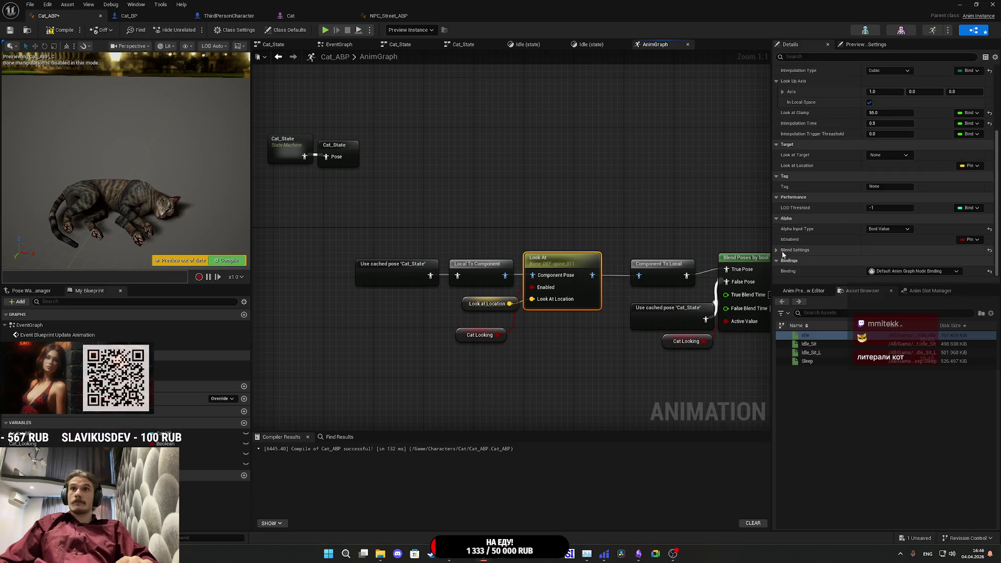
scroll(778, 249, "down", 3)
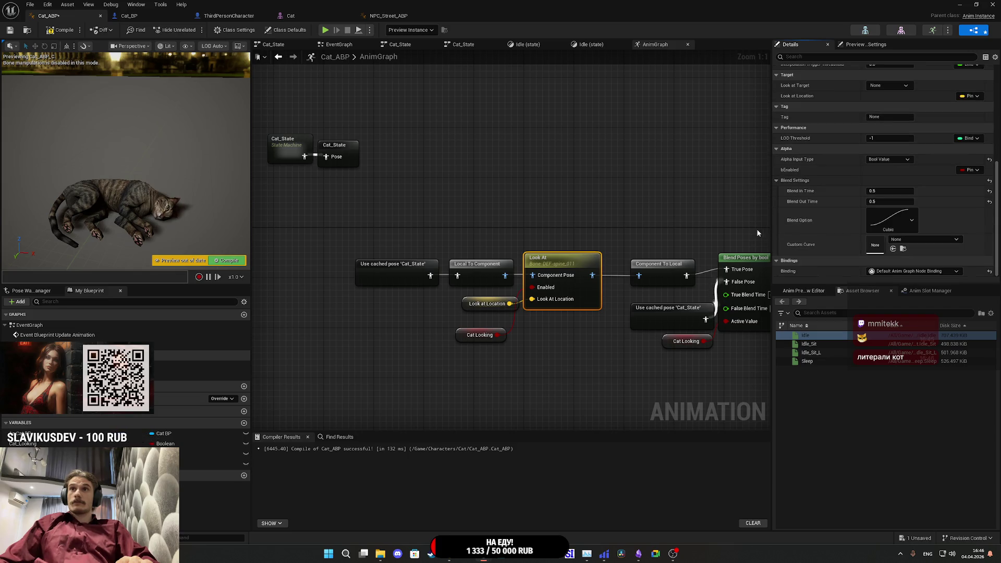
left_click(47, 31)
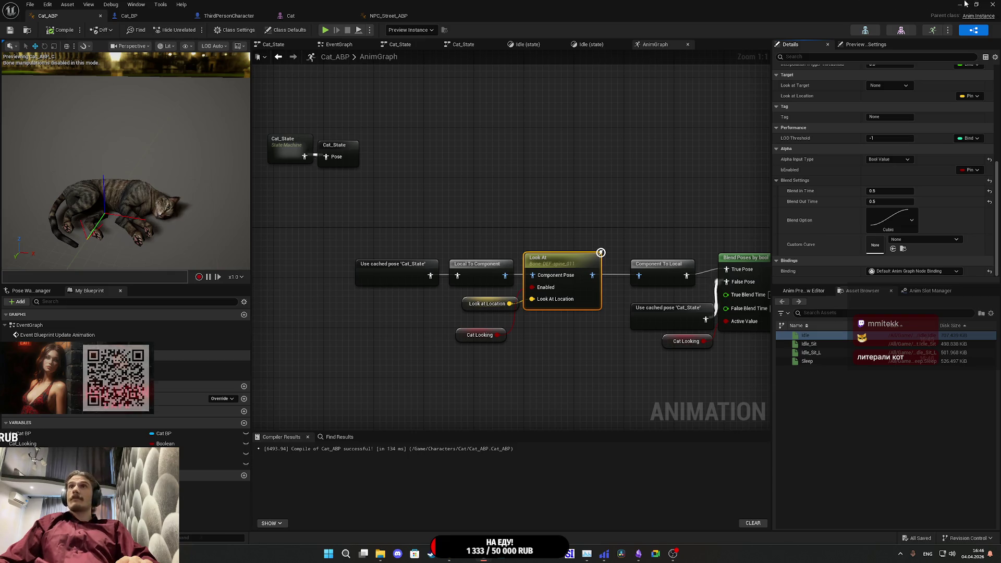
left_click(959, 5)
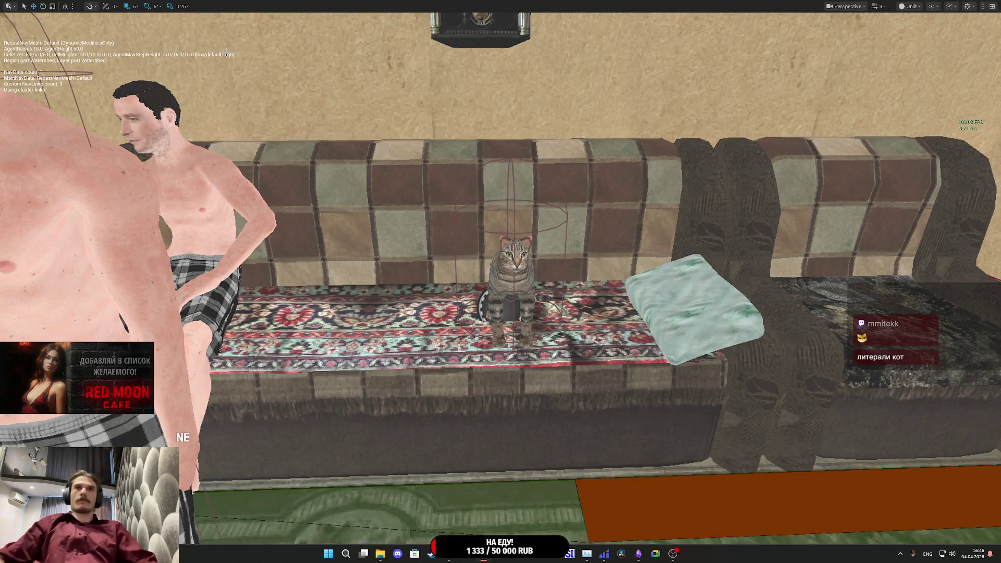
key("alt+p")
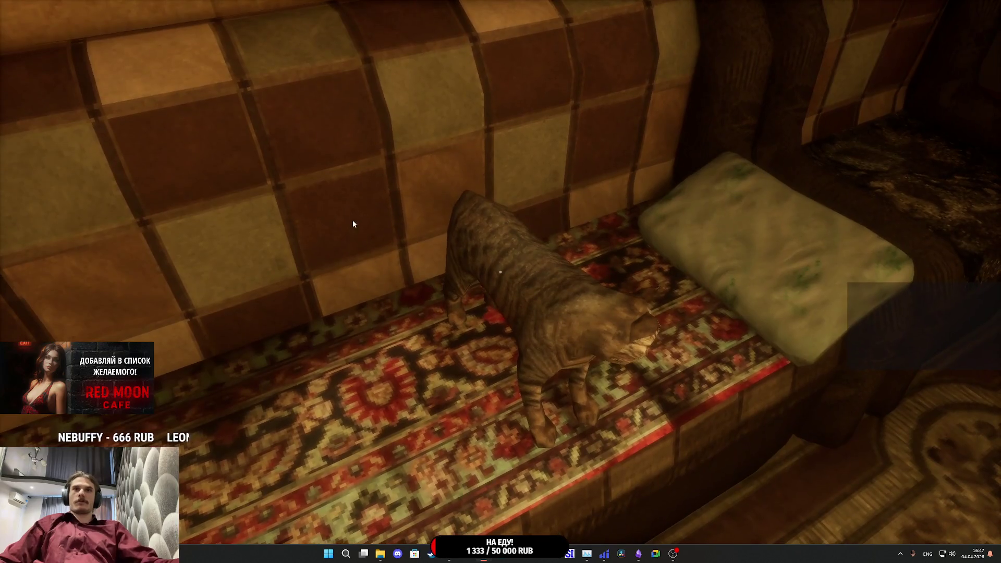
key("Escape")
mouse_move(483, 553)
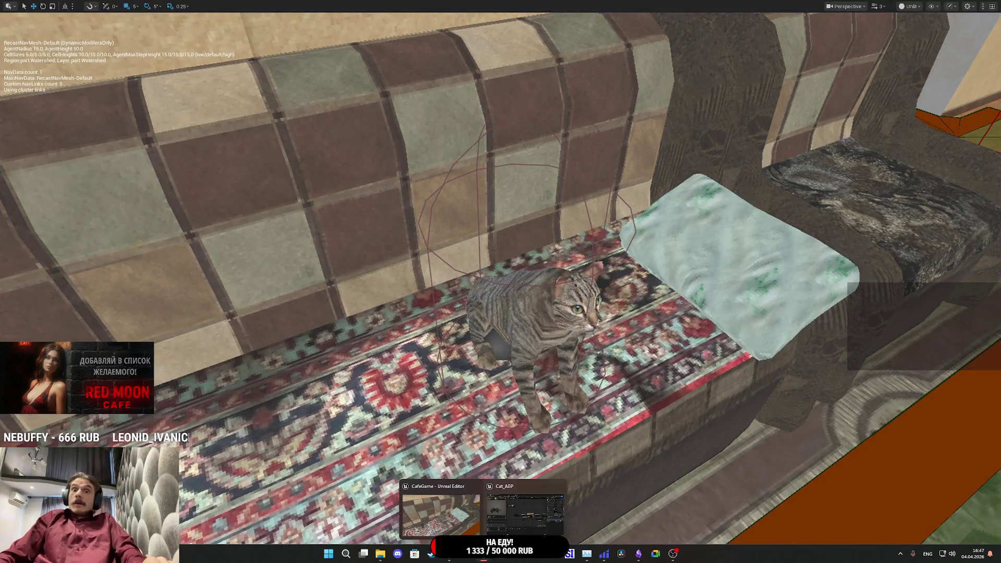
- Connect the Blend Poses by bool output to the Output Pose Result in Cat_ABP
left_click(507, 515)
left_click_drag(681, 222, 588, 206)
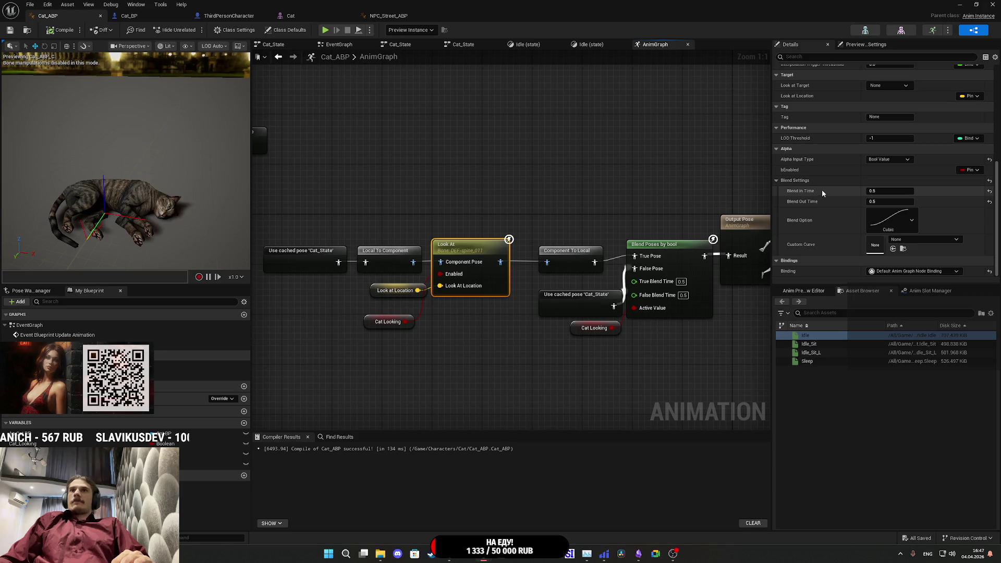
mouse_move(619, 187)
left_mouse_down()
mouse_move(568, 188)
mouse_move(530, 203)
mouse_move(648, 195)
mouse_move(604, 194)
mouse_move(584, 211)
mouse_move(545, 218)
left_mouse_up()
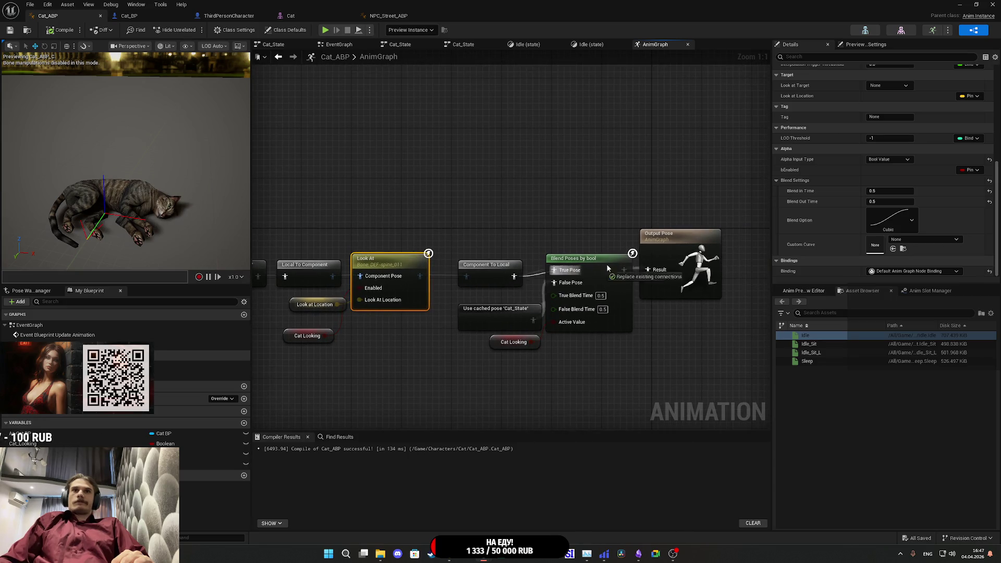
left_click_drag(658, 275, 655, 270)
- Compile Cat_ABP and play the level again
left_click(61, 30)
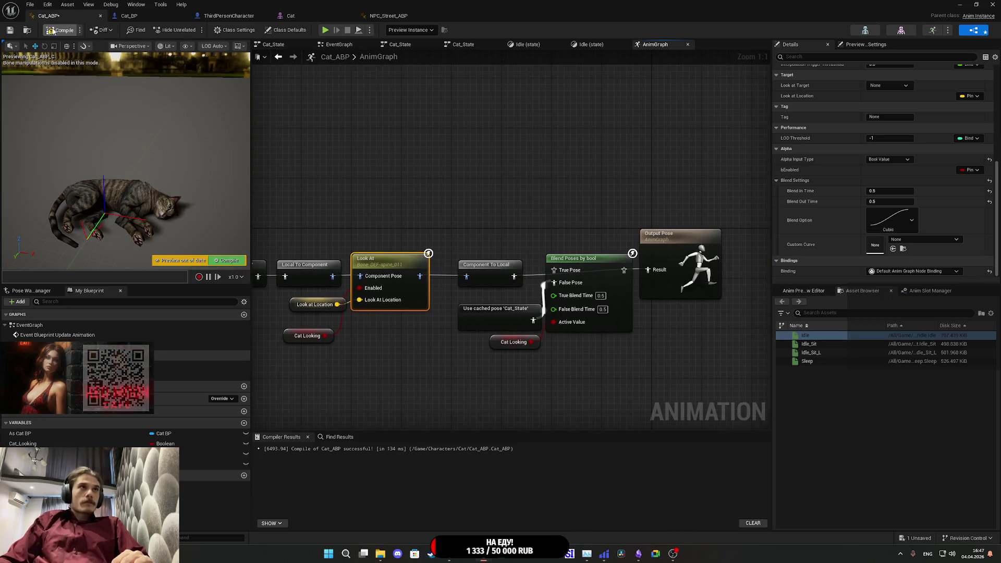
left_click(961, 4)
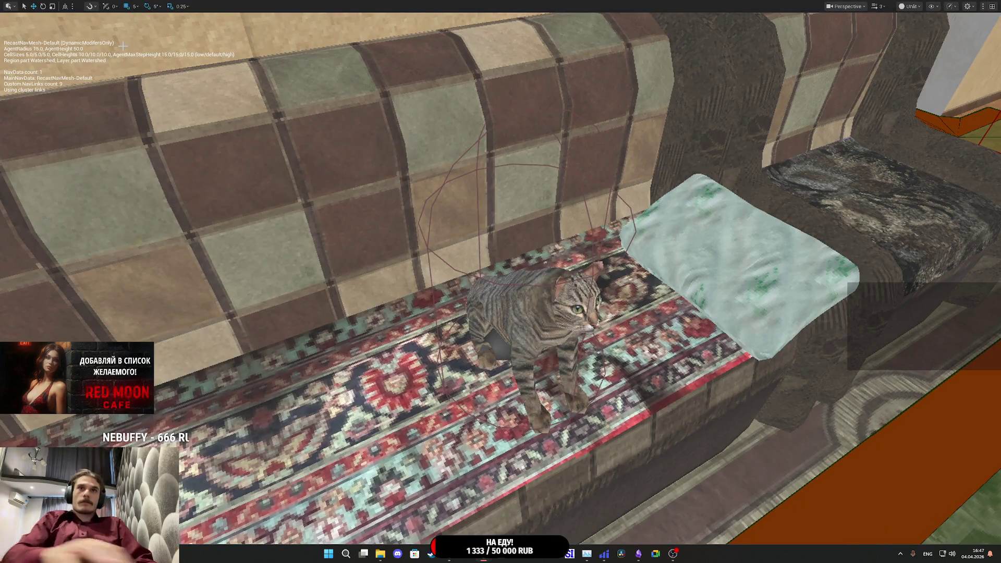
key("alt+p")
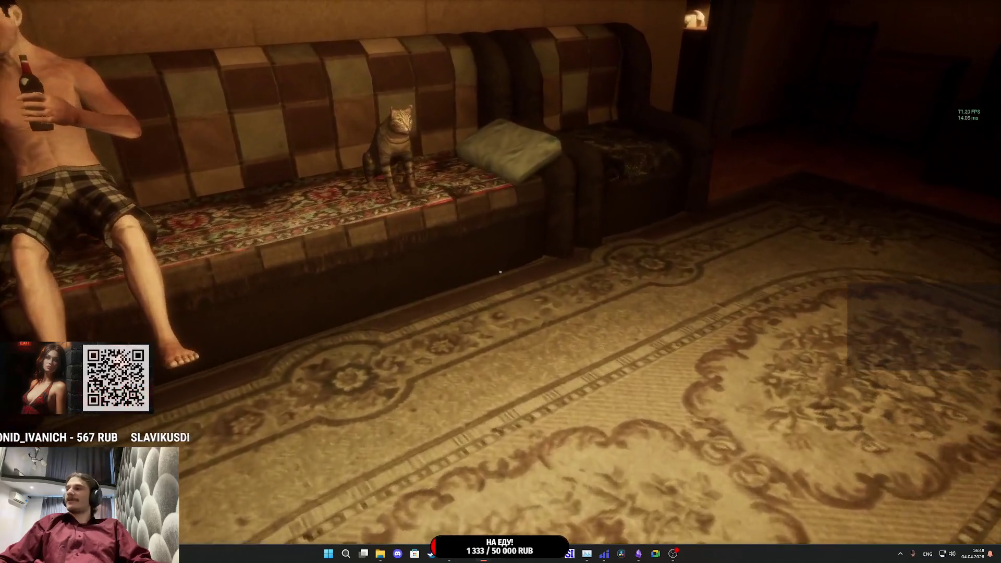
key("s")
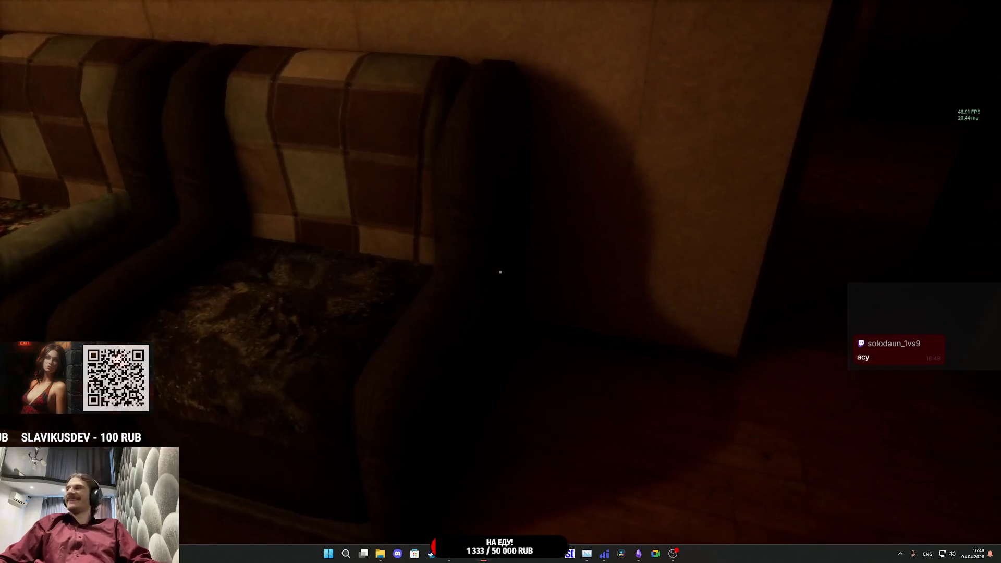
key("w")
key("a")
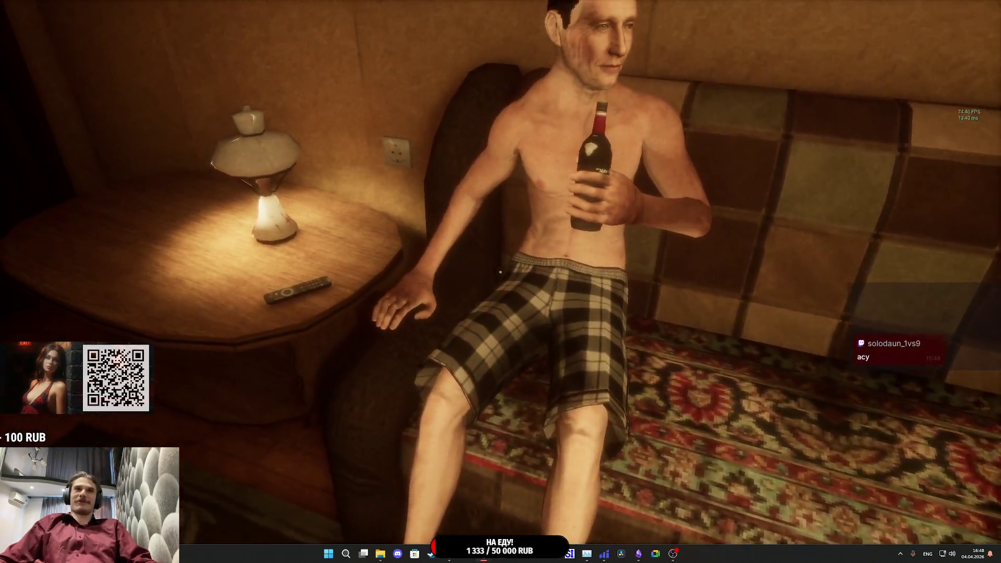
left_click(500, 272)
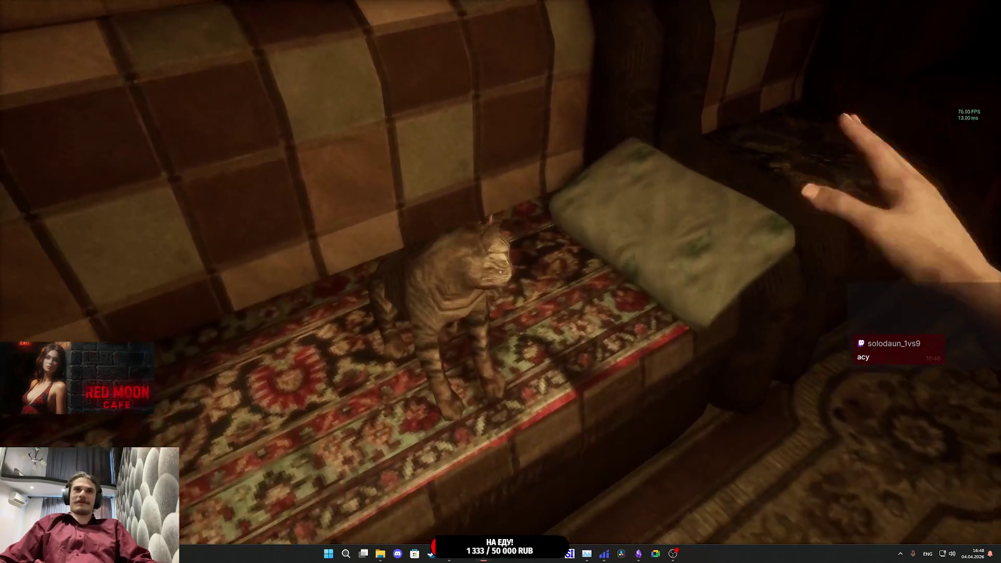
key("w")
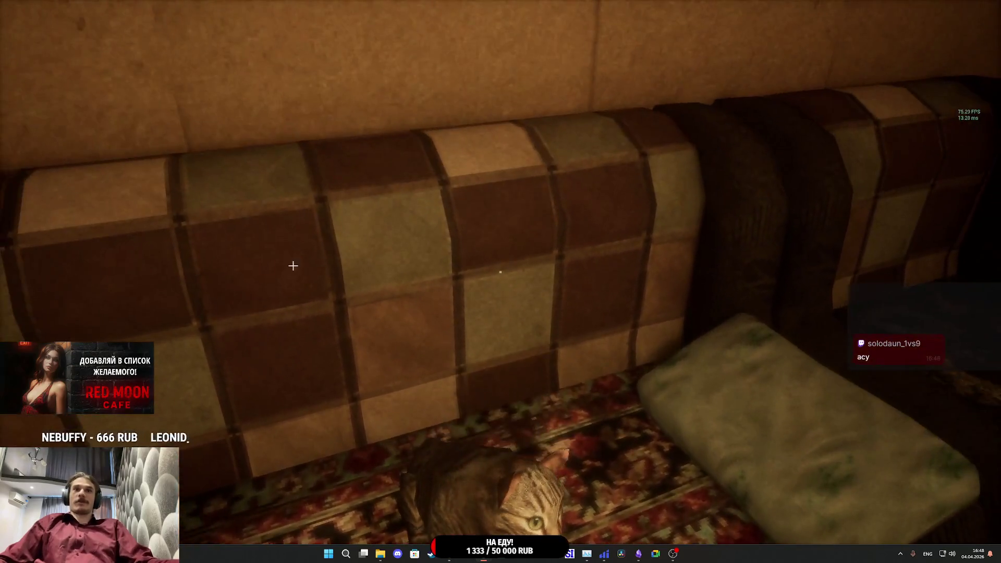
key("shift+F1")
mouse_move(449, 553)
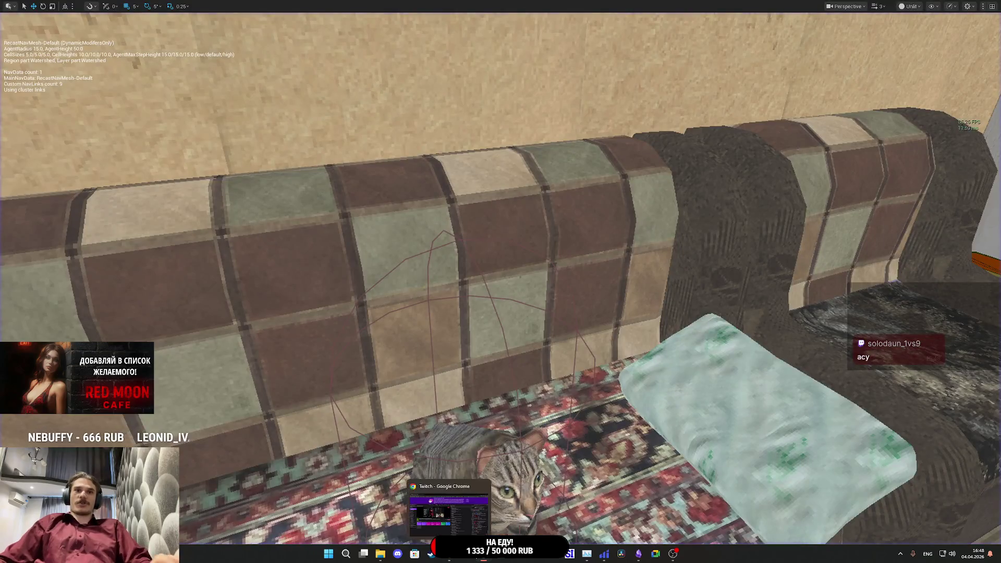
- Uncheck In Local Space for the Look at Axis, recompile Cat_ABP, and minimize the editor
left_click(504, 490)
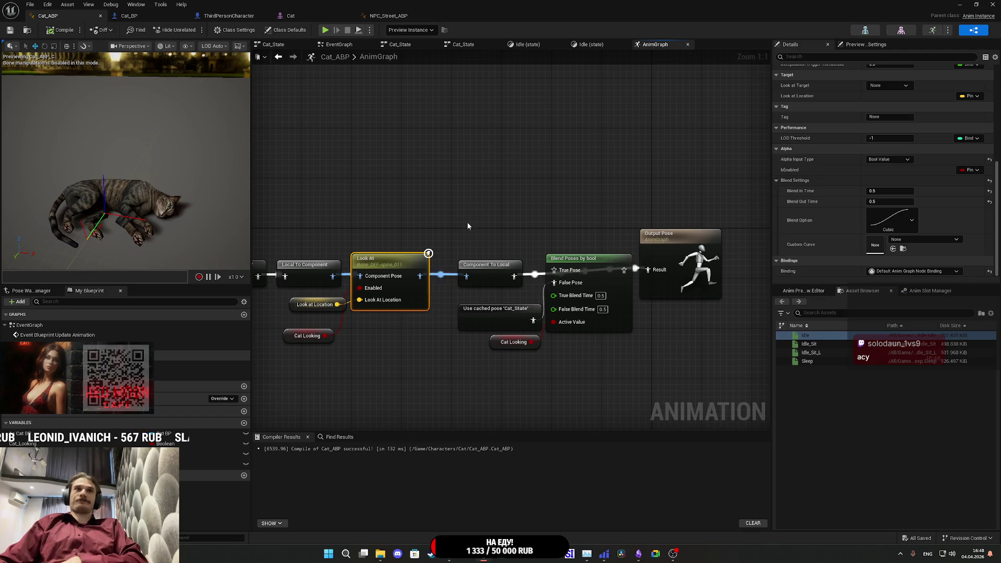
scroll(834, 188, "up", 5)
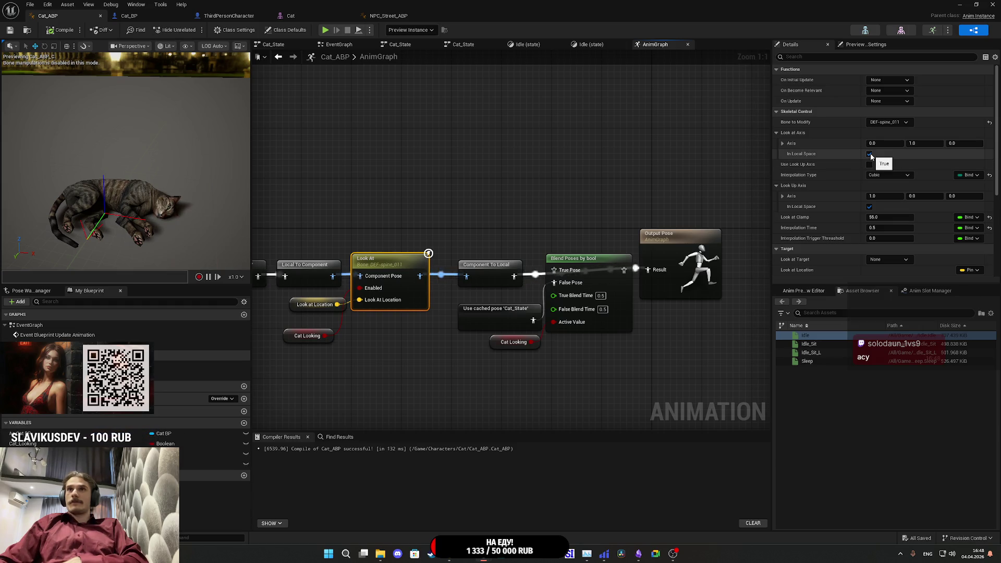
left_click(870, 155)
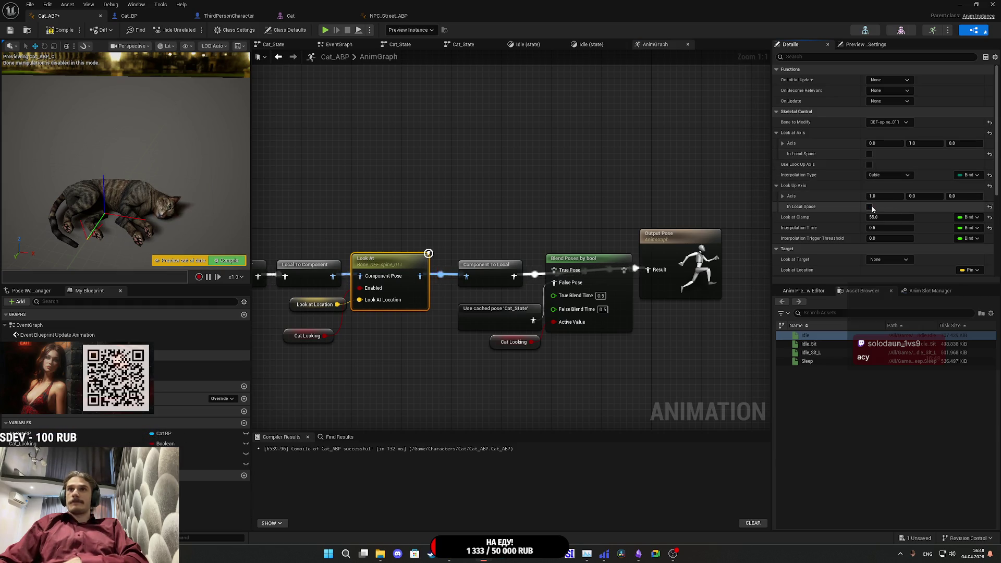
left_click(62, 30)
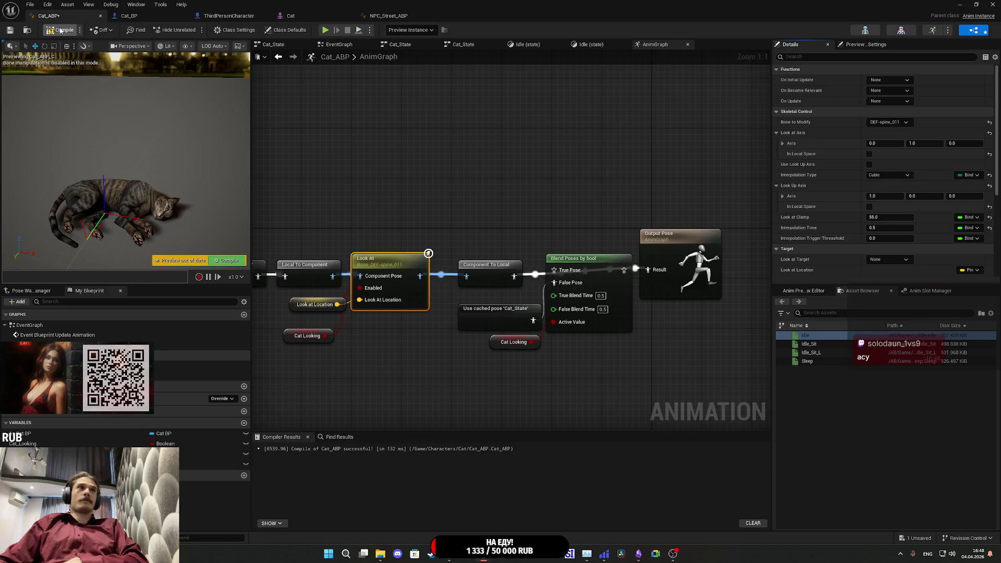
left_click(9, 31)
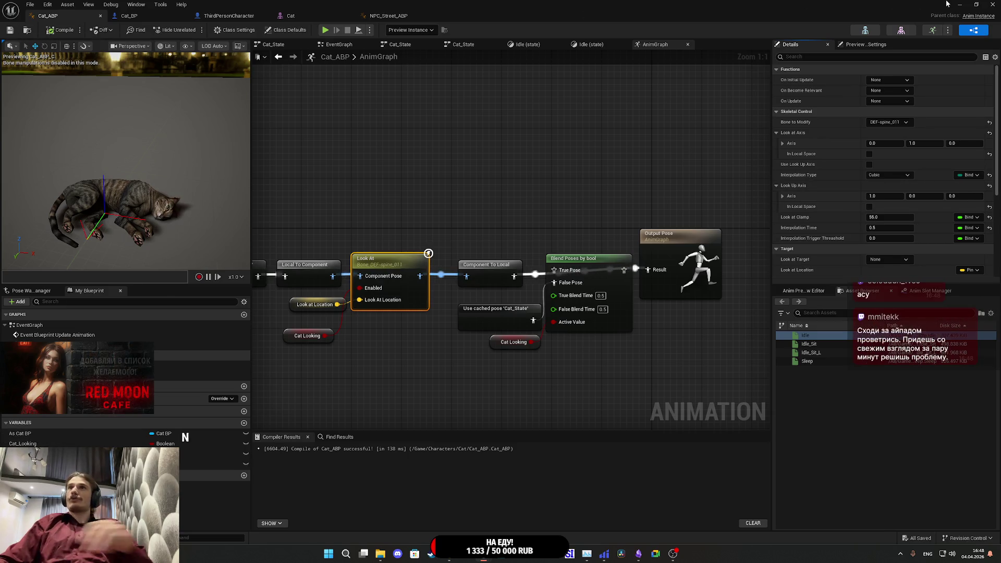
key("super+Down")
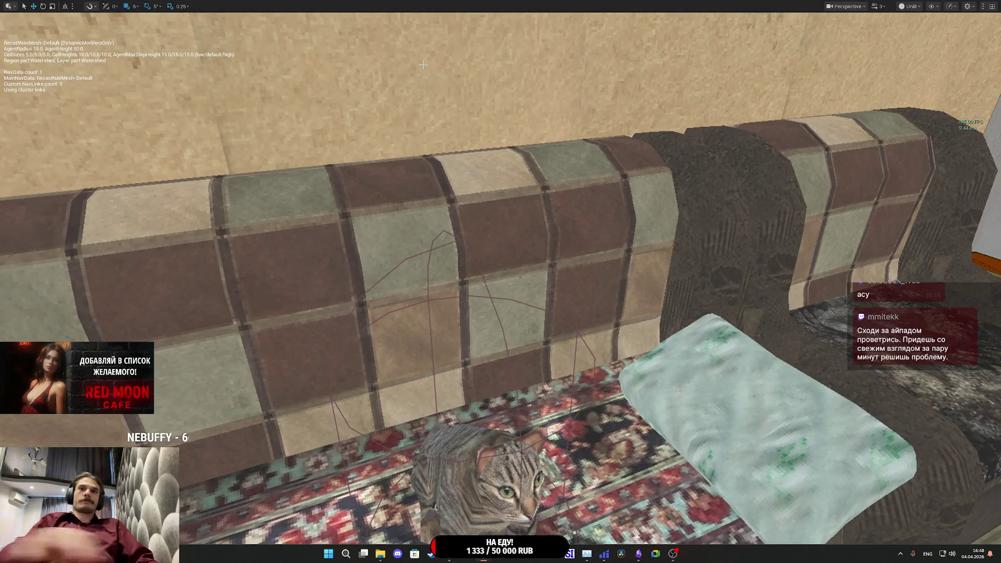
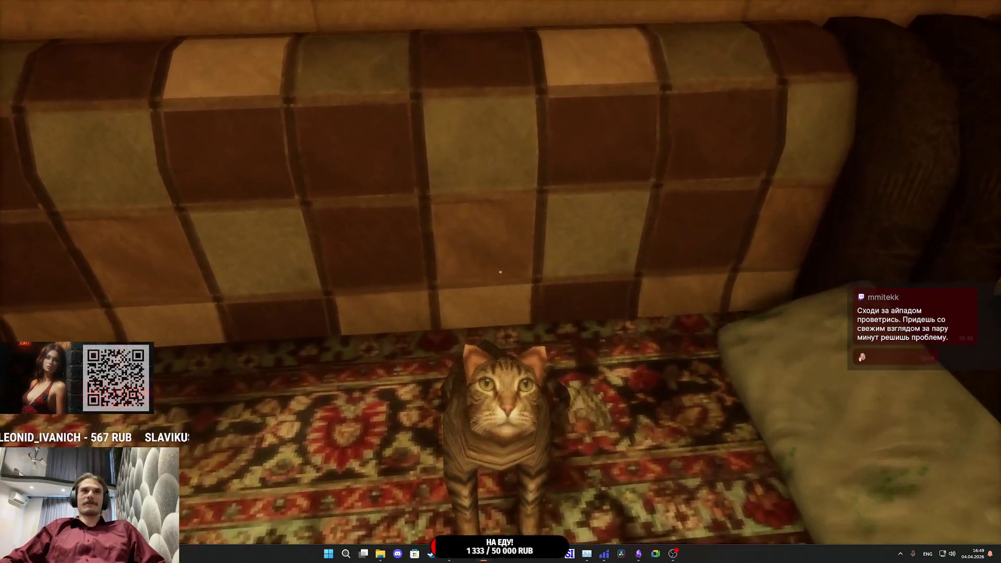
- Stop the game, leave fullscreen, and bring up the Cat_ABP anim graph
key("F8")
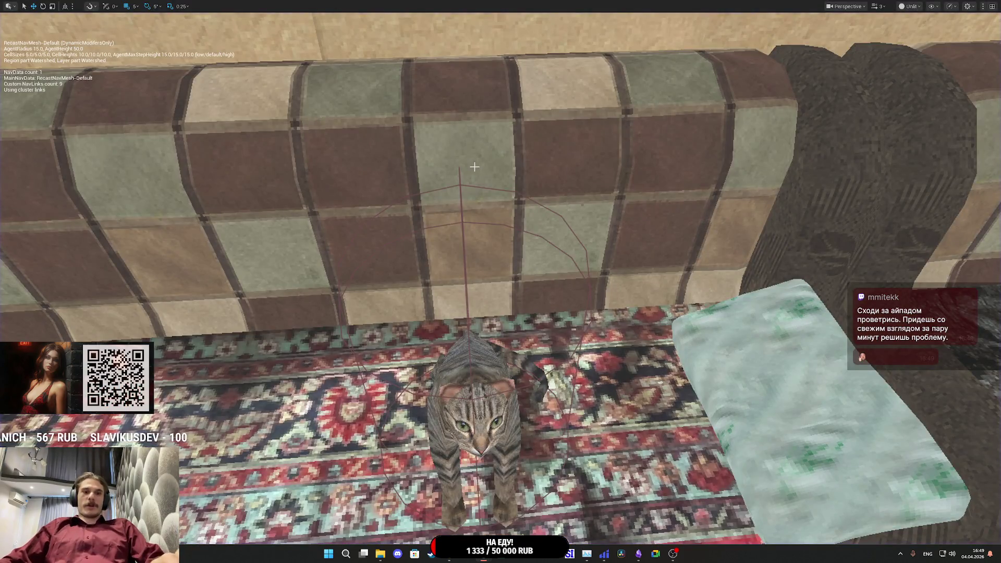
key("F11")
mouse_move(483, 554)
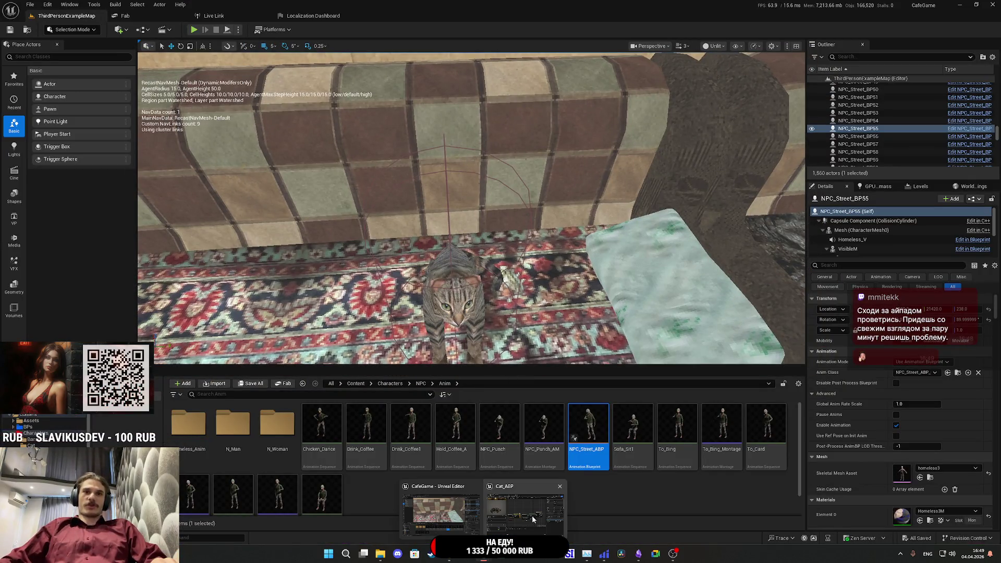
left_click(526, 511)
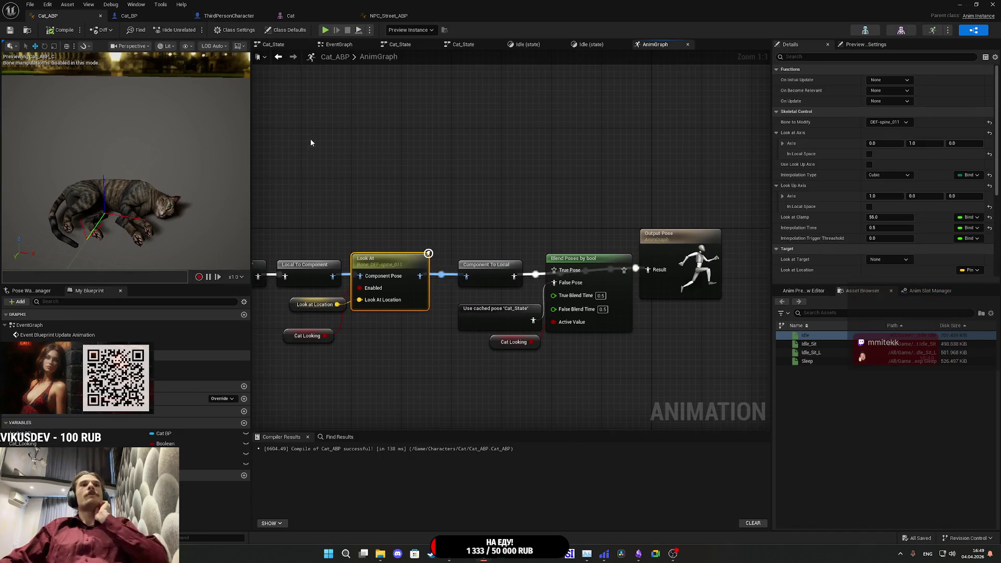
left_click_drag(409, 165, 513, 149)
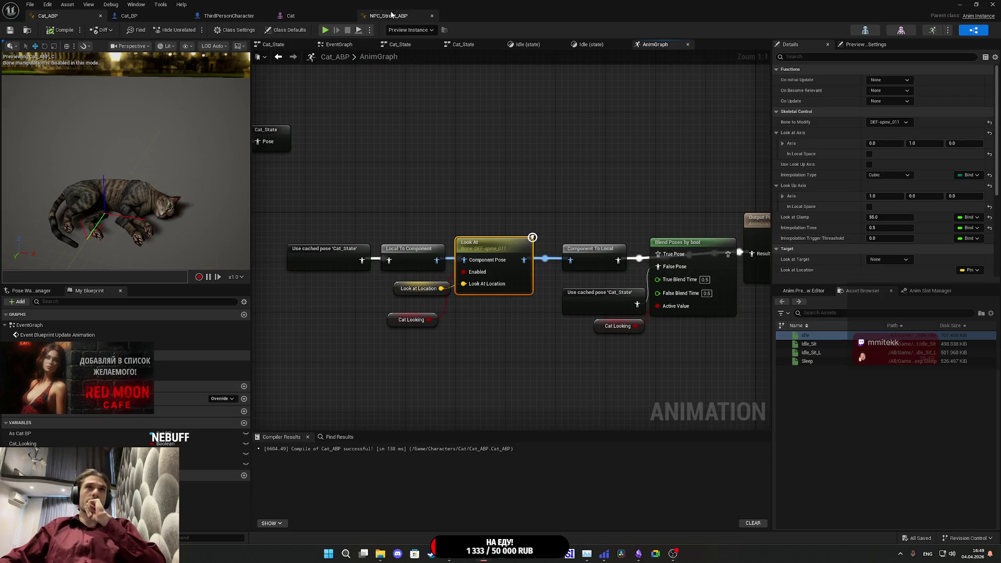
- Step through the NPC_Street_ABP, Cat and Cat_BP tabs to ThirdPersonCharacter's EventGraph
left_click(367, 15)
left_click(290, 16)
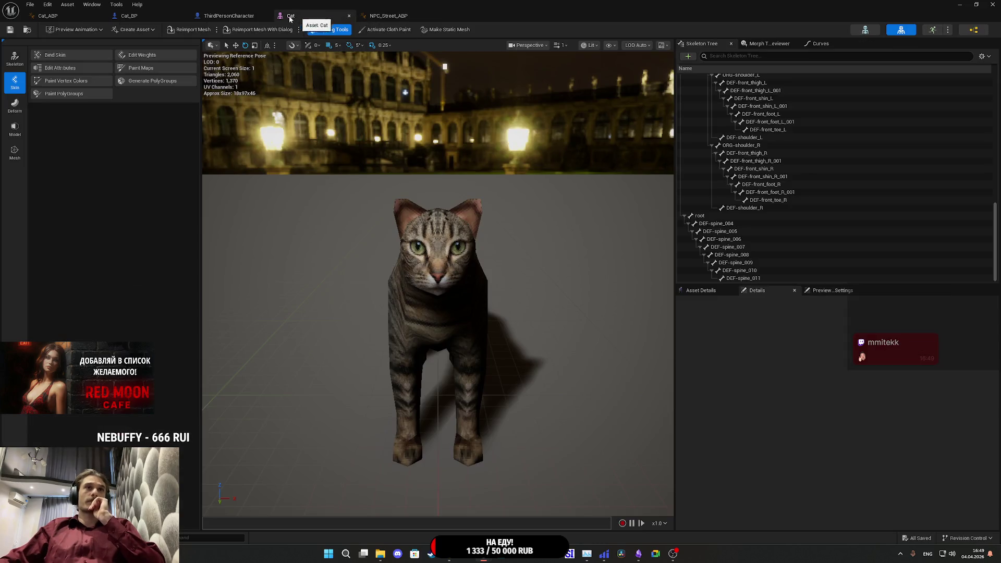
left_click(216, 20)
left_click(157, 17)
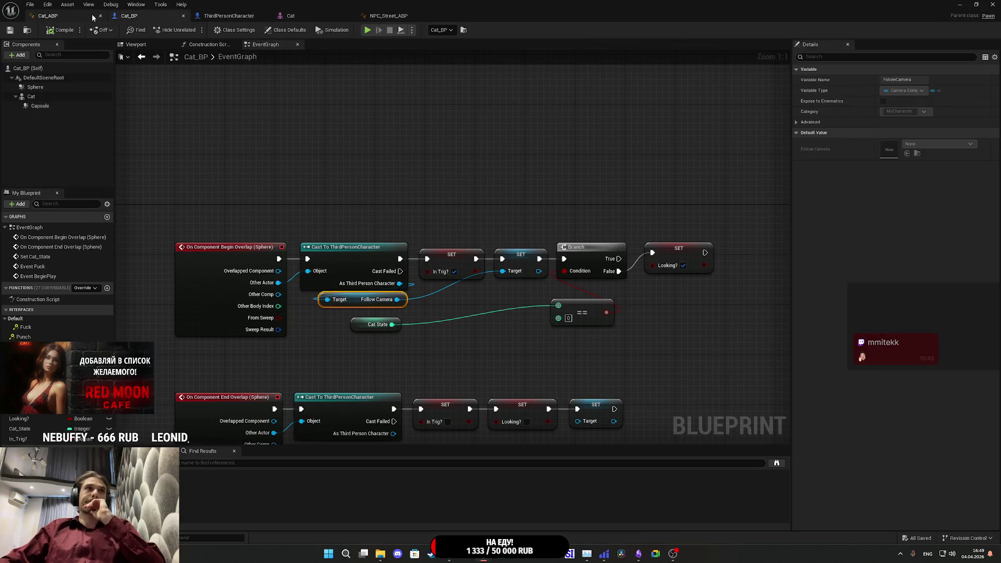
left_click(221, 16)
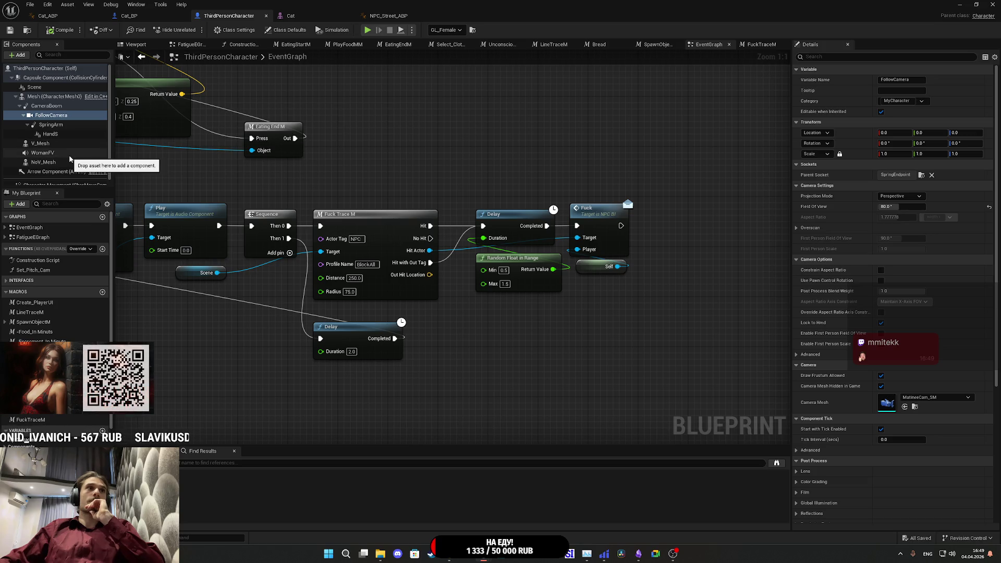
- Inspect the WomanFV sound component on the character's head, then return to Cat_ABP's AnimGraph
left_click(149, 45)
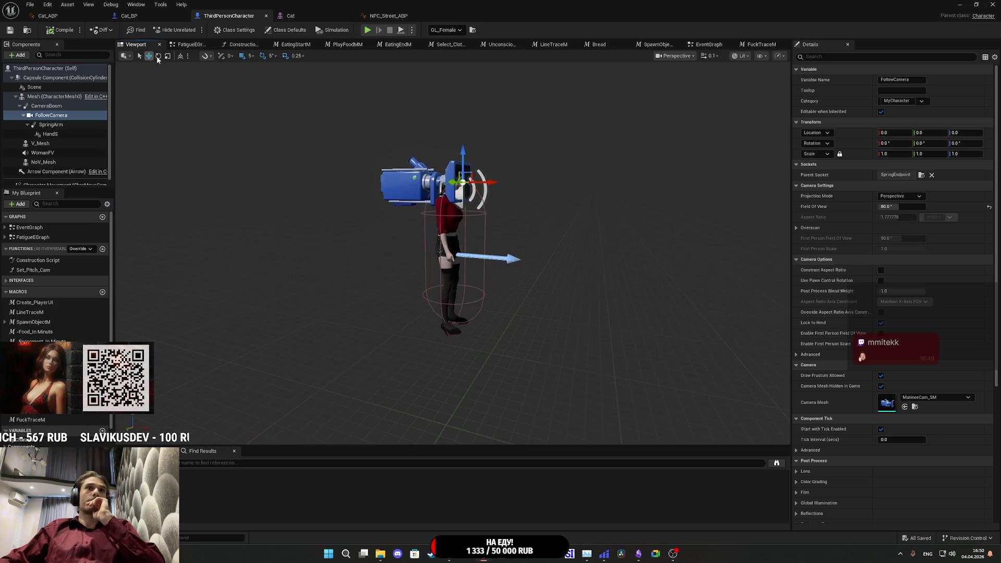
left_click_drag(557, 237, 566, 185)
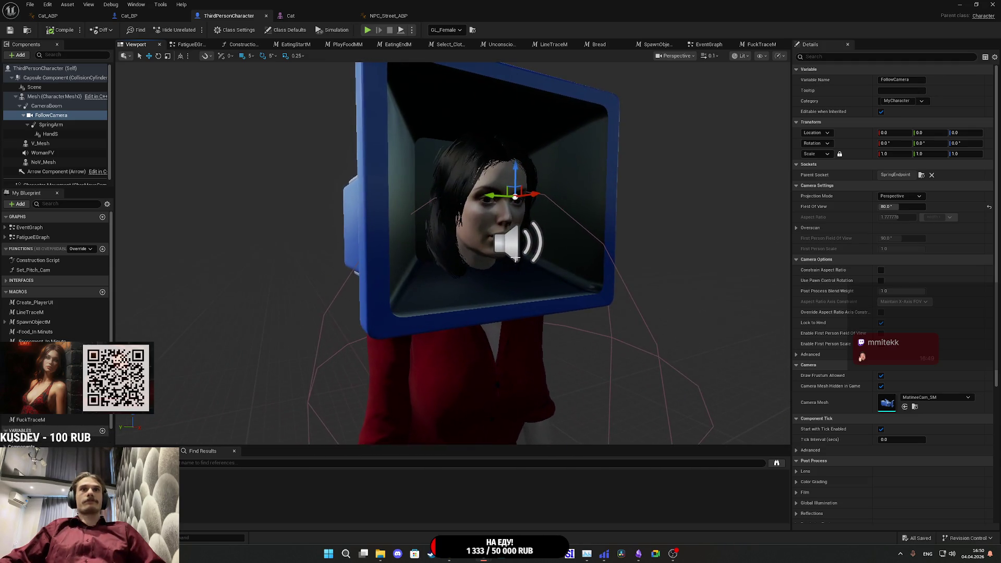
left_click(42, 153)
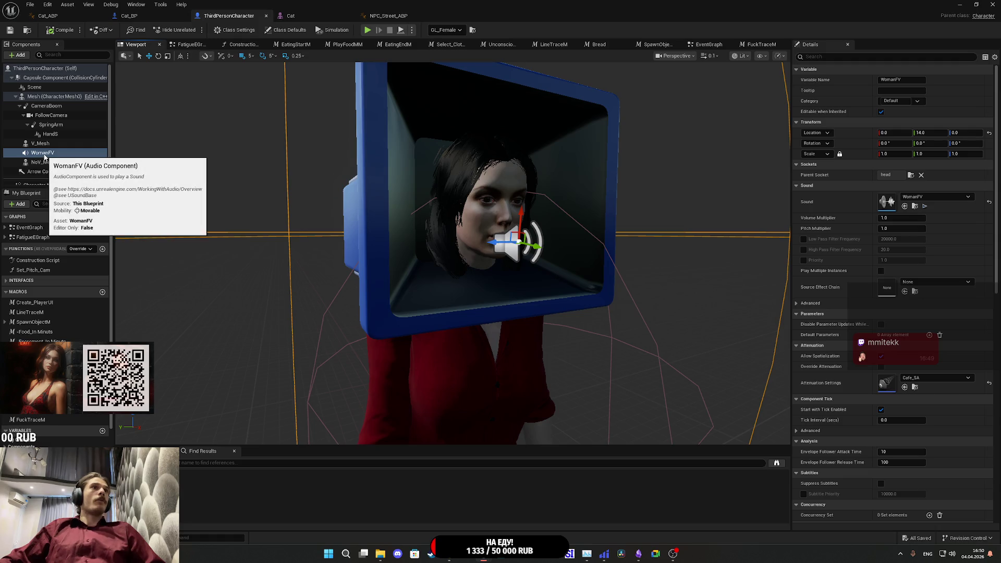
left_click(167, 20)
left_click(48, 16)
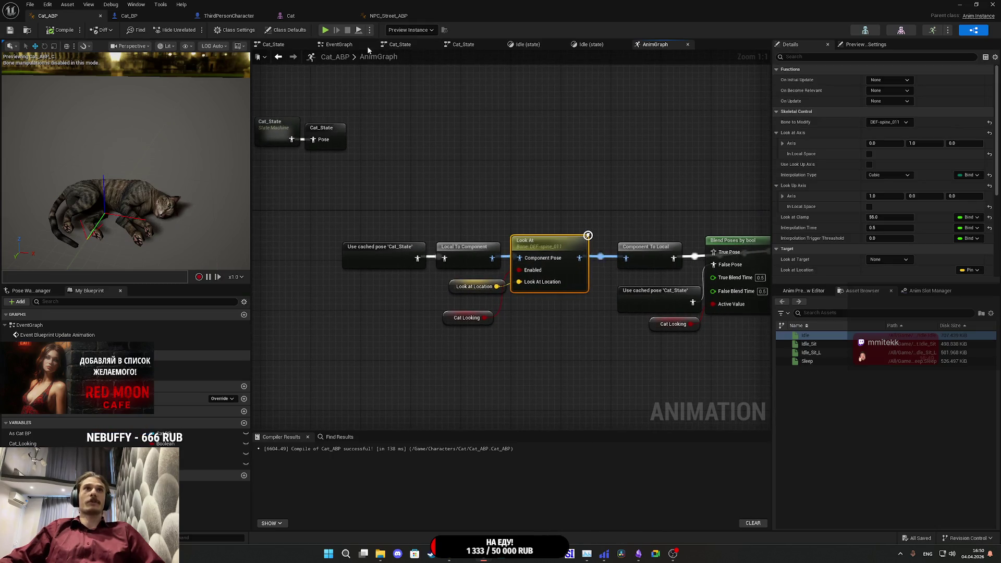
- Look over Cat_ABP's Update Animation chain, then switch to Cat_BP's event graph
left_click(341, 44)
mouse_move(485, 201)
left_mouse_down()
mouse_move(524, 159)
mouse_move(407, 219)
left_mouse_up()
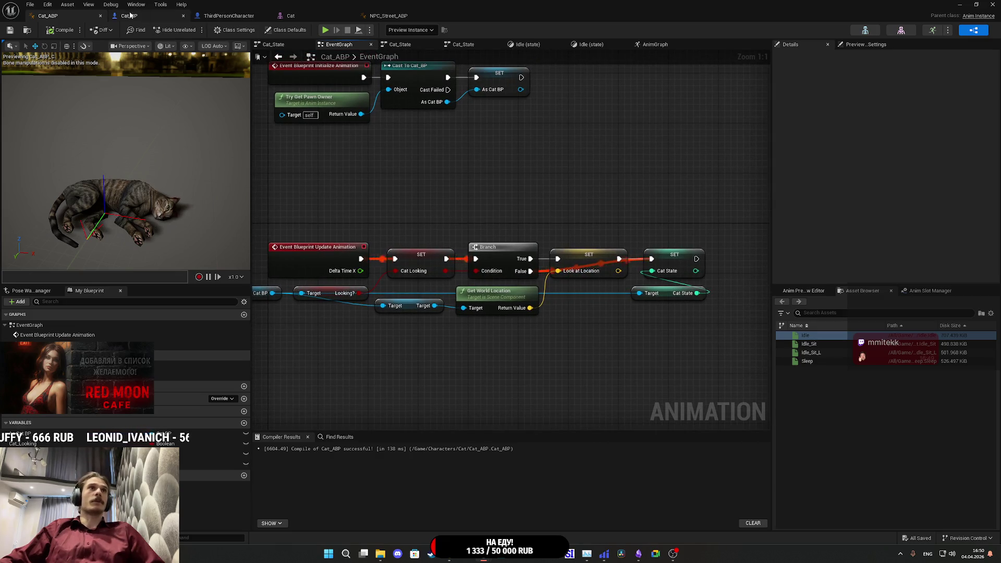
left_click(130, 16)
- Wire a Get Woman FV getter into SET Target, delete the Follow Camera getter, and start a play-test
left_click_drag(399, 283, 401, 348)
type("woman")
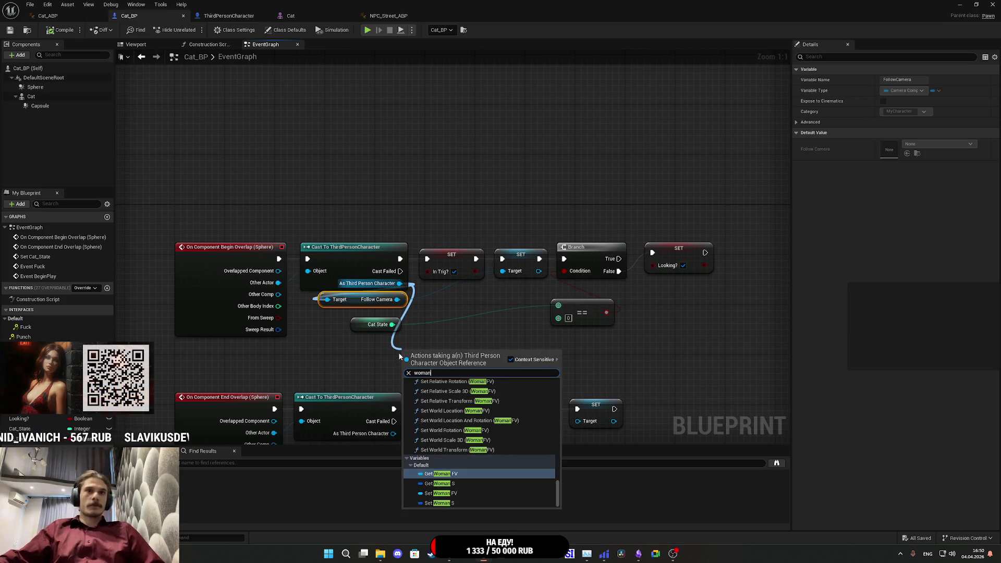
left_click(456, 469)
mouse_move(470, 355)
left_mouse_down()
mouse_move(504, 291)
mouse_move(503, 271)
left_mouse_up()
left_click(354, 298)
key("Delete")
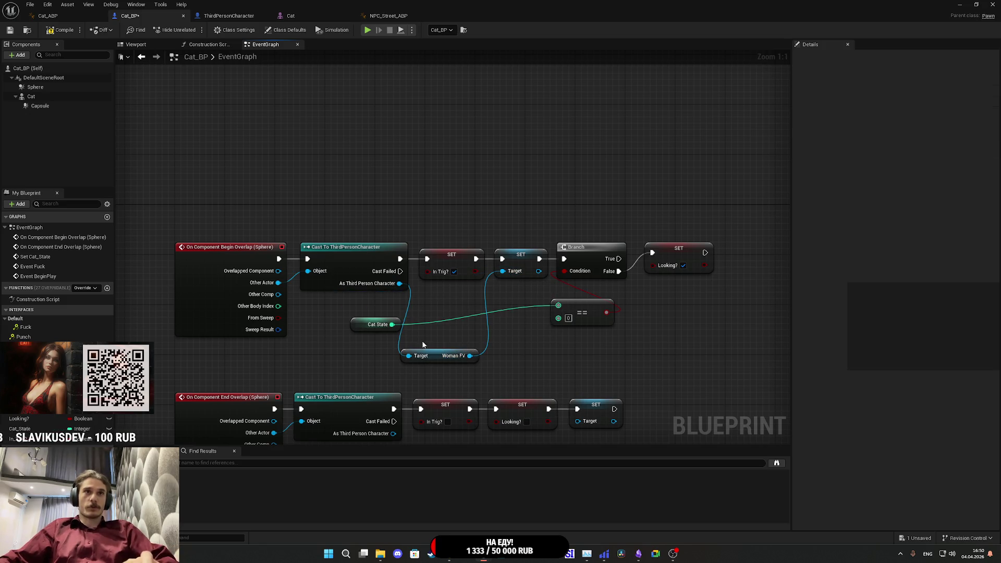
left_click_drag(442, 360, 360, 310)
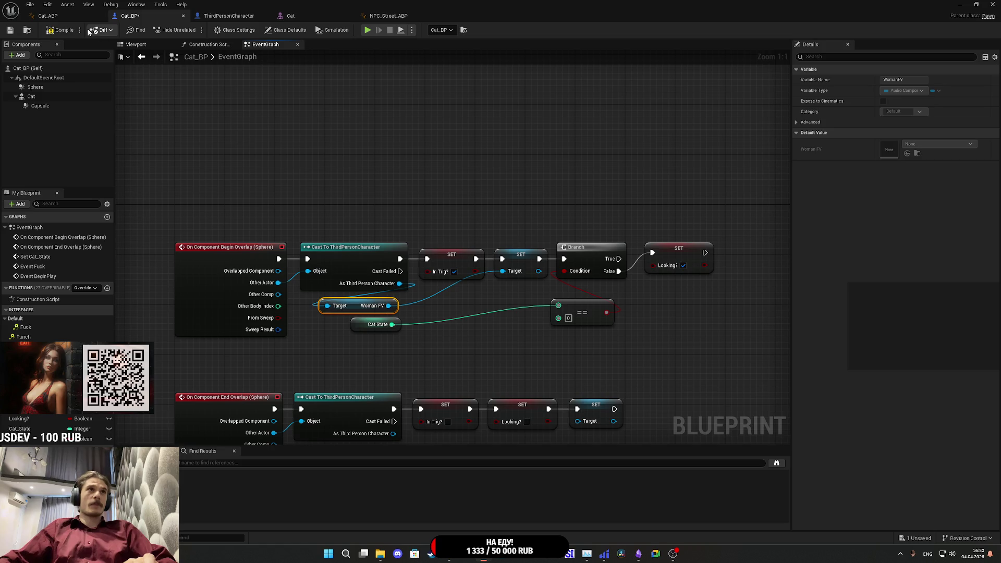
left_click(959, 4)
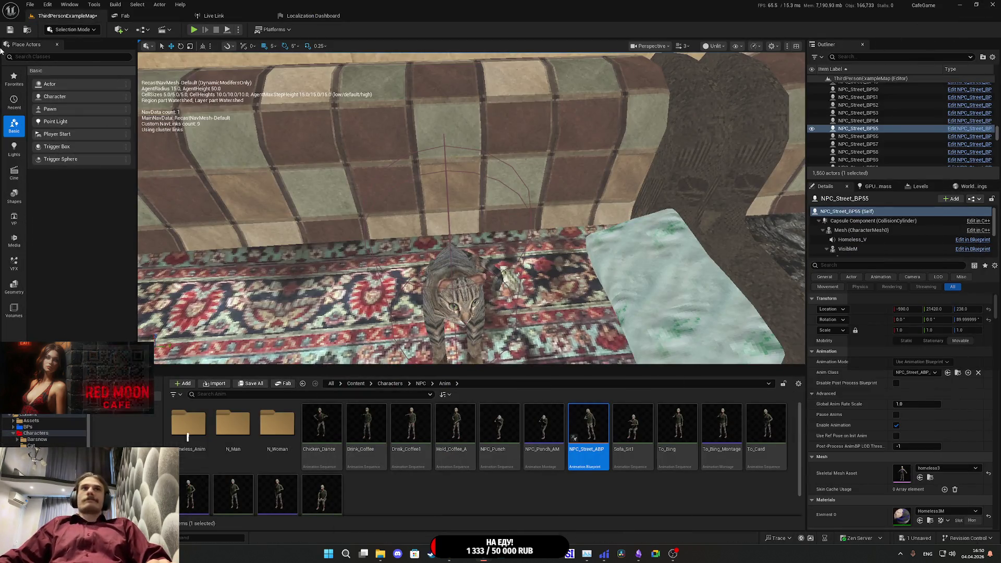
left_click(194, 29)
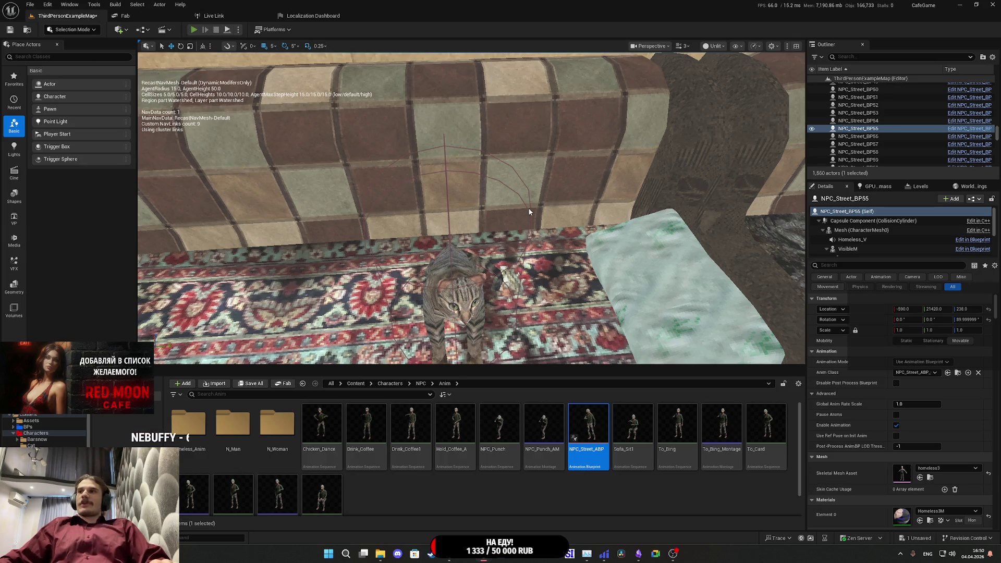
- Play-test fullscreen, walking up to the cat on the sofa, then return to Cat_BP
key("F11")
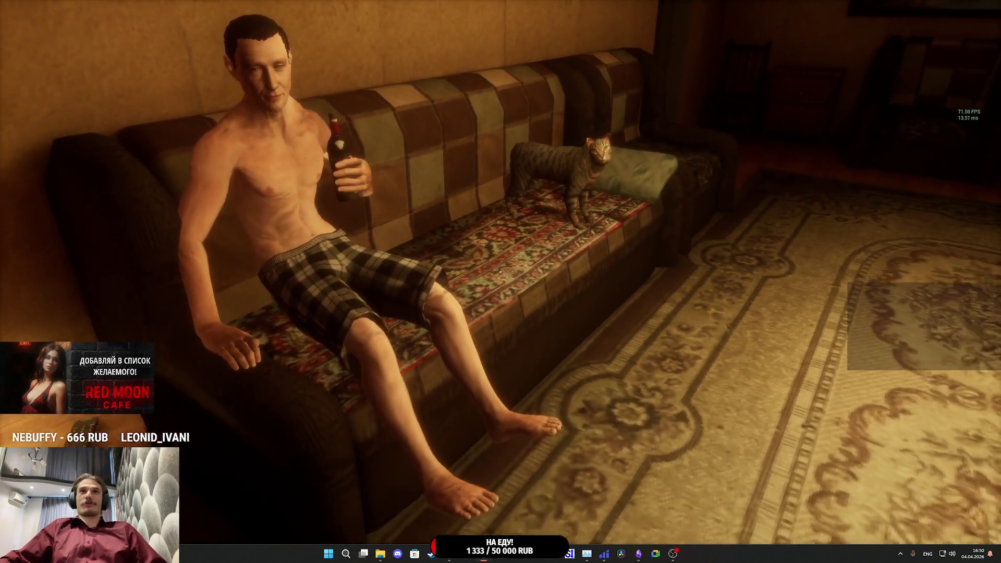
key("w")
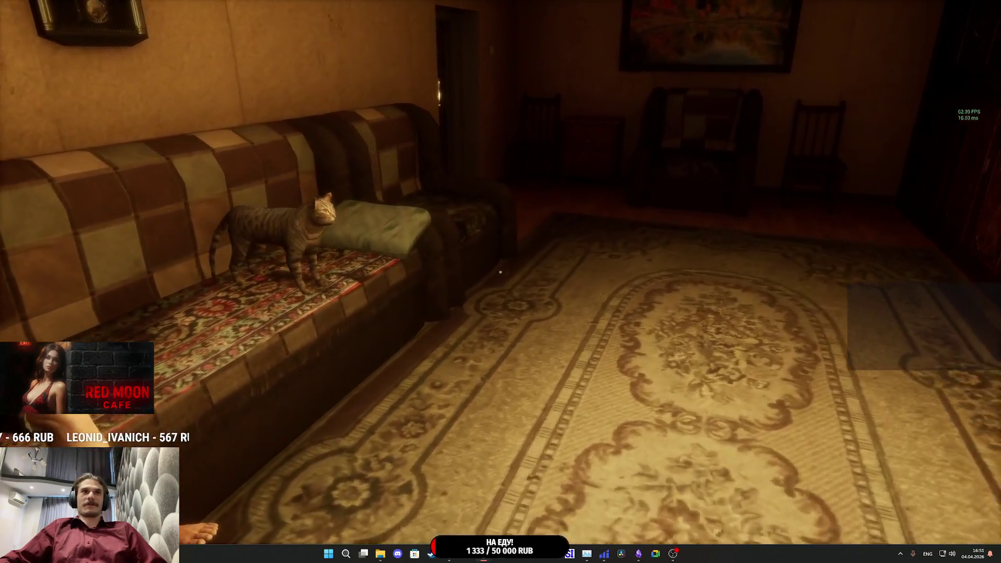
key("w")
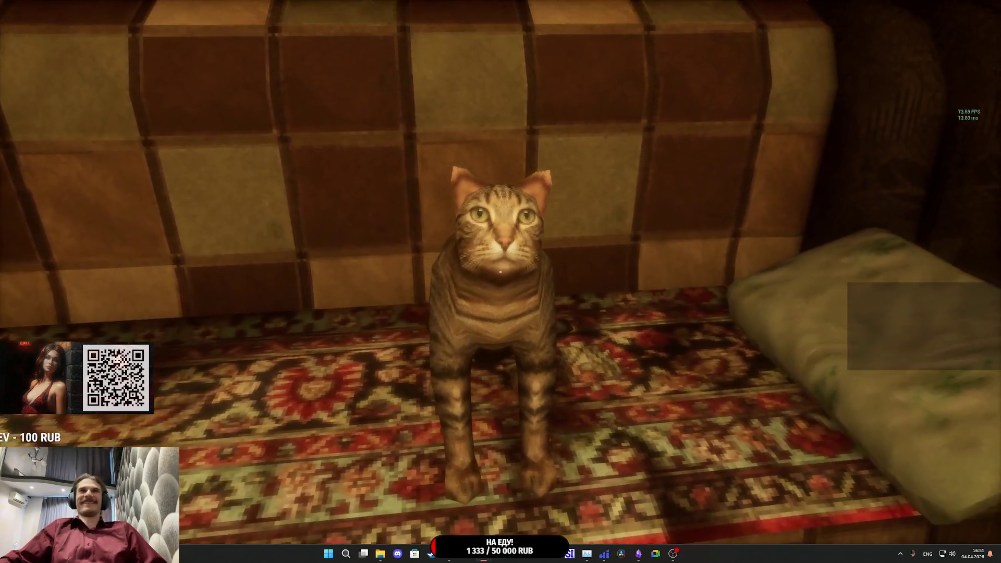
key("Escape")
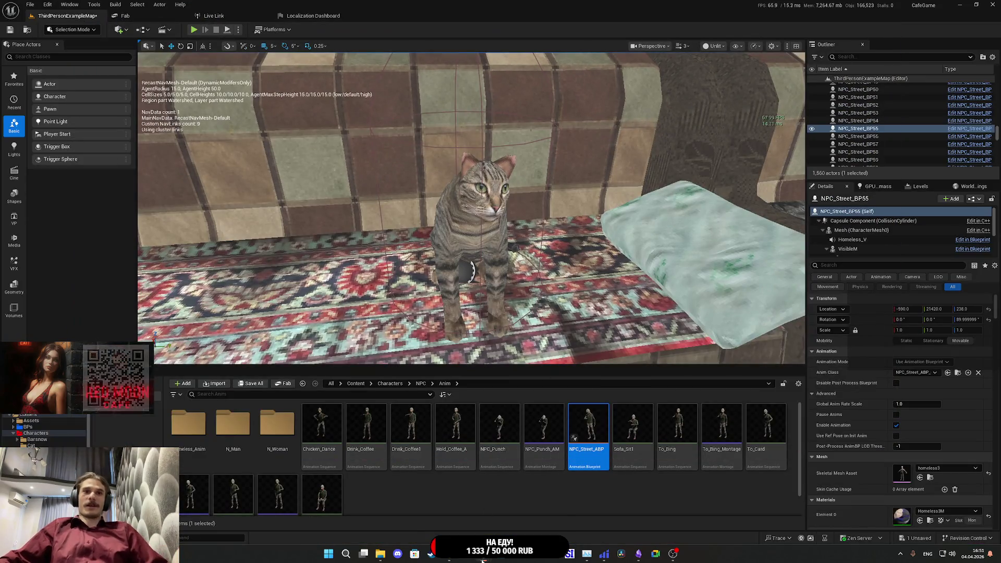
mouse_move(483, 553)
left_click(523, 500)
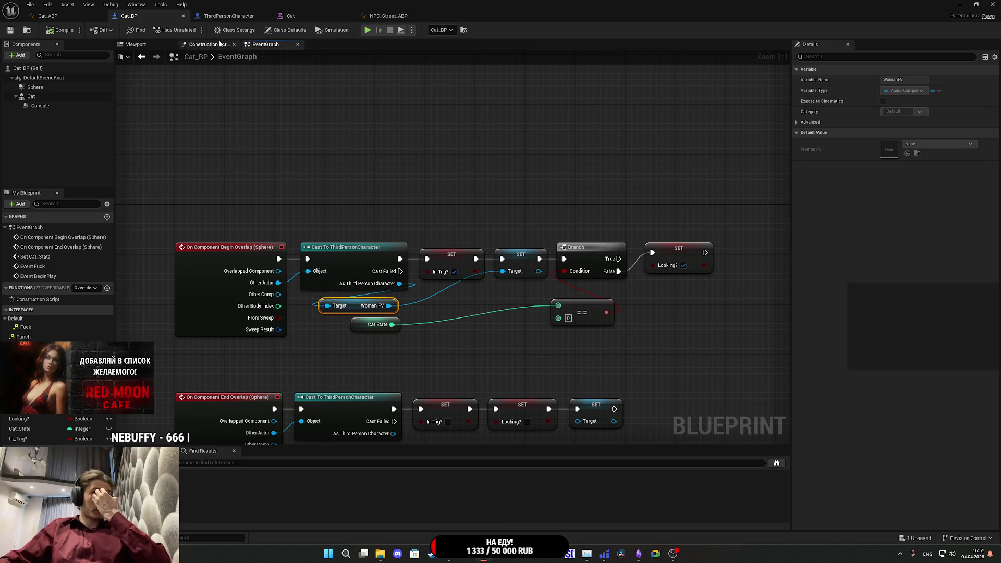
- Feed the world location minus 20 on Z into Look at Location and compile Cat_ABP
left_click(73, 15)
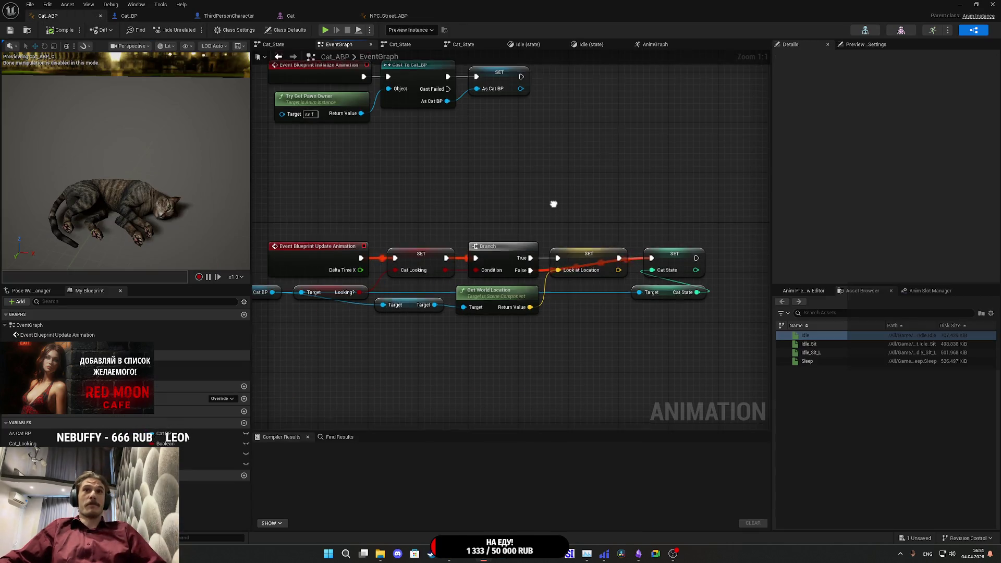
left_click_drag(522, 278, 522, 321)
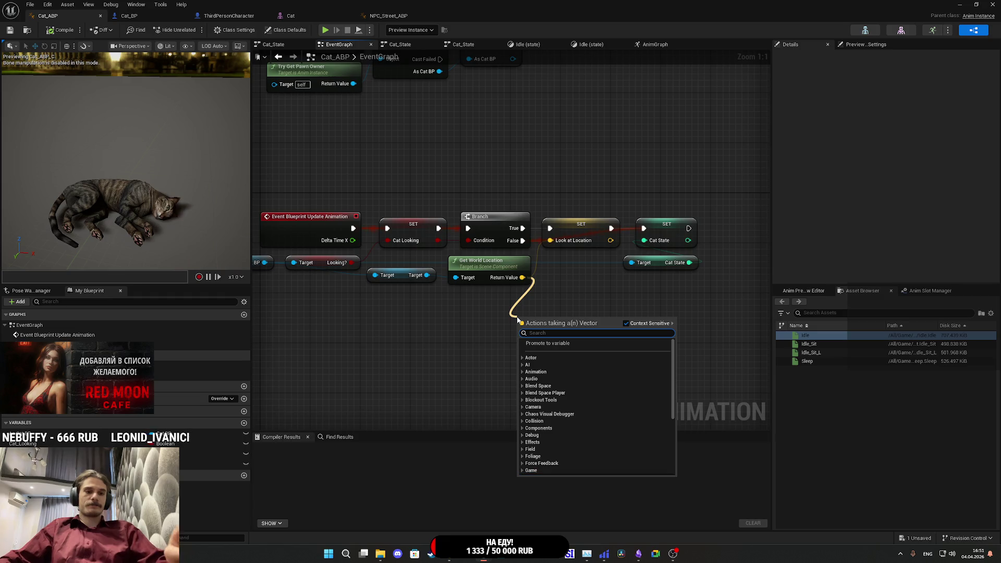
type("-")
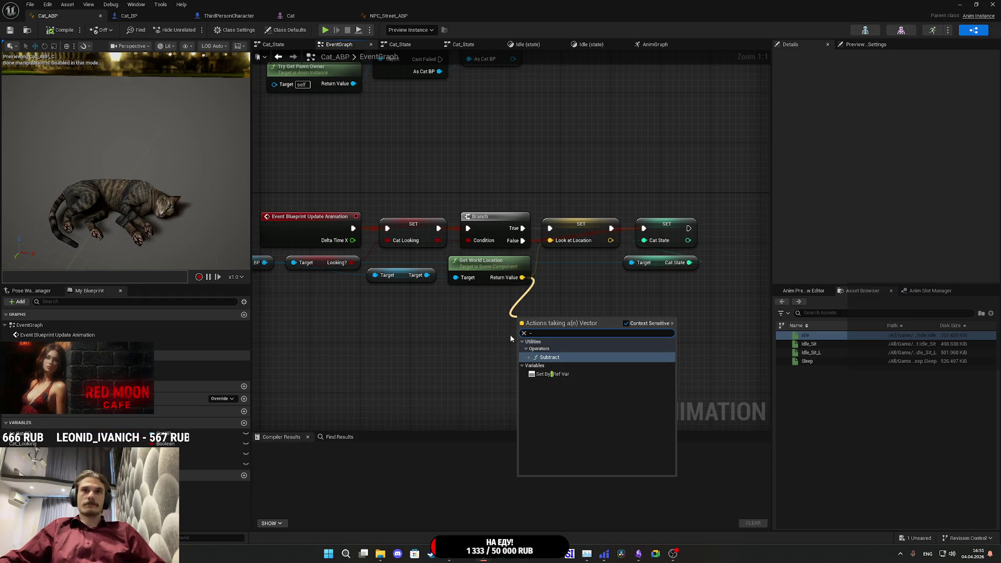
left_click(551, 357)
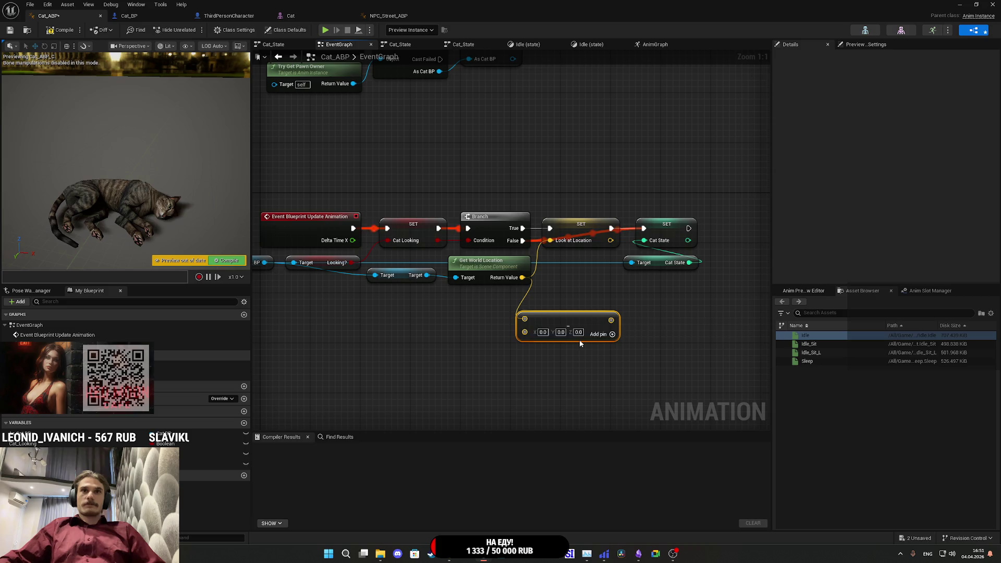
type("20")
key("Return")
left_click_drag(610, 320, 551, 241)
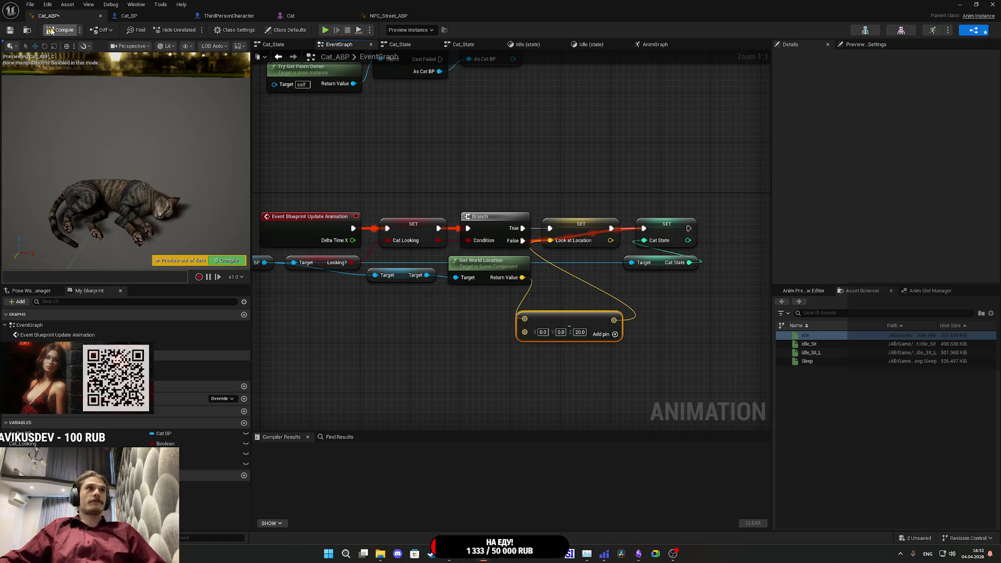
left_click(60, 30)
left_click(959, 4)
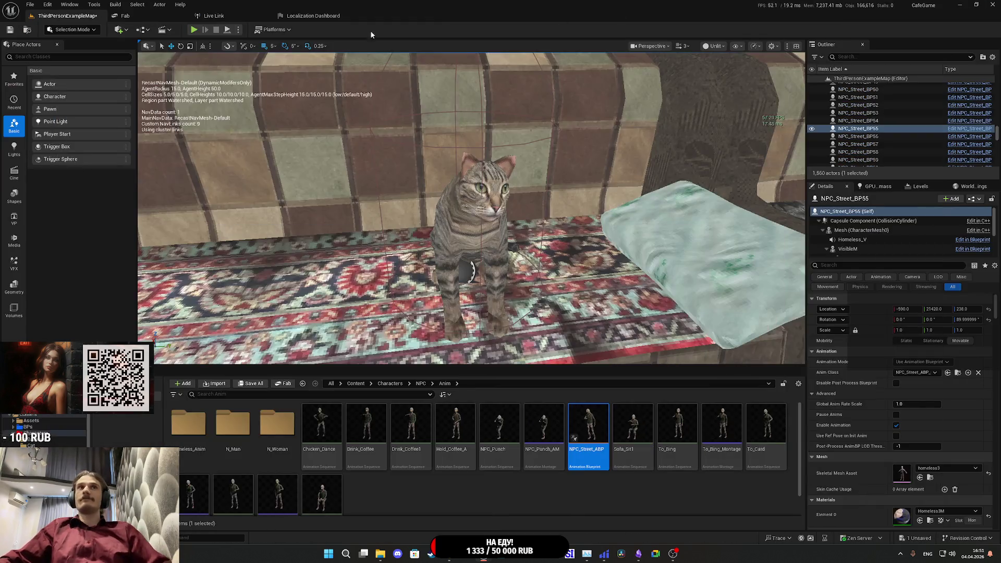
- Play-test the cat gazing up at the player, then stop and open the Save Content prompt
left_click(196, 32)
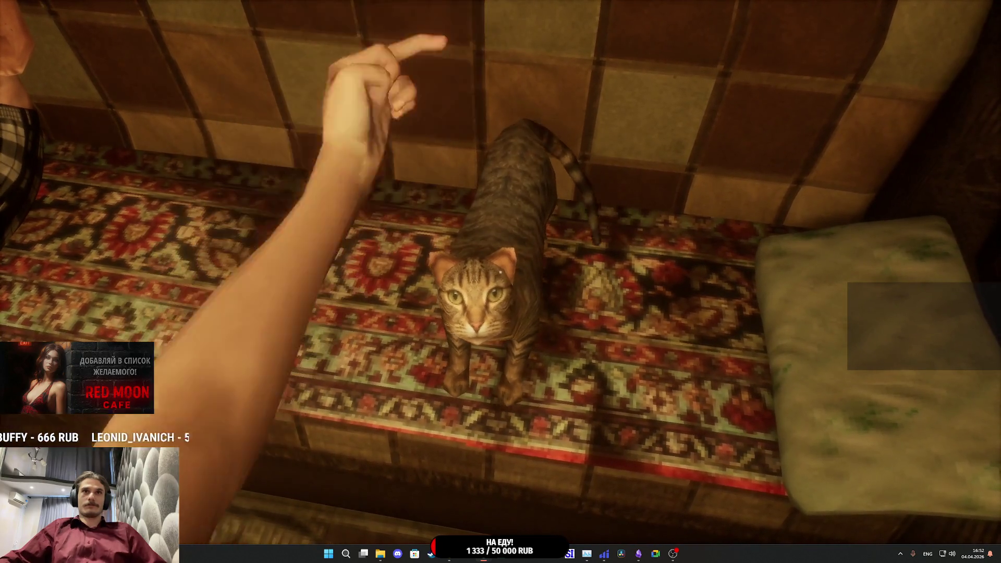
key("Escape")
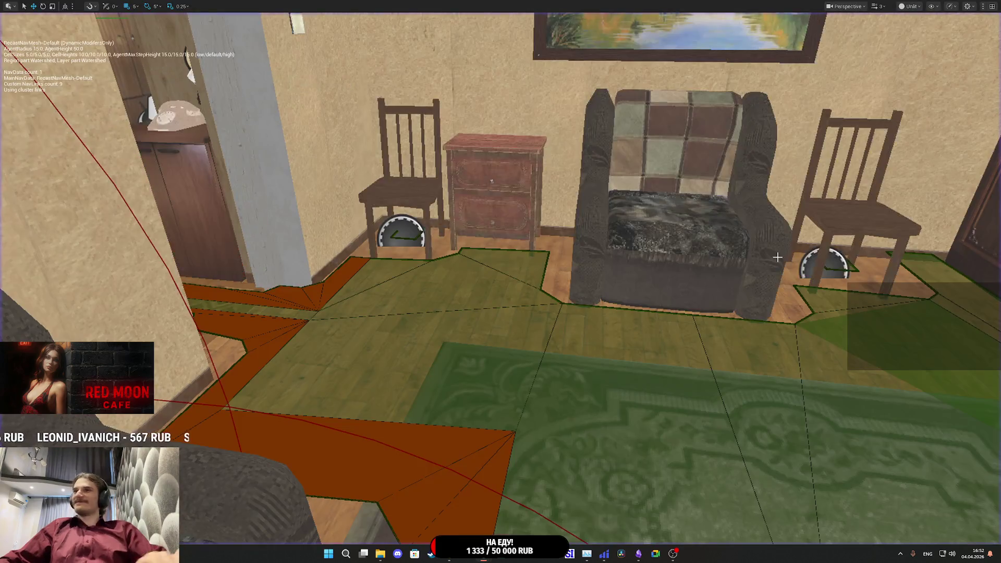
left_click(251, 384)
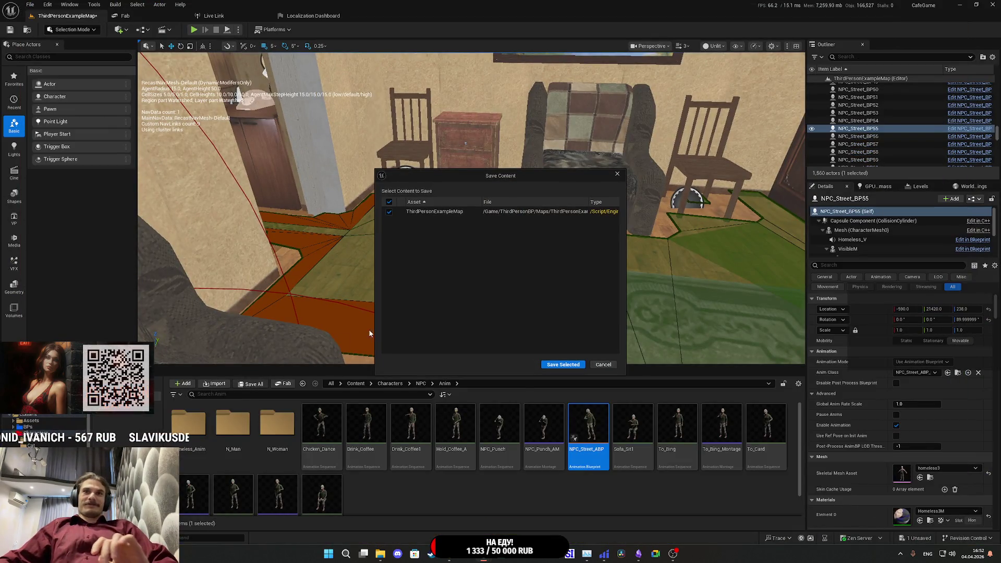
- Save ThirdPersonExampleMap, then switch to the Twitch stream manager in Chrome
left_click(562, 364)
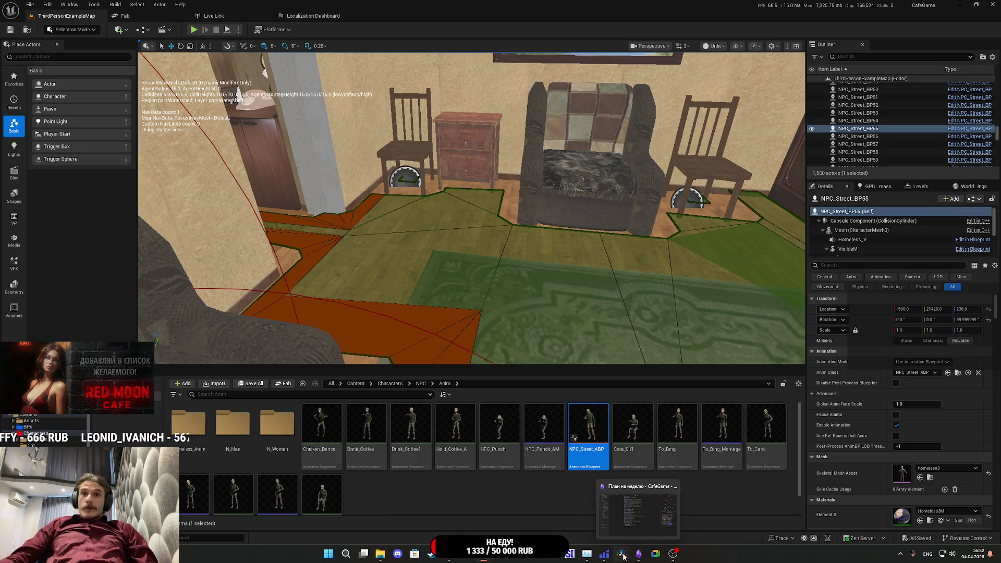
left_click(450, 557)
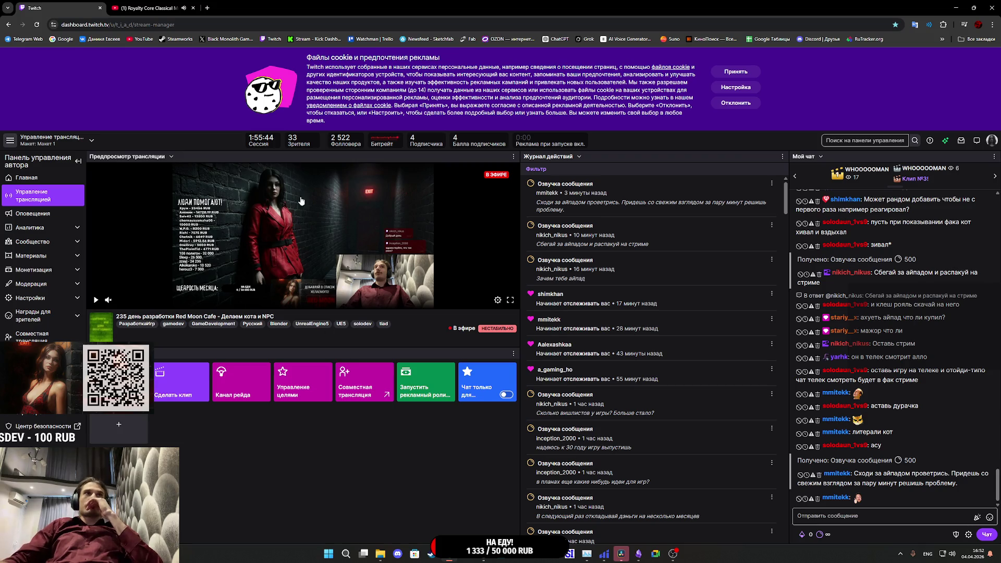
- On YouTube, scrub through the music and switch to the 'stay calm.' video, then return to Twitch
key("ctrl+Tab")
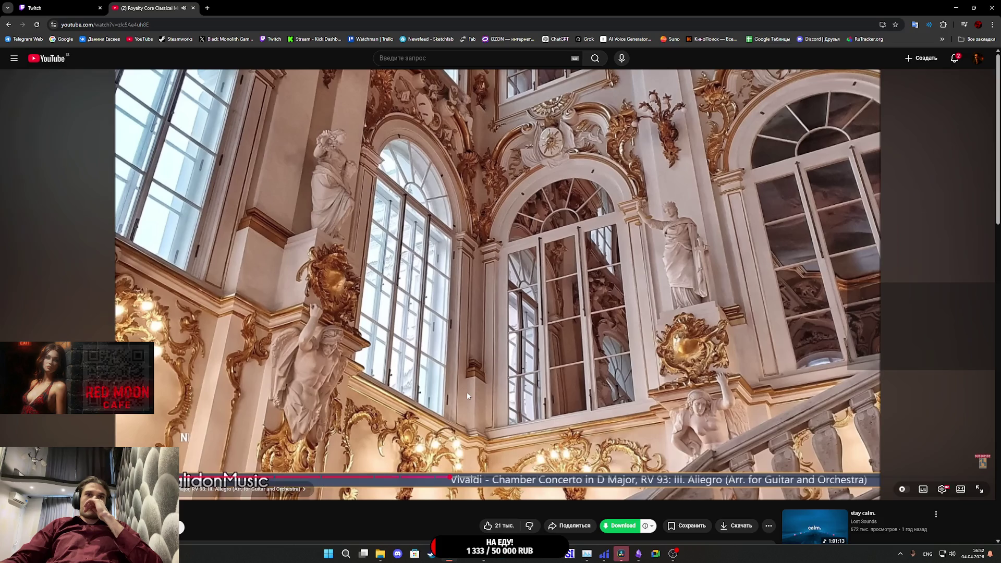
left_click_drag(467, 397, 467, 396)
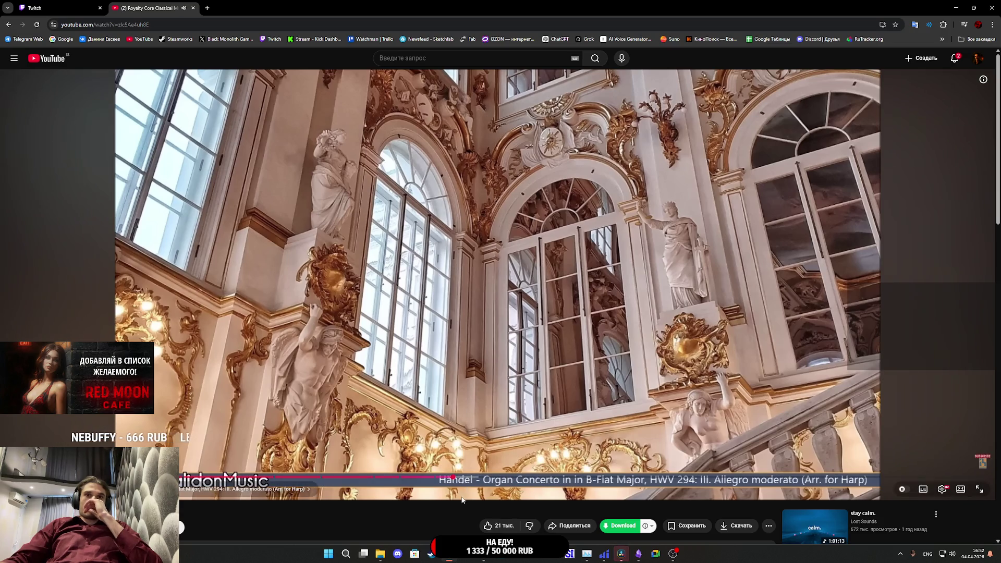
left_click(487, 478)
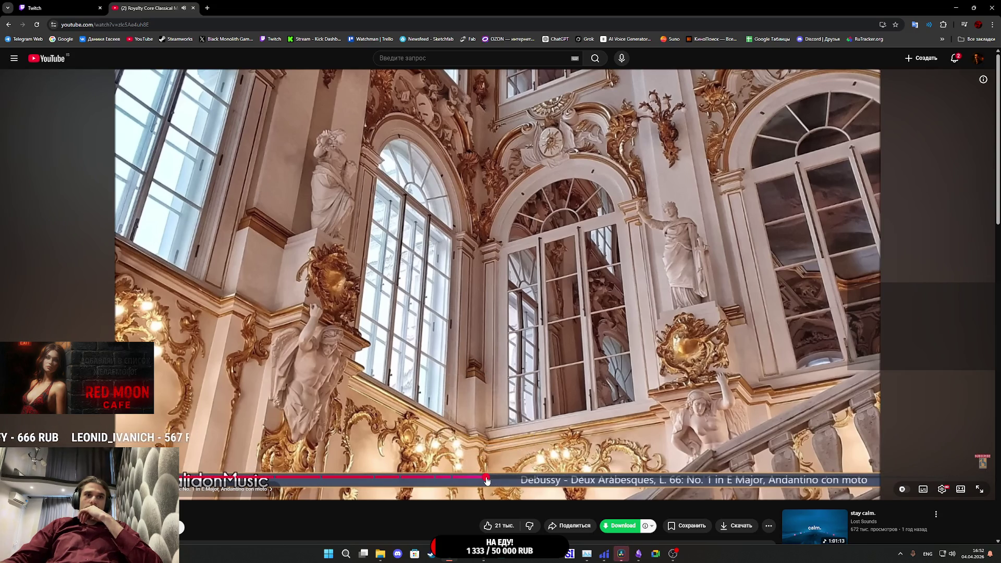
left_click(403, 478)
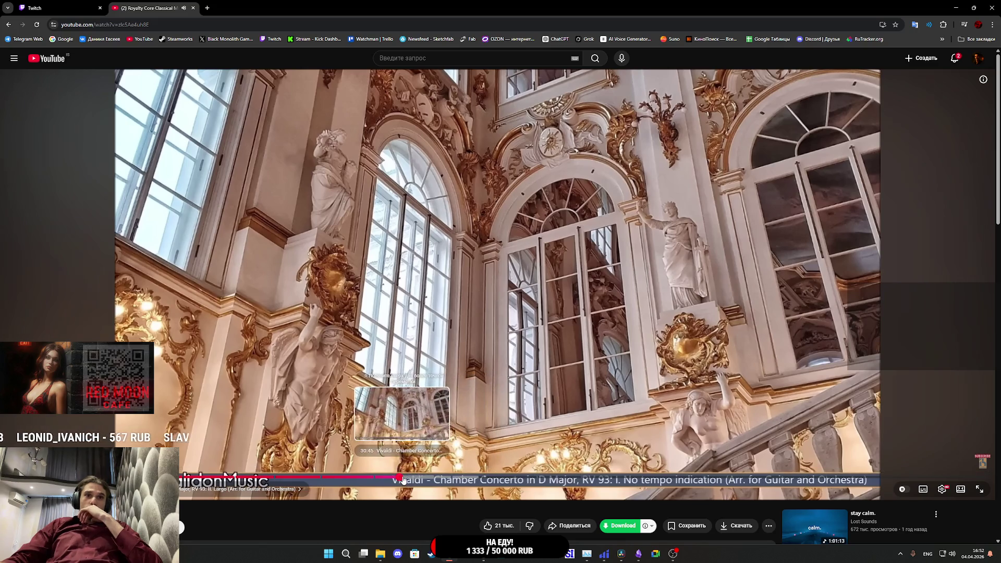
left_click(376, 479)
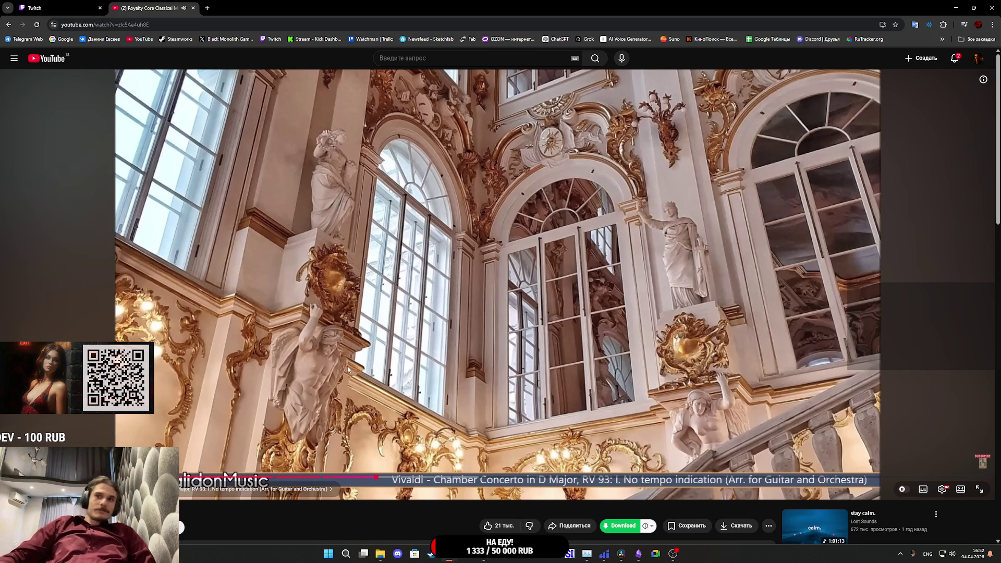
left_click(814, 525)
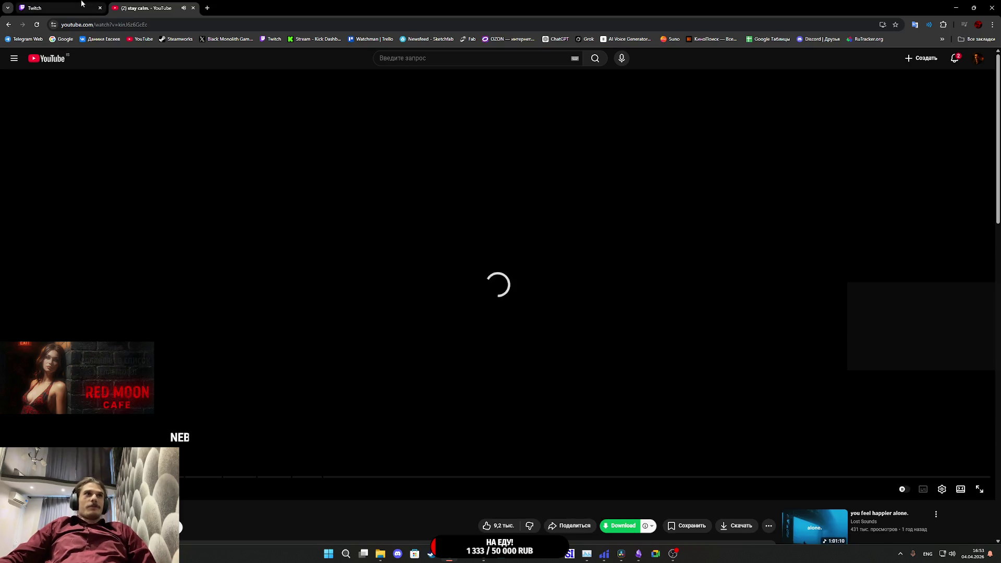
mouse_move(69, 12)
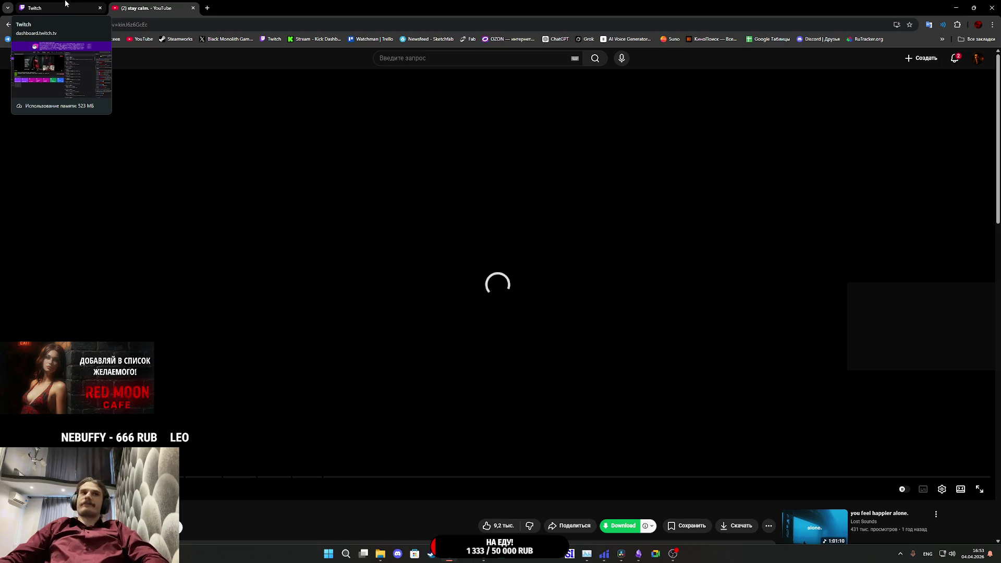
left_click(67, 4)
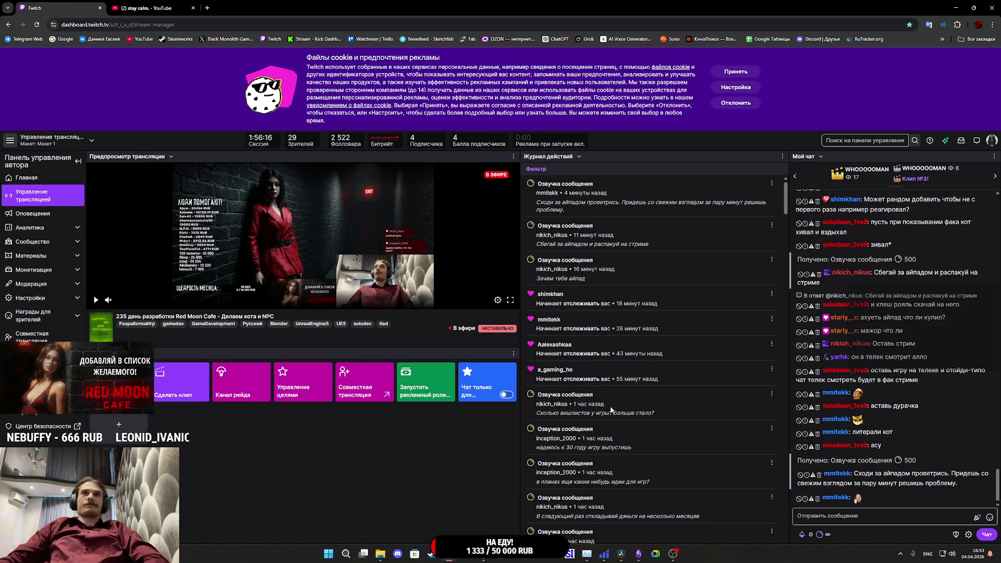
- In Cat_ABP, move the vector subtract node up and right, then save the blueprint
mouse_move(485, 554)
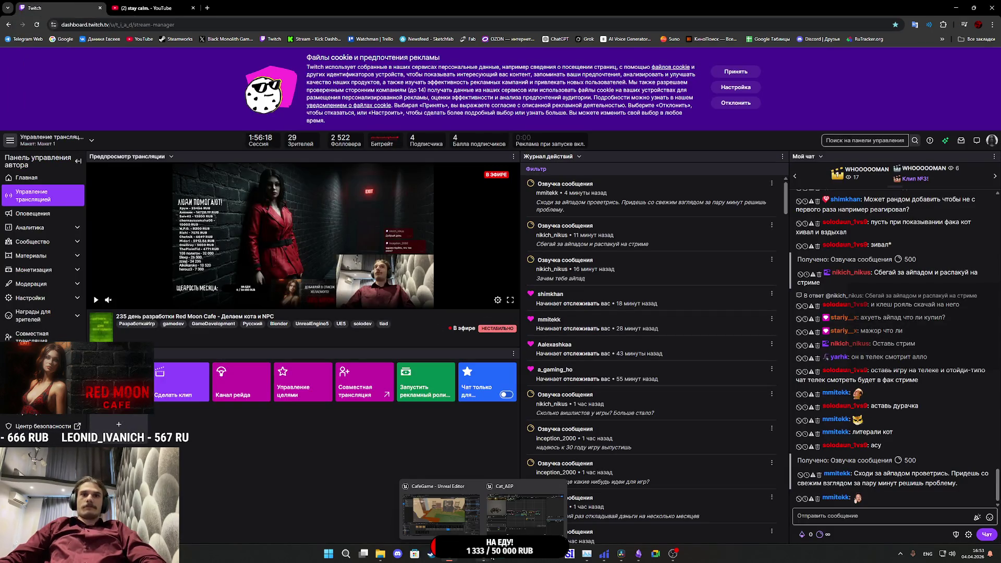
left_click(512, 520)
left_click_drag(583, 318, 602, 286)
left_click(566, 343)
left_click(9, 30)
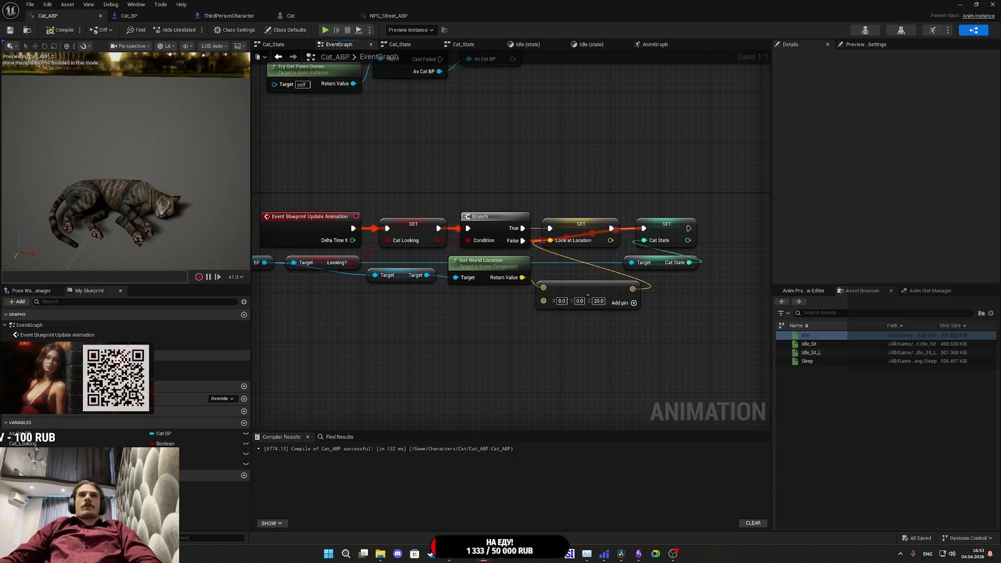
- Review the Cast To Cat_BP nodes, Cat_BP and ThirdPersonCharacter, then close the blueprint editor
left_click_drag(585, 141, 476, 190)
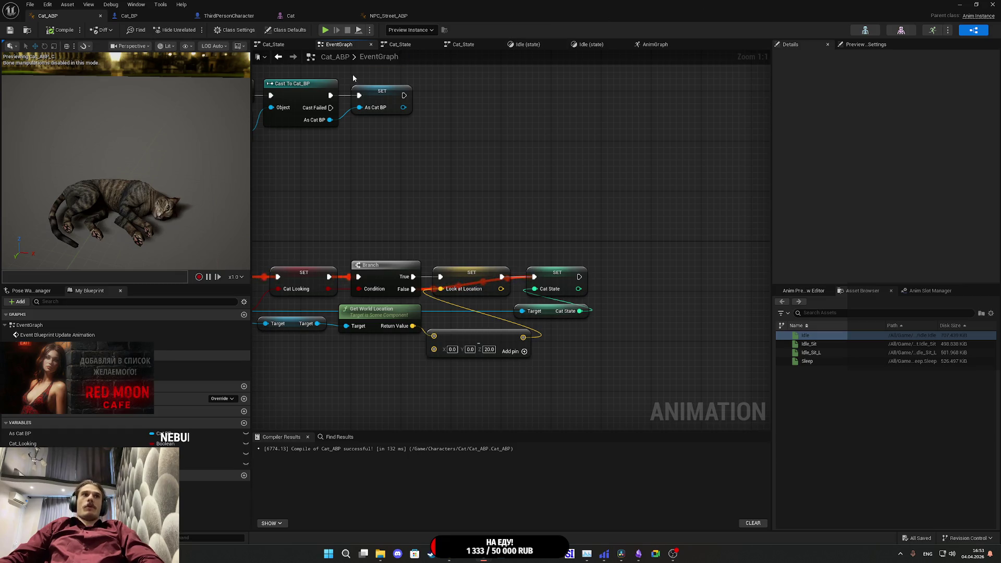
left_click(149, 14)
left_click(244, 17)
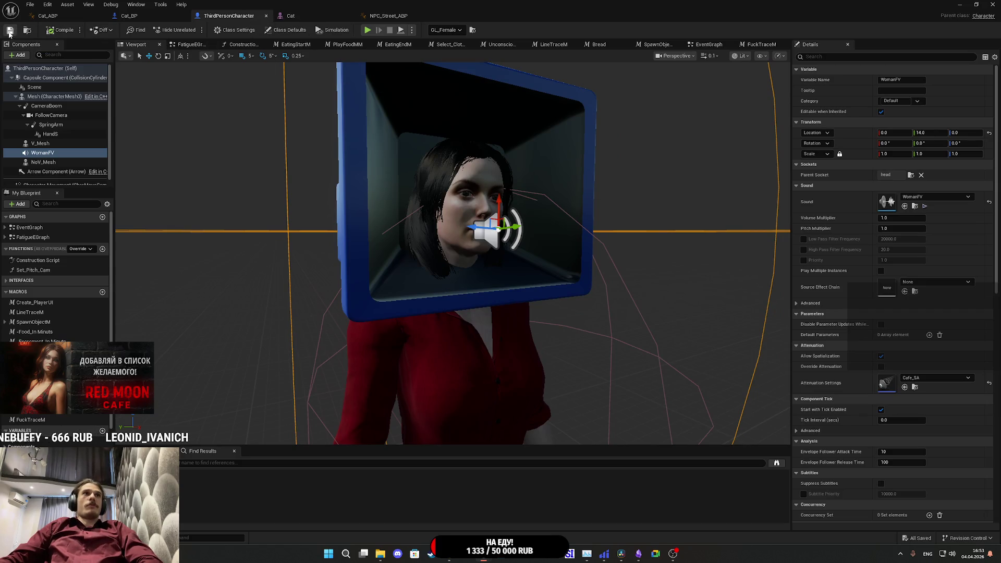
left_click(992, 5)
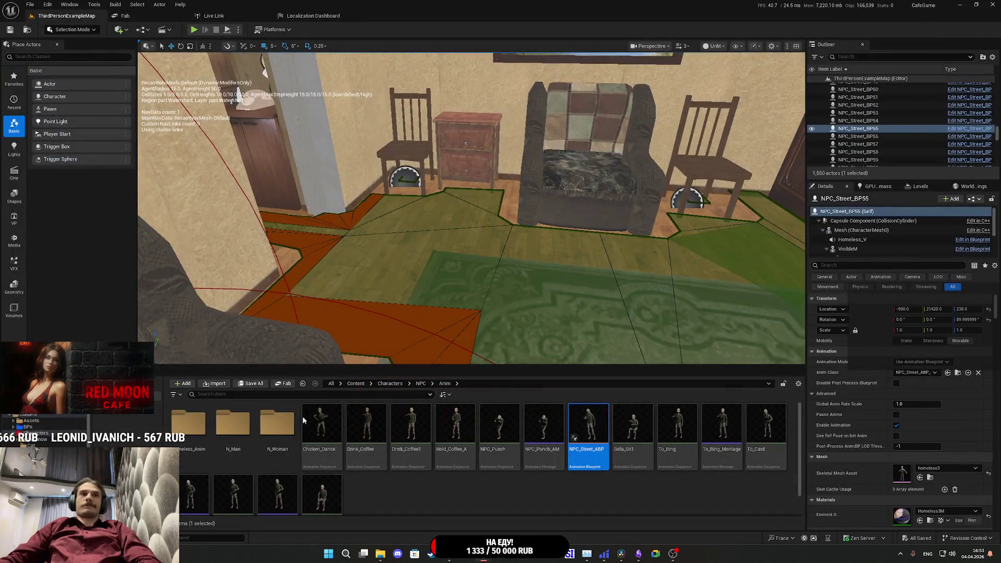
- Bring DaVinci Resolve forward and open Untitled Project 5 from the Project Manager
left_click(621, 556)
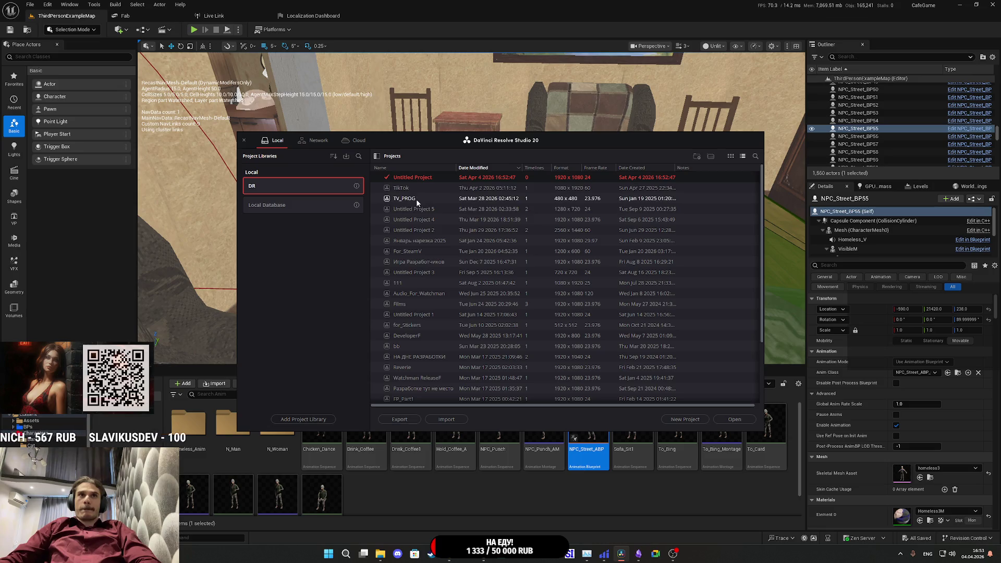
double_click(455, 209)
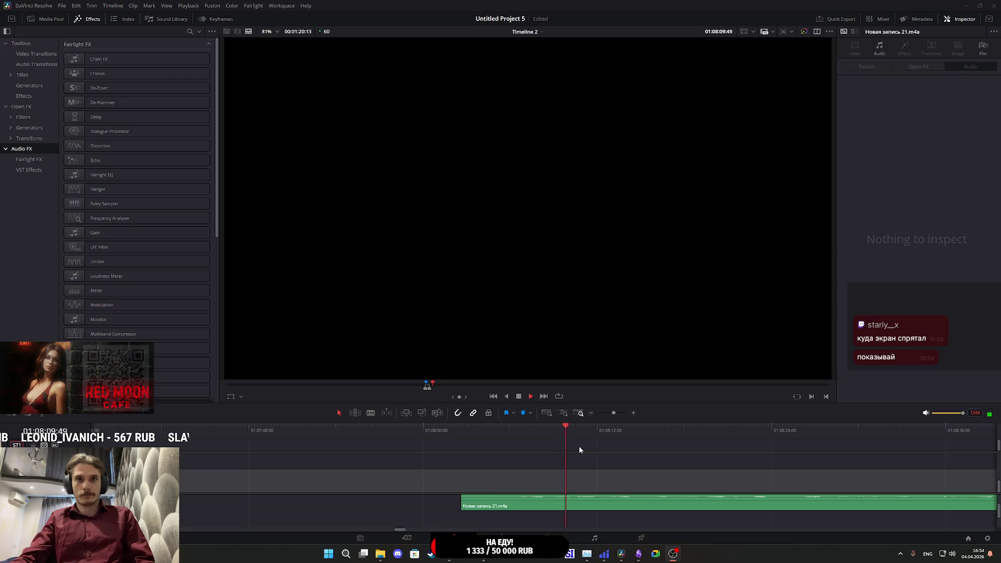
- Turn on AI Voice Isolation for the 'Новая запись 21.m4a' clip
left_click(559, 427)
key("space")
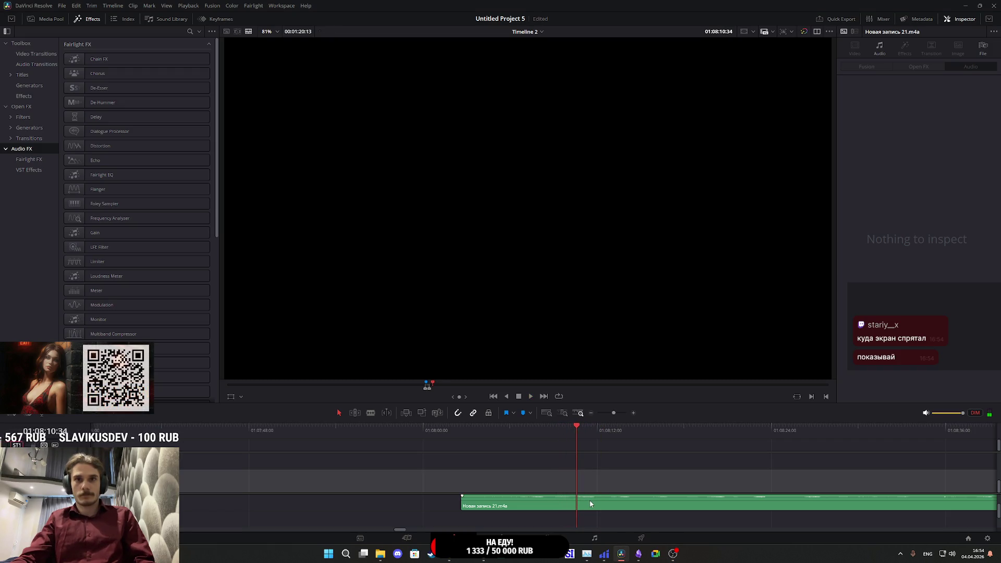
left_click(590, 503)
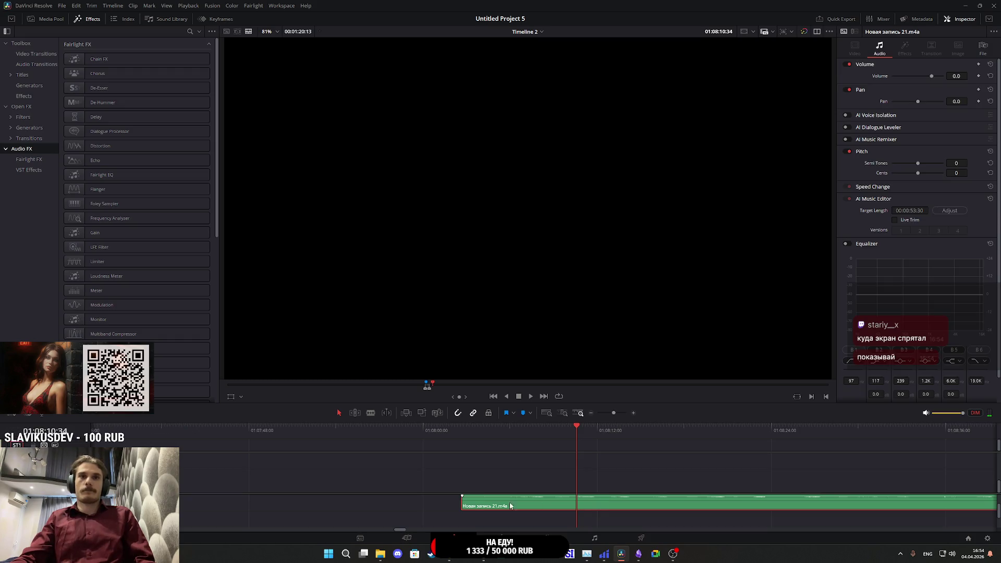
left_click_drag(600, 518, 523, 522)
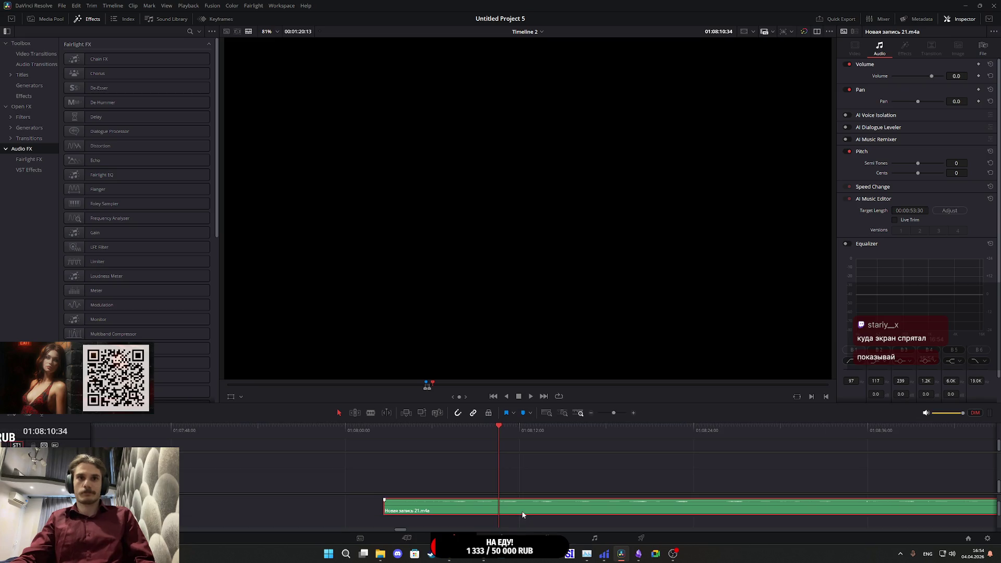
left_click(851, 115)
- Split a short snippet out of the voice-isolated clip and move it further left
key("space")
left_click(498, 429)
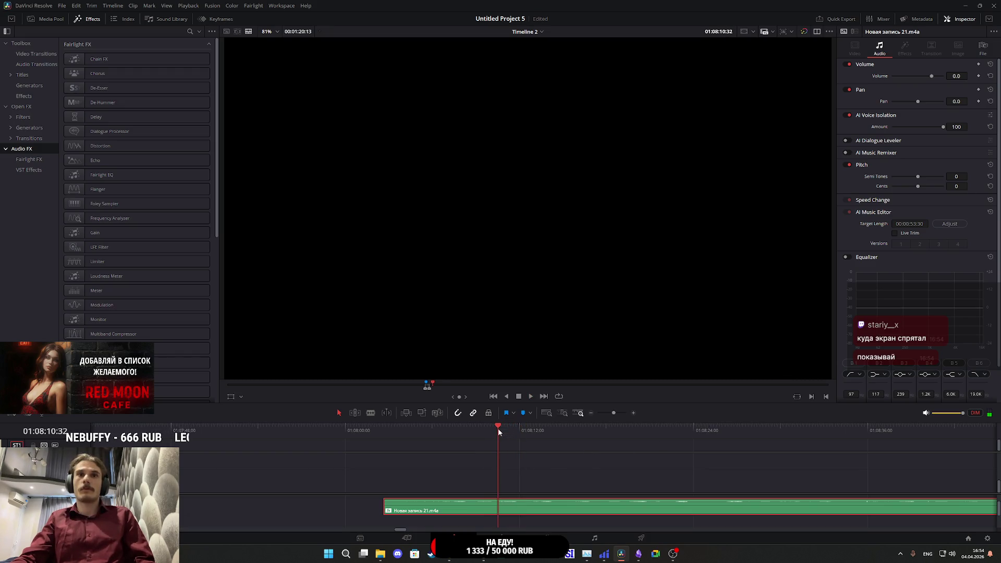
key("space")
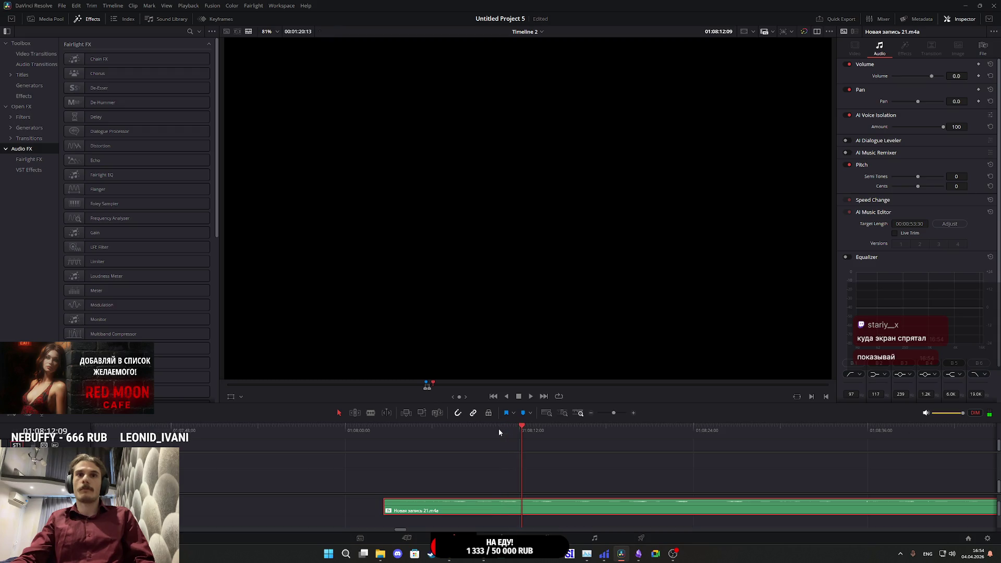
key("ctrl+b")
left_click(477, 437)
key("space")
key("space")
key("ctrl+b")
key("Right")
key("Right")
- Adjust the third clip's start, split a small piece off it, and place it beside the first snippet
key("space")
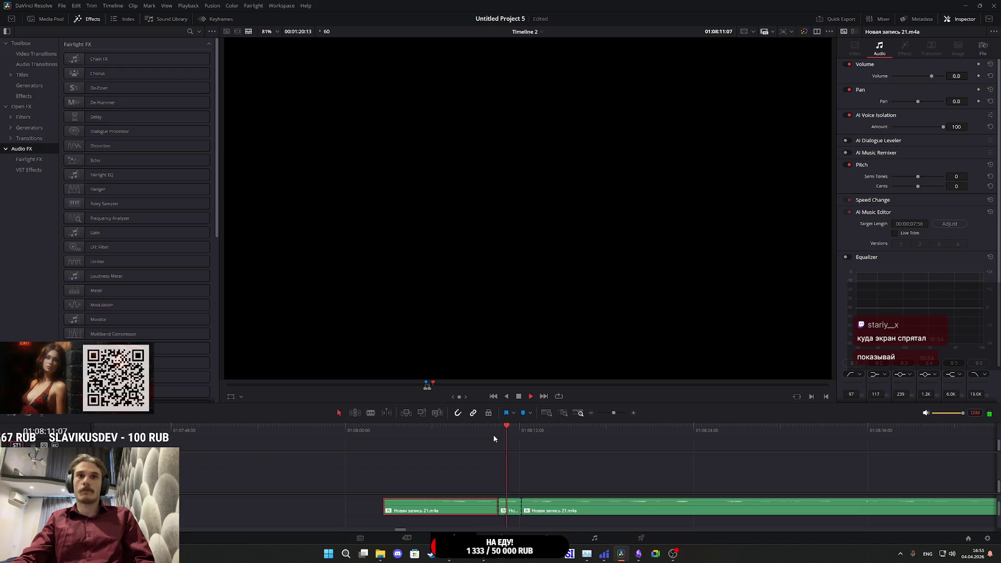
left_click_drag(513, 512, 285, 513)
left_click(530, 432)
key("space")
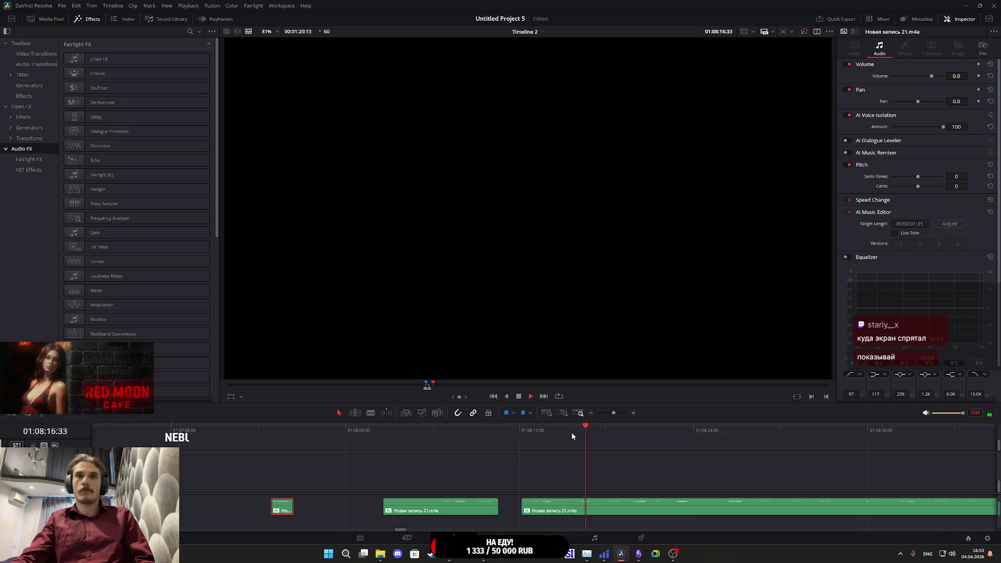
left_click(524, 431)
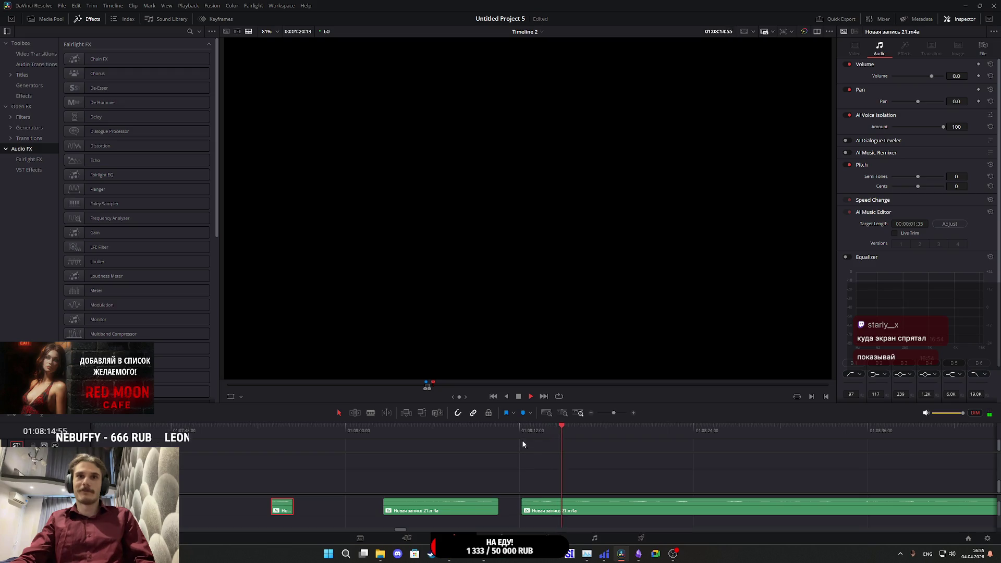
mouse_move(522, 507)
left_mouse_down()
mouse_move(386, 507)
mouse_move(530, 506)
left_mouse_up()
key("space")
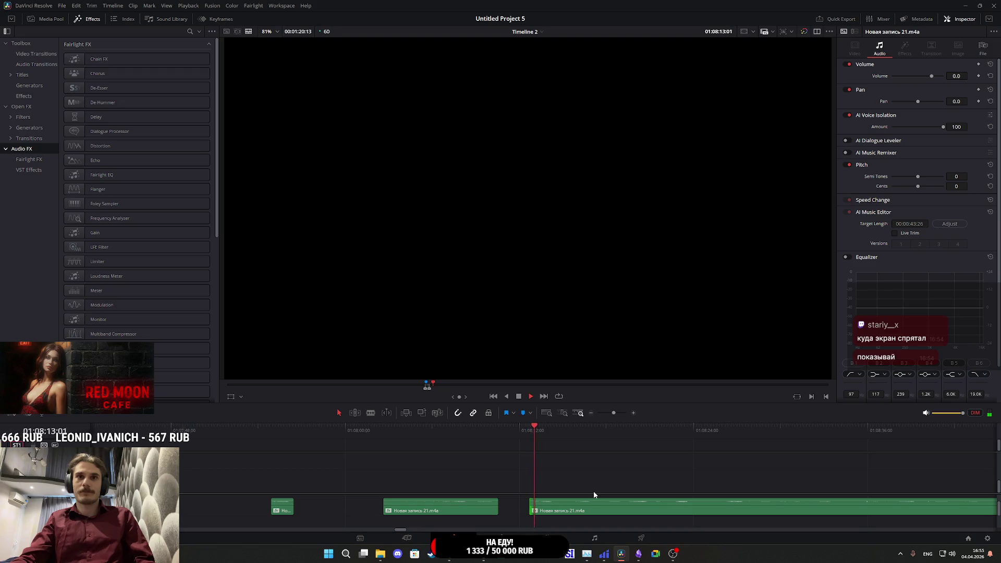
key("space")
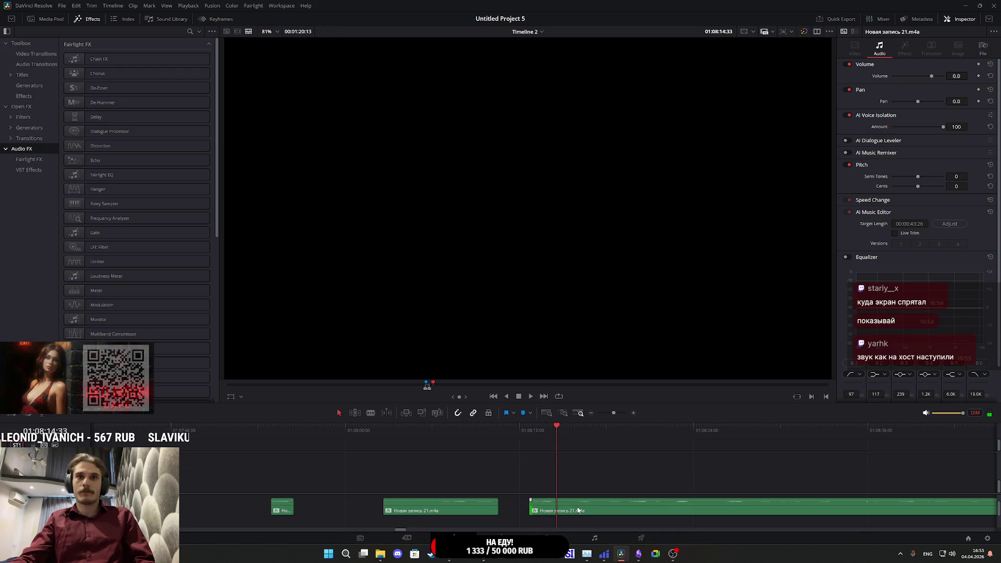
key("ctrl+b")
left_click_drag(312, 511, 342, 499)
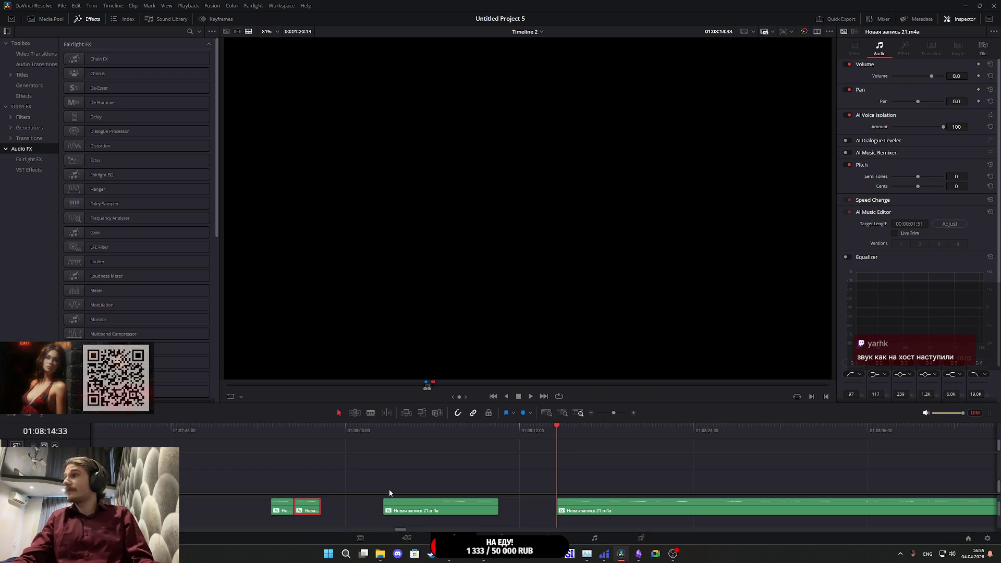
left_click(615, 506)
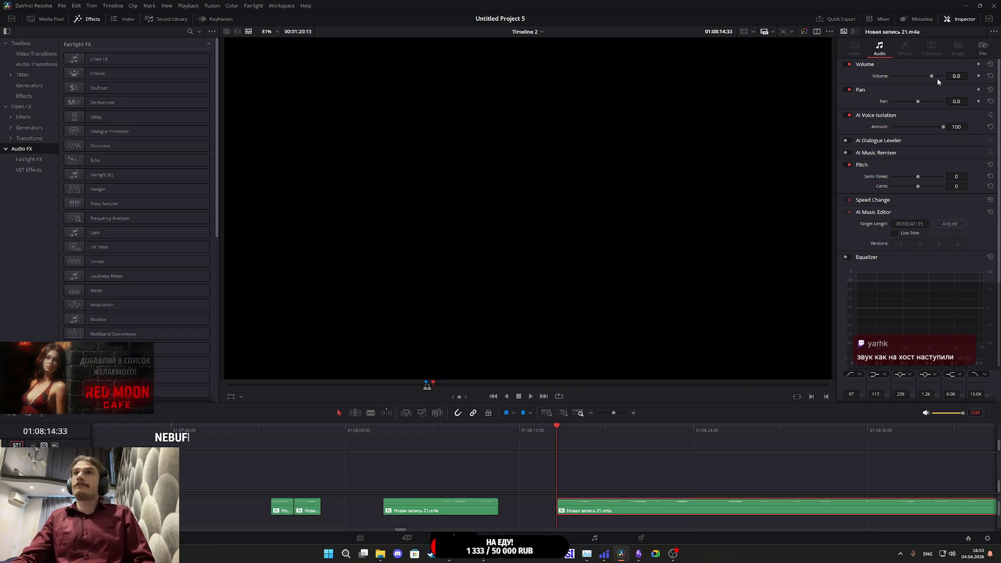
- Turn off AI Voice Isolation on the long recording, cut near its start, and move that piece left
left_click(846, 115)
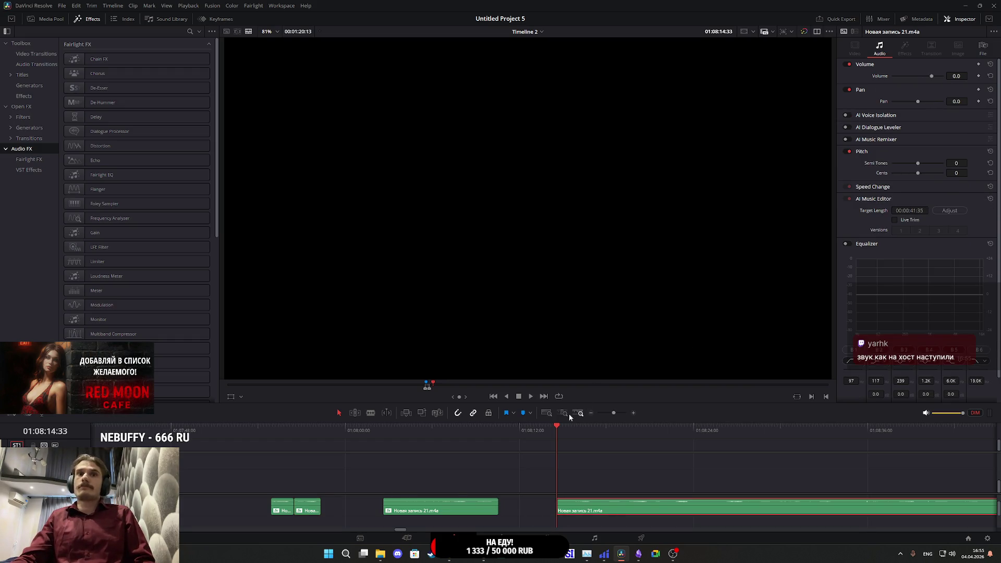
scroll(580, 471, "right", 5)
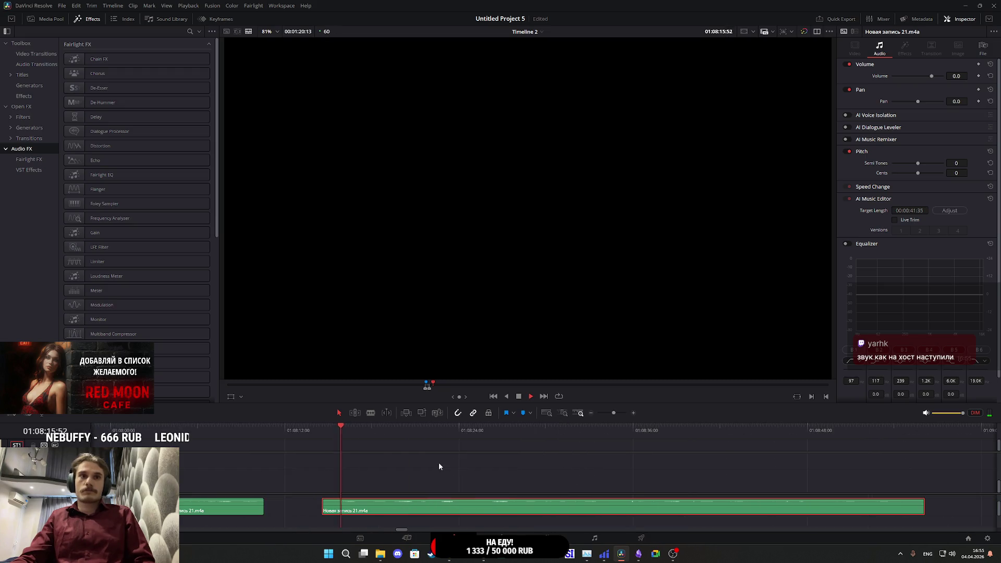
mouse_move(410, 439)
left_mouse_down()
mouse_move(384, 426)
mouse_move(393, 431)
left_mouse_up()
key("ctrl+b")
key("space")
left_click(426, 514)
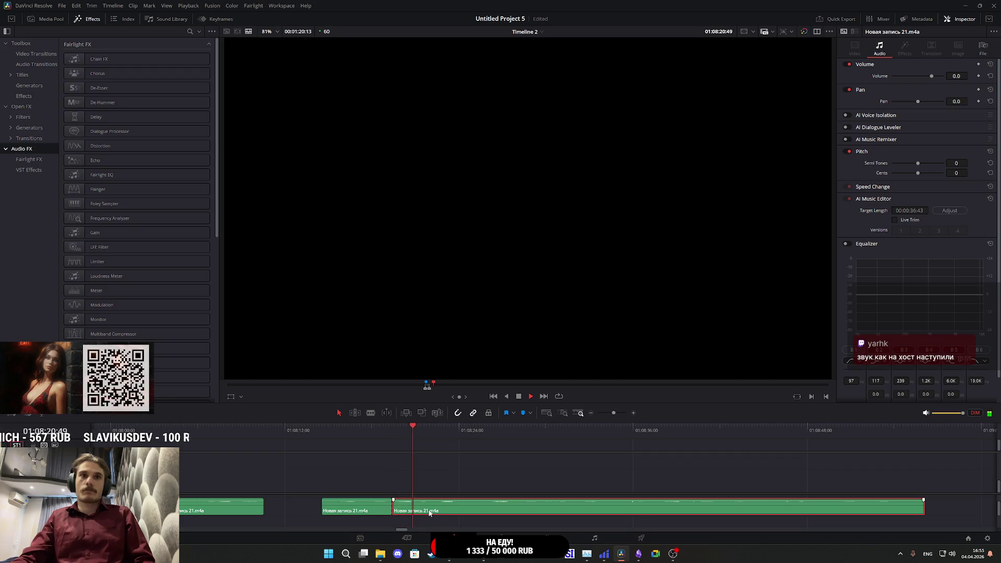
scroll(426, 510, "down", 2)
left_click(423, 510)
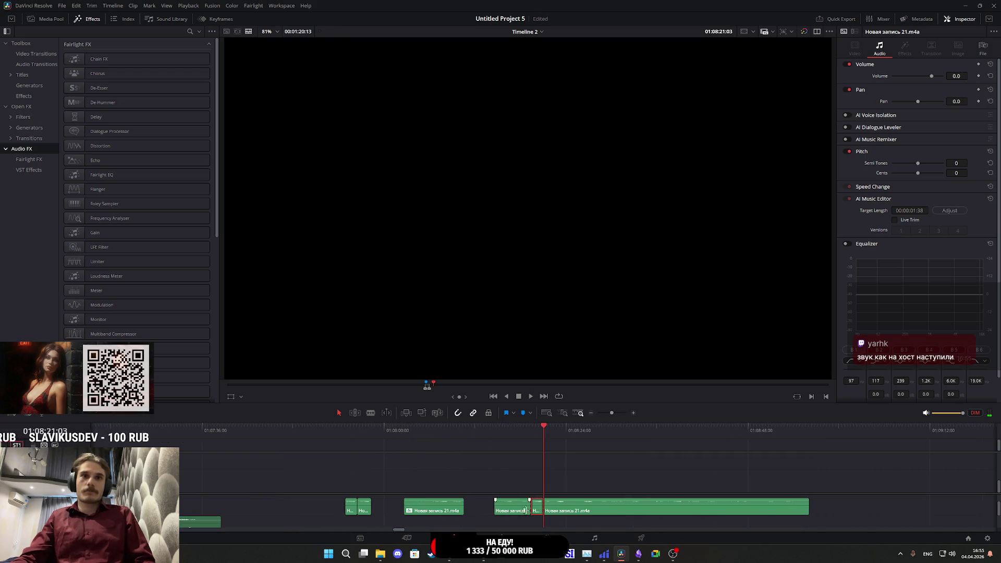
left_click_drag(536, 511, 374, 507)
- Trim the right clip's start, split it twice, and move the small piece left of the three-clip group
key("space")
scroll(584, 464, "up", 2)
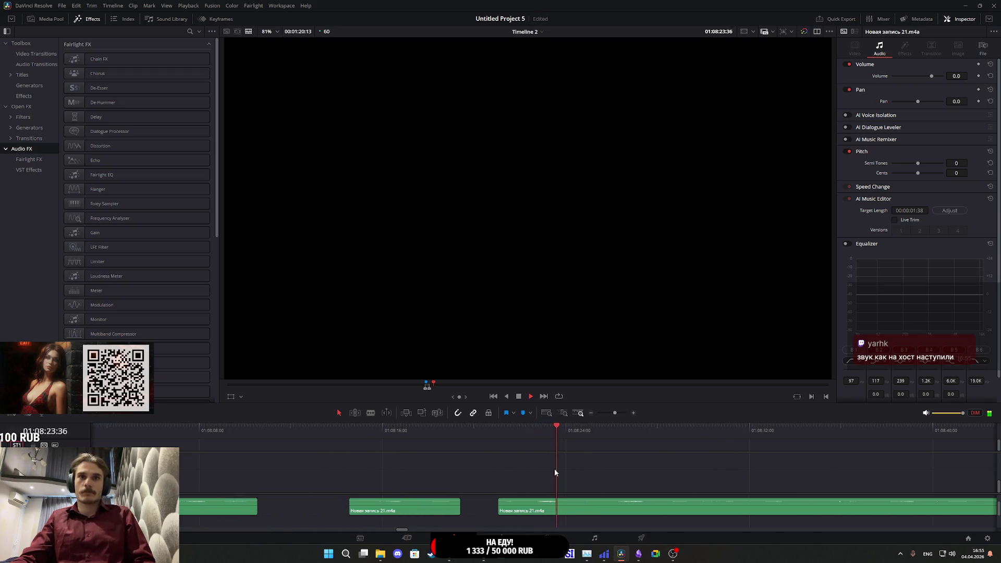
left_click(519, 431)
mouse_move(499, 508)
left_mouse_down()
mouse_move(531, 508)
mouse_move(498, 508)
left_mouse_up()
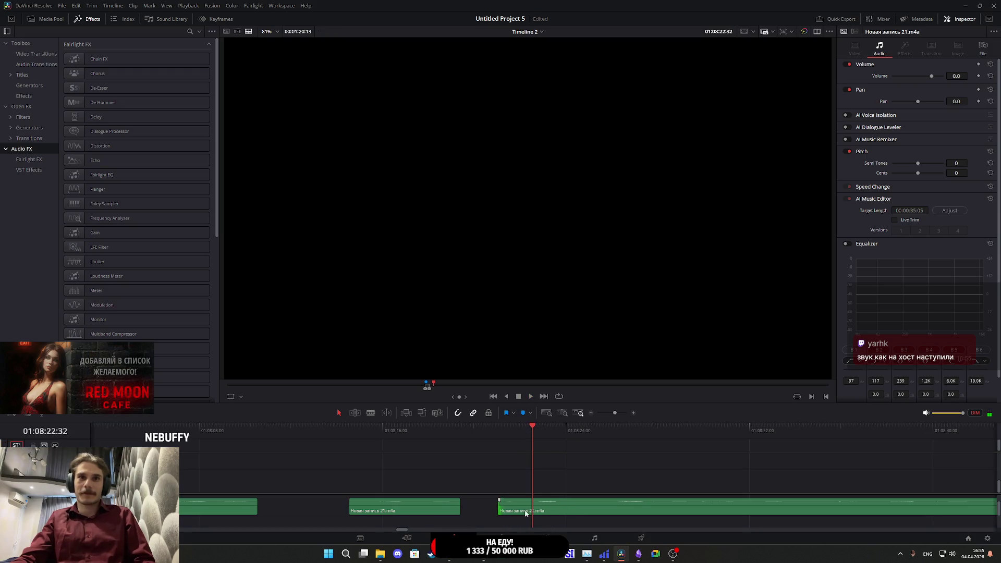
left_click(549, 510)
key("ctrl+b")
key("space")
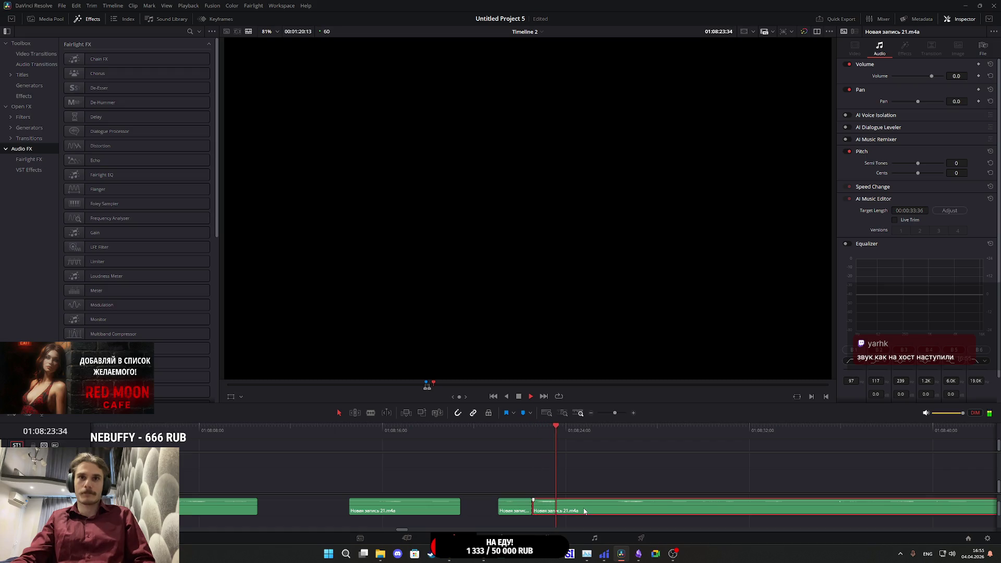
key("ctrl+b")
scroll(553, 505, "down", 3)
mouse_move(540, 505)
left_mouse_down()
mouse_move(380, 516)
mouse_move(388, 513)
left_mouse_up()
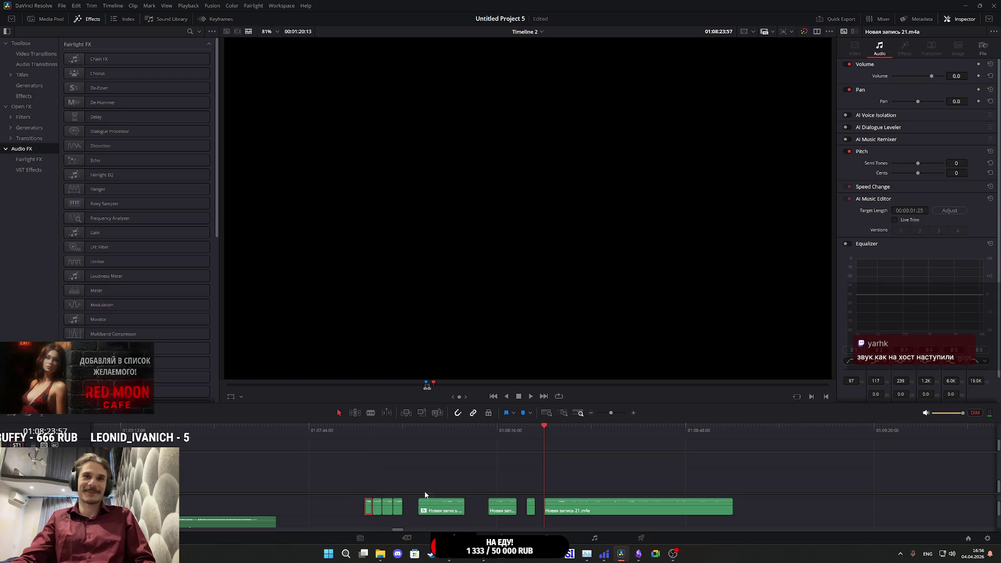
- Trim the last clip's start later and split it again at the playhead
key("space")
scroll(591, 476, "up", 2)
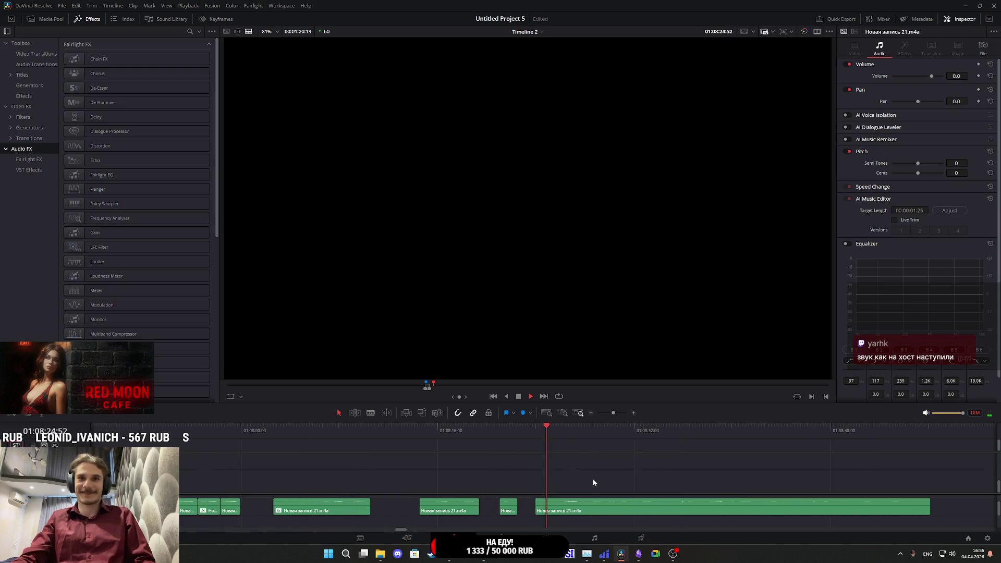
scroll(592, 478, "right", 2)
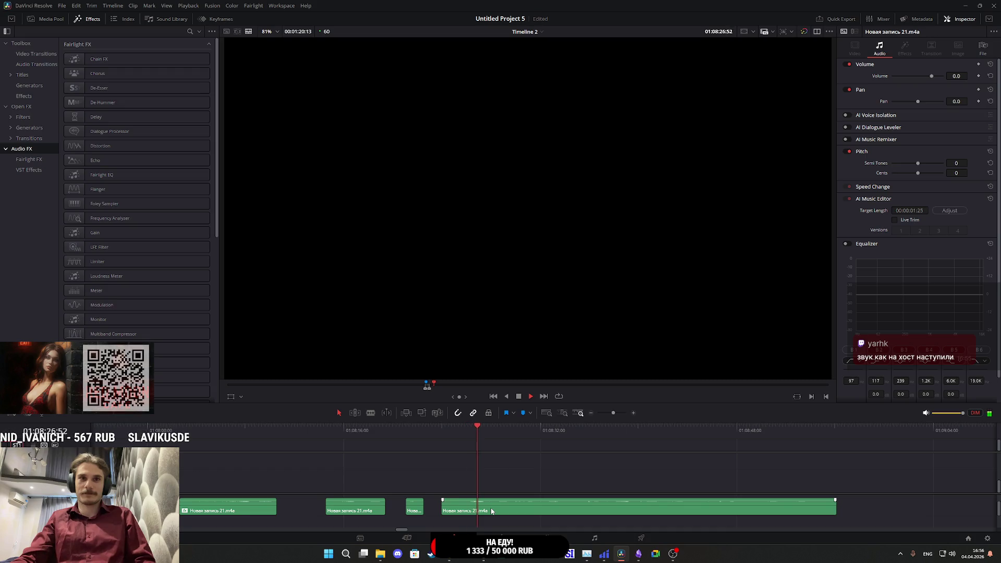
left_click_drag(442, 509, 470, 509)
left_click(467, 427)
key("space")
left_click(470, 427)
key("ctrl+b")
key("space")
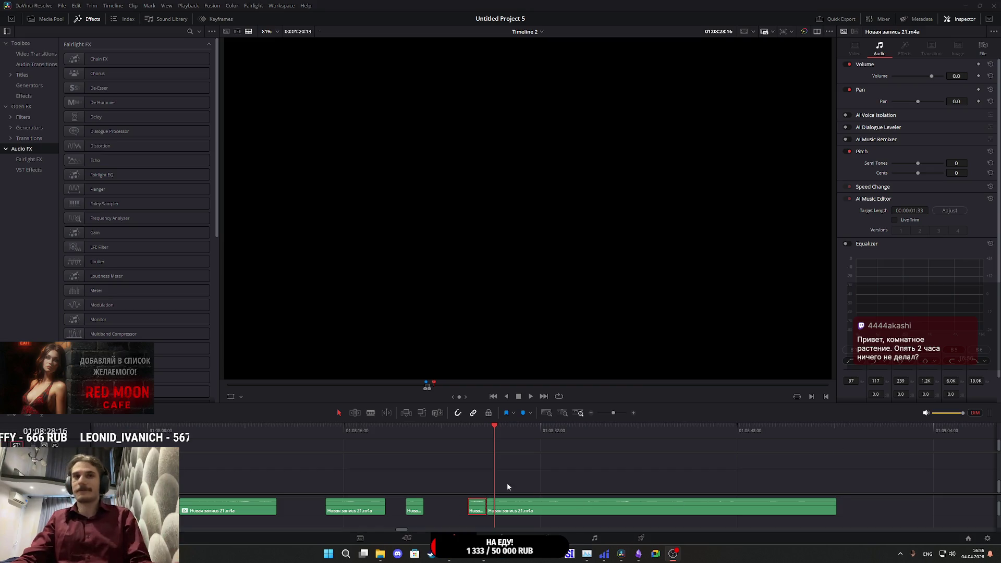
- Move the short split piece about 28 seconds earlier into the group of short clips
left_click(469, 427)
key("space")
scroll(483, 476, "down", 2)
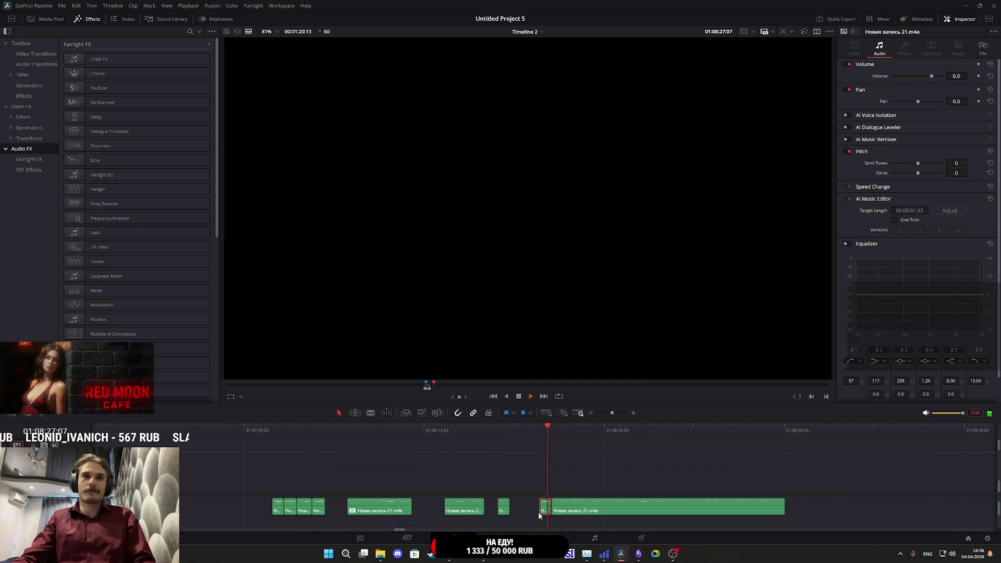
left_click_drag(545, 508, 258, 514)
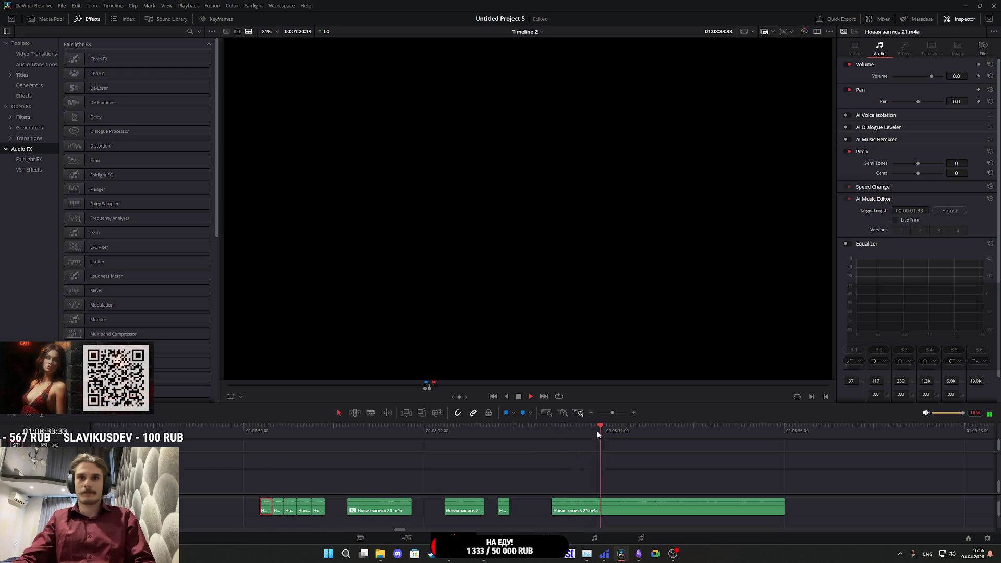
- Play back the five assembled short clips from the start to check them
left_click(725, 449)
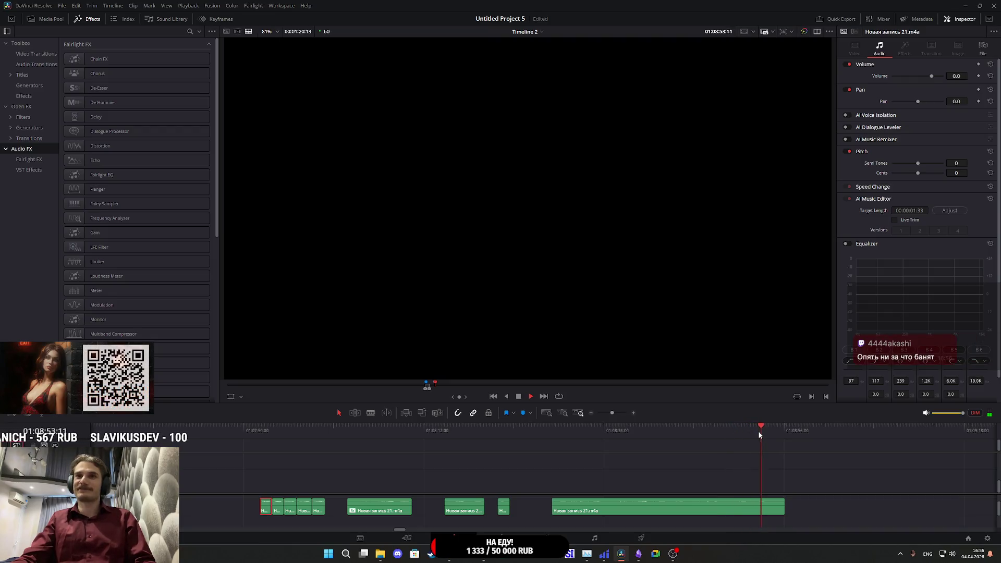
left_click(741, 428)
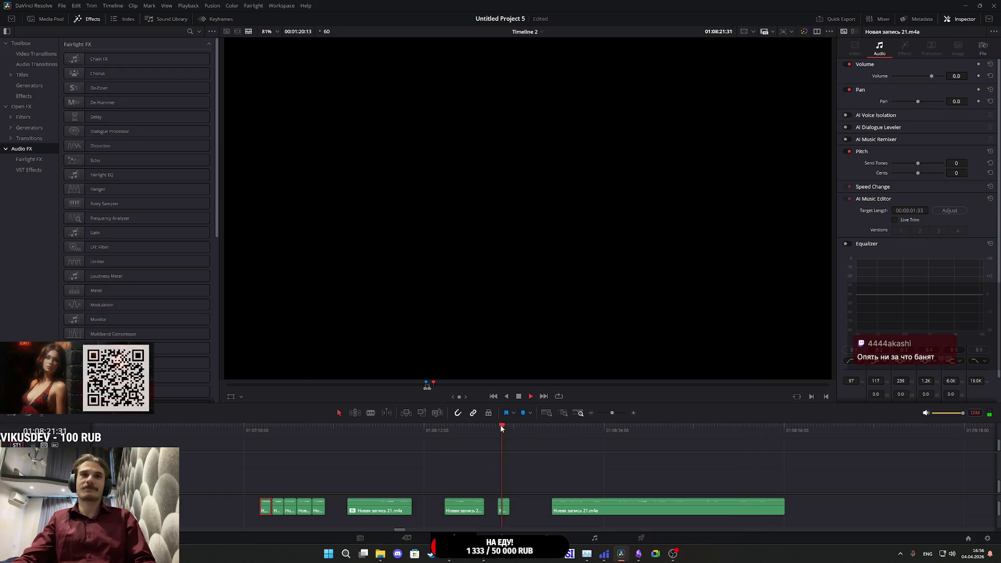
left_click(450, 429)
left_click_drag(449, 430, 447, 430)
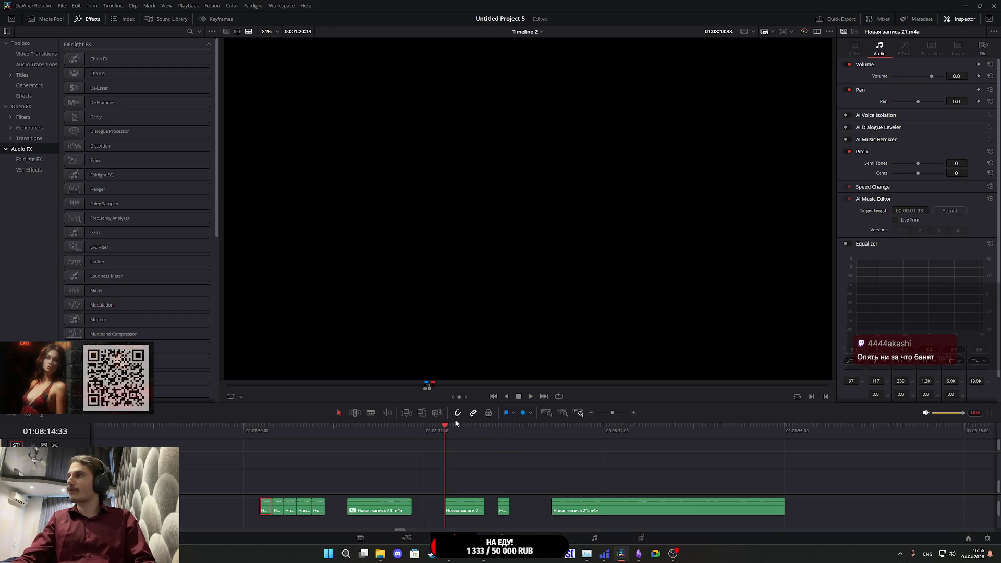
key("space")
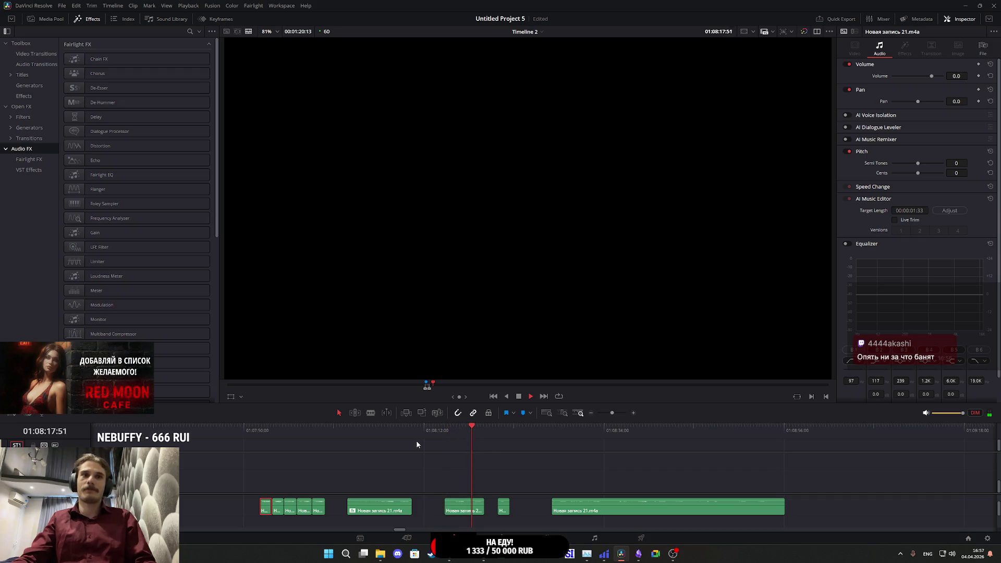
left_click(378, 428)
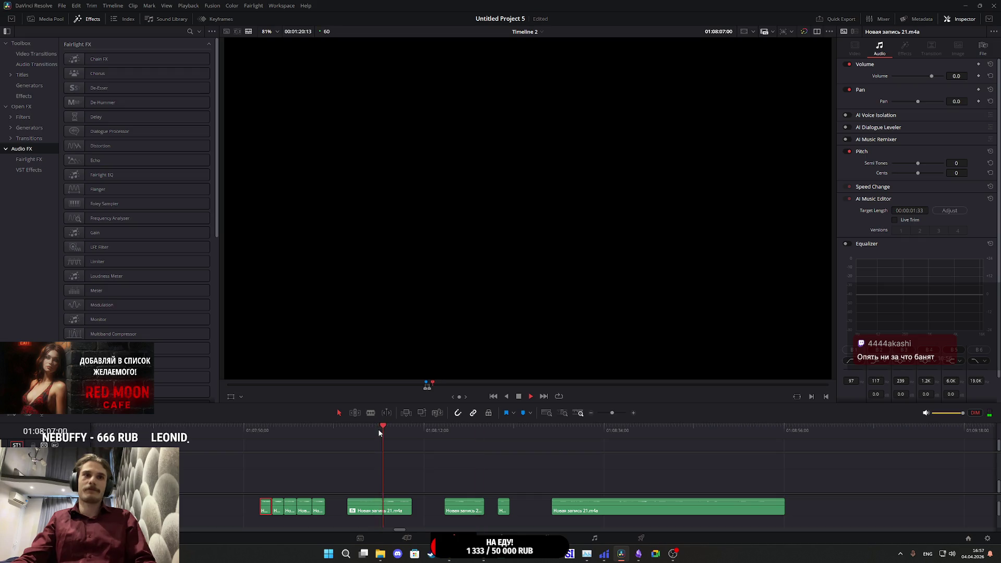
left_click(260, 430)
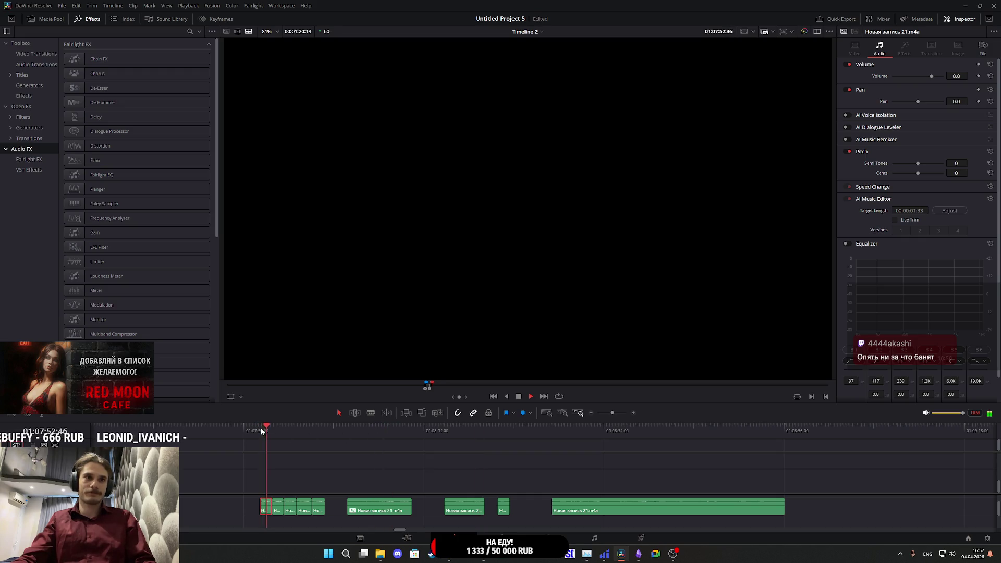
scroll(333, 470, "up", 3)
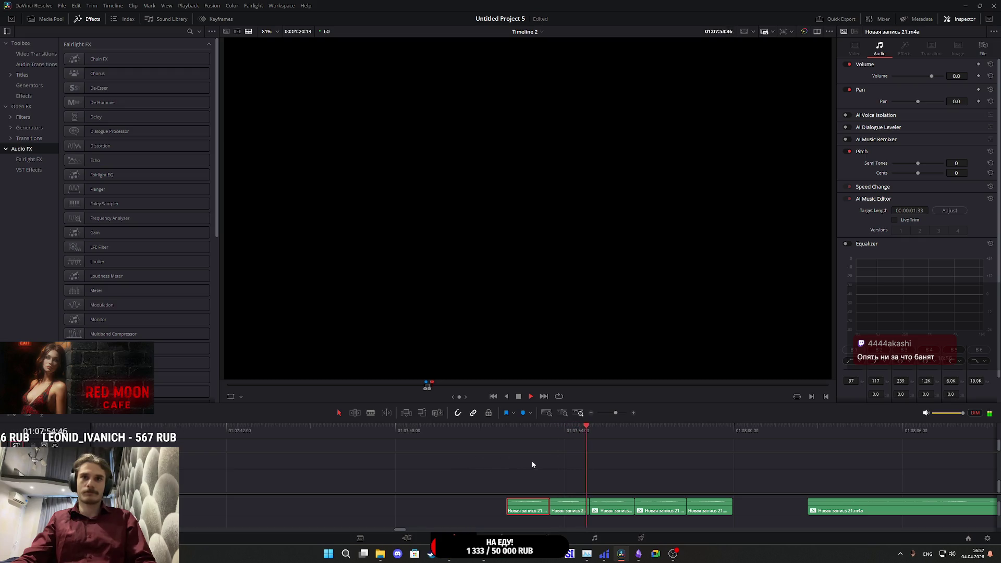
scroll(521, 467, "right", 5)
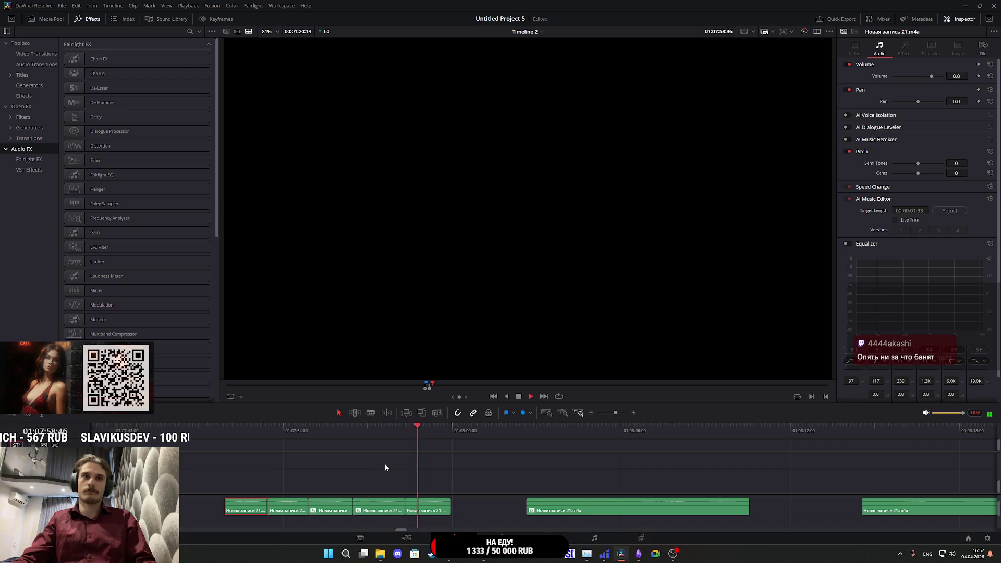
key("space")
left_click(428, 432)
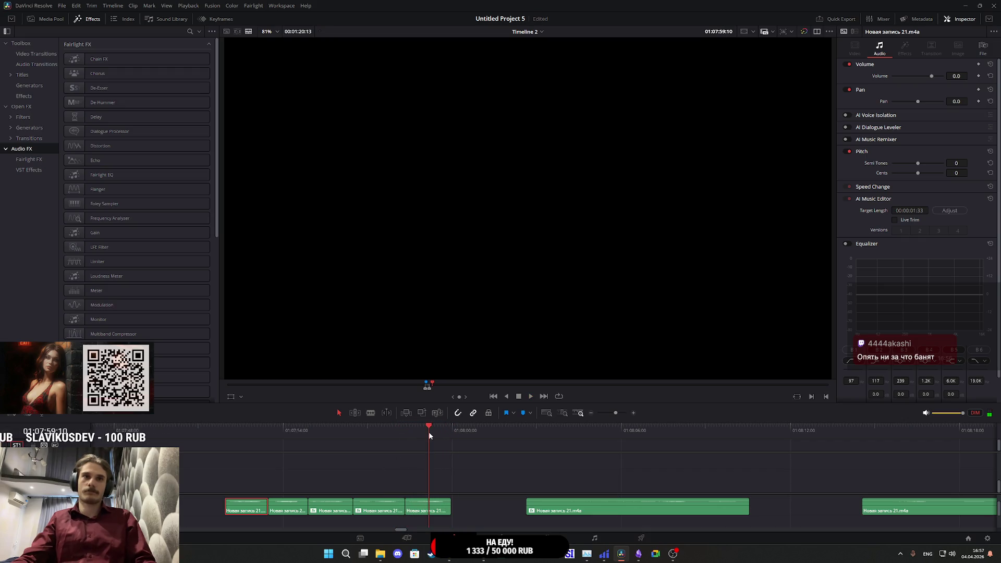
- On the Deliver page, set the Render Settings audio format to MP3
left_click(643, 539)
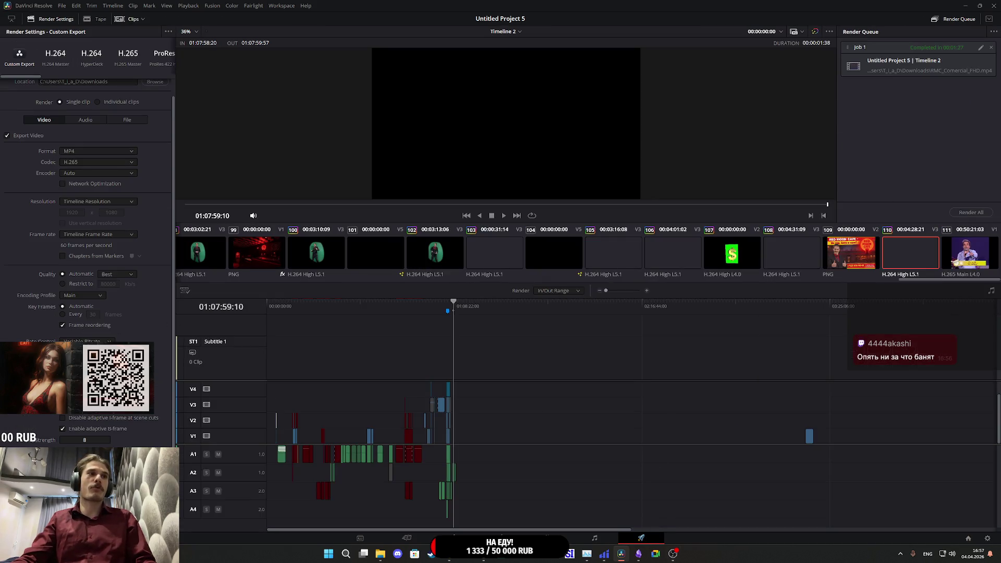
scroll(21, 166, "up", 1)
left_click(86, 136)
left_click(75, 169)
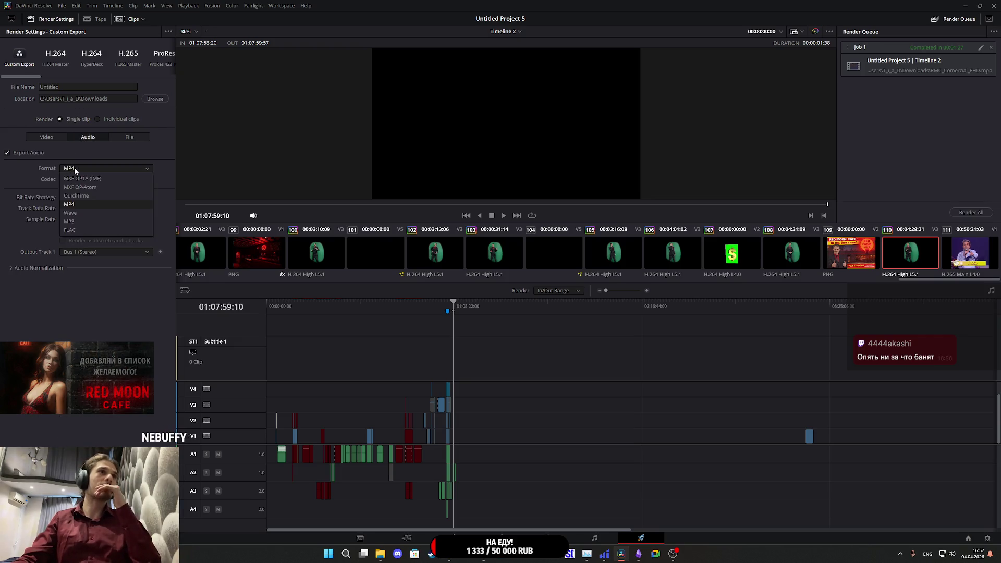
left_click(80, 219)
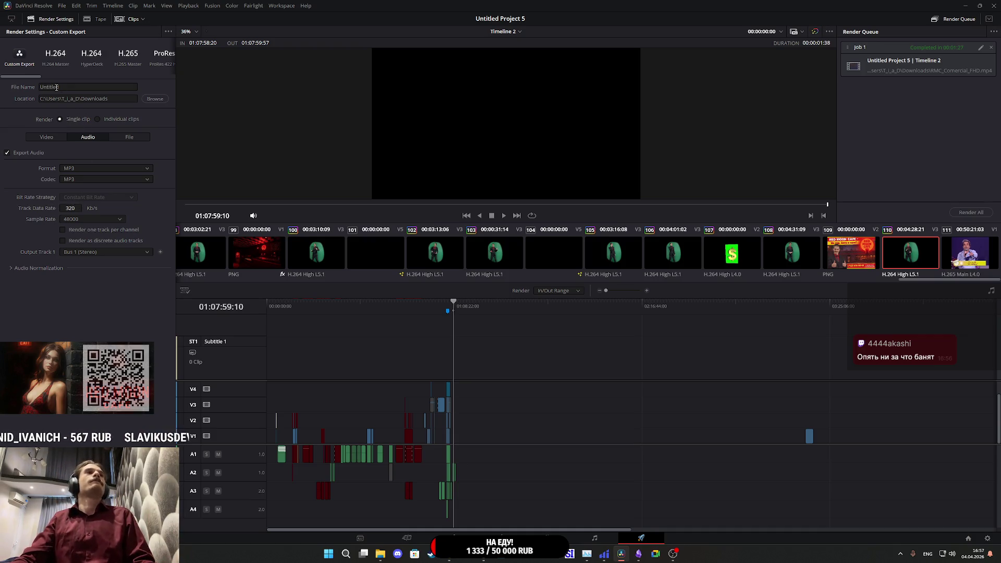
- Browse to the RMC_Voices folder as the export destination
left_click(151, 100)
scroll(328, 157, "up", 2)
scroll(329, 157, "down", 5)
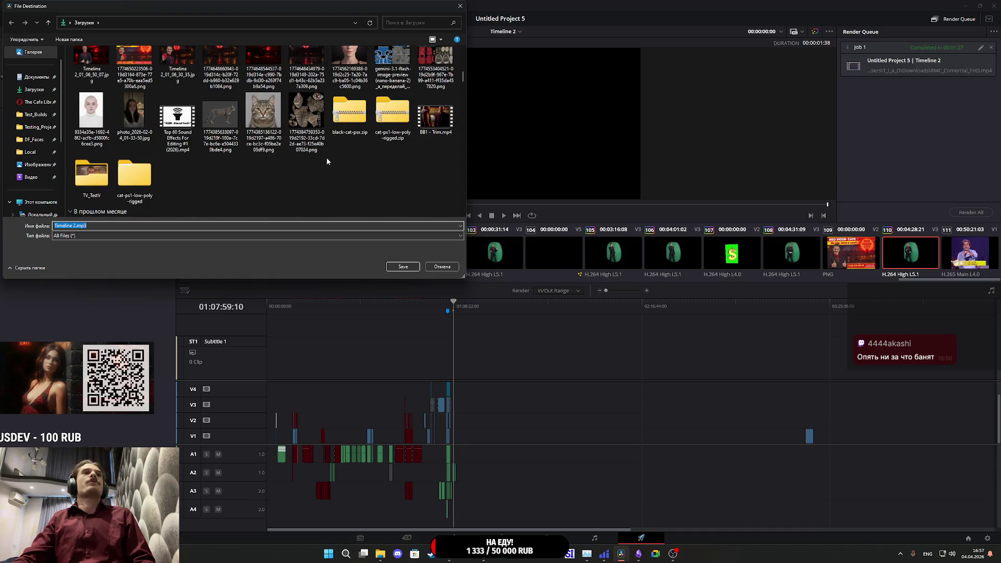
scroll(245, 183, "down", 10)
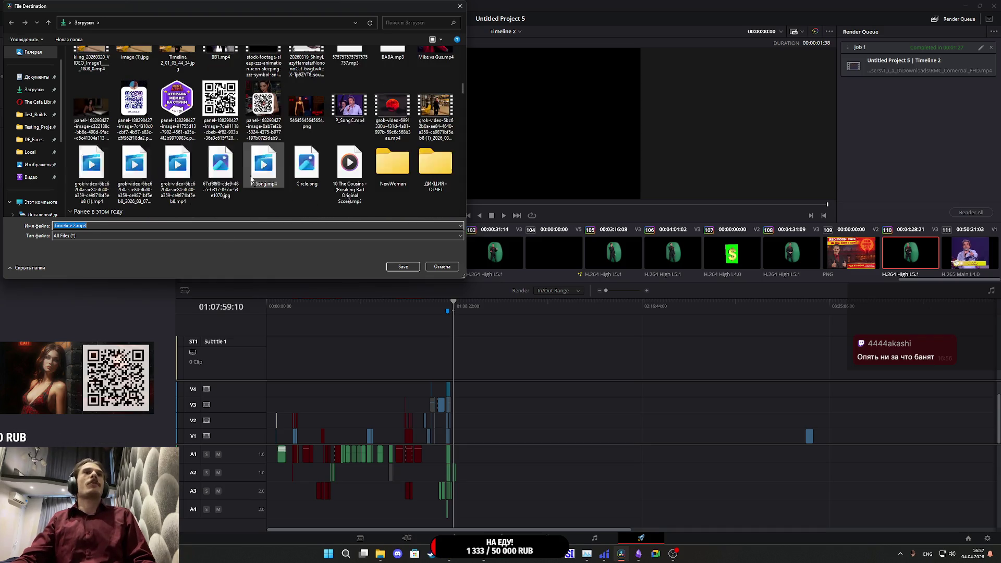
scroll(425, 179, "down", 3)
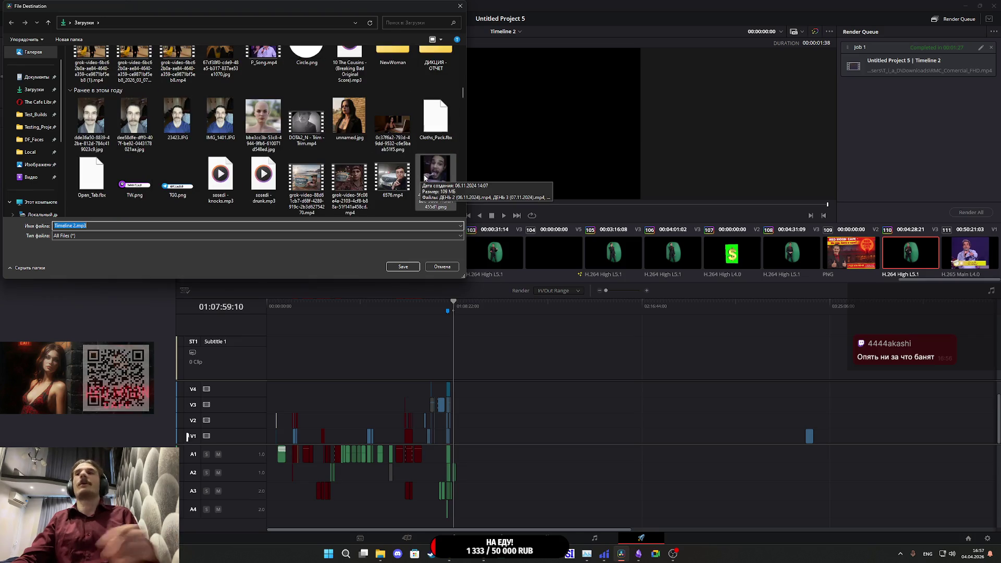
scroll(401, 140, "down", 2)
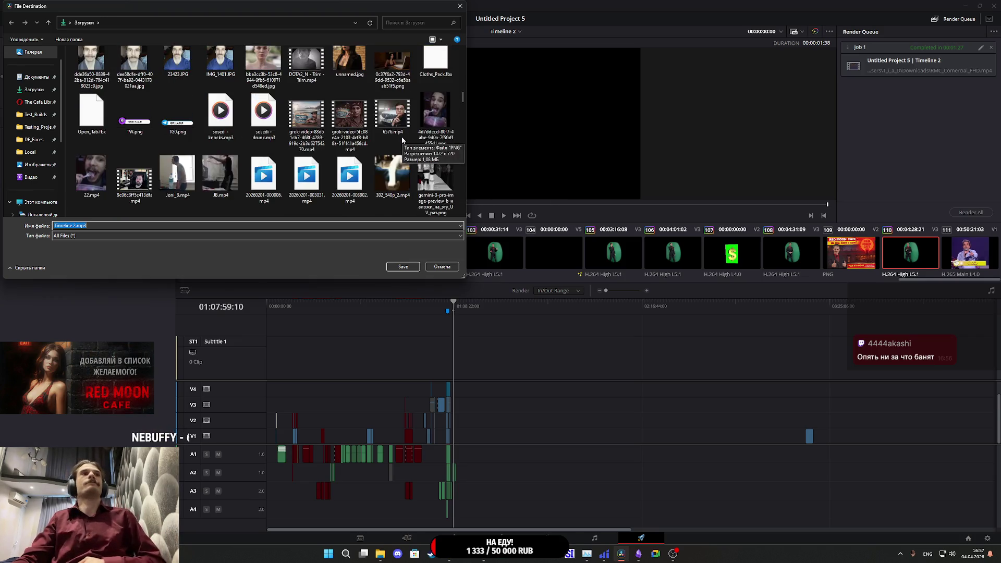
scroll(401, 140, "down", 5)
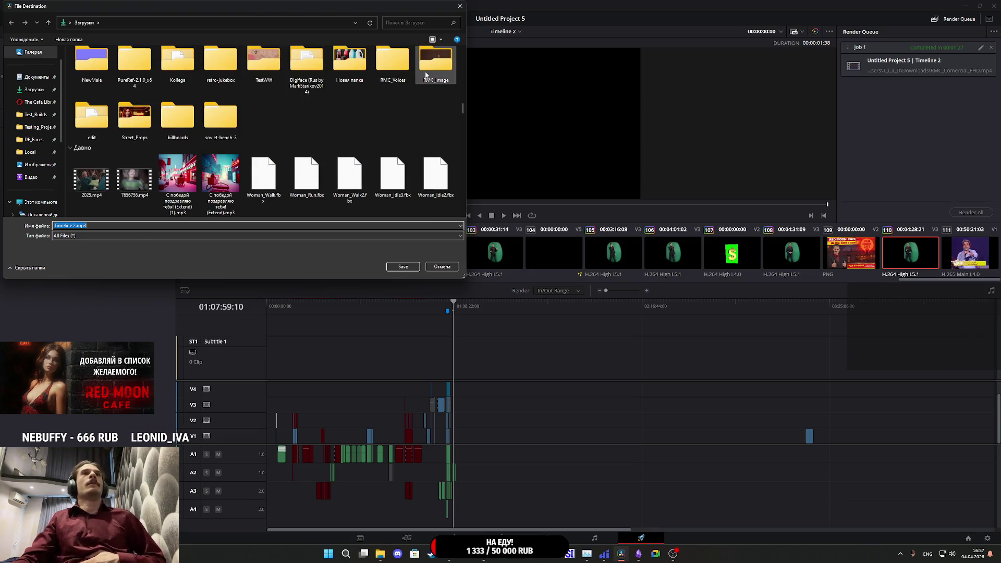
double_click(409, 73)
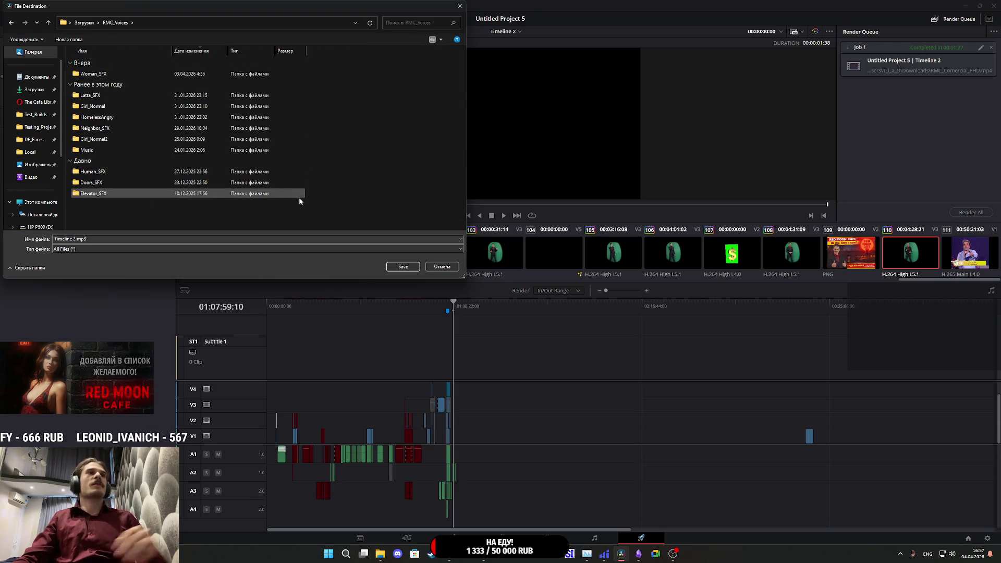
- Create a Cat_SFX folder, save the export there as CA_1, and return to the Edit page
right_click(306, 207)
mouse_move(375, 303)
left_click(458, 304)
type("Cat_SFX")
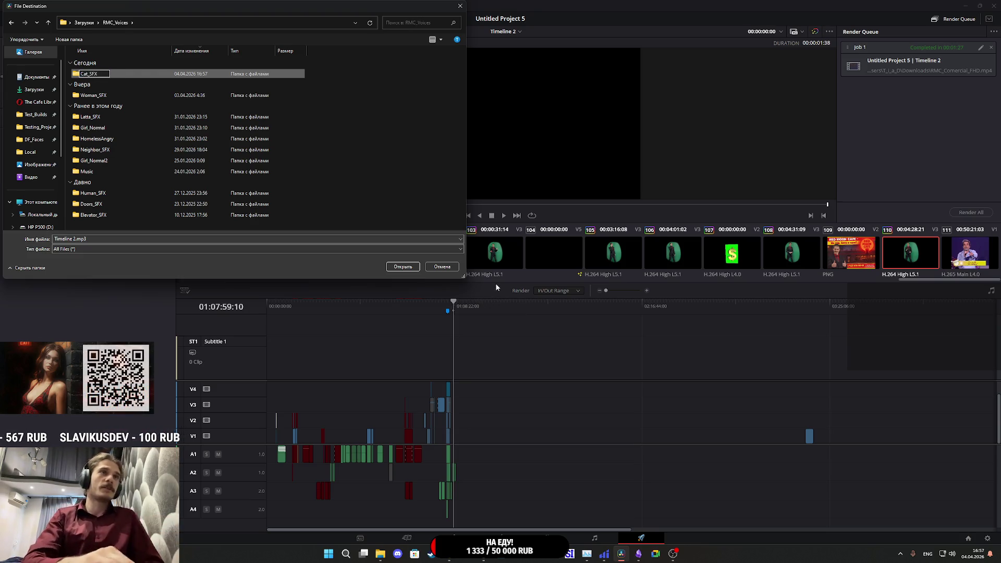
key("Return")
key("Return")
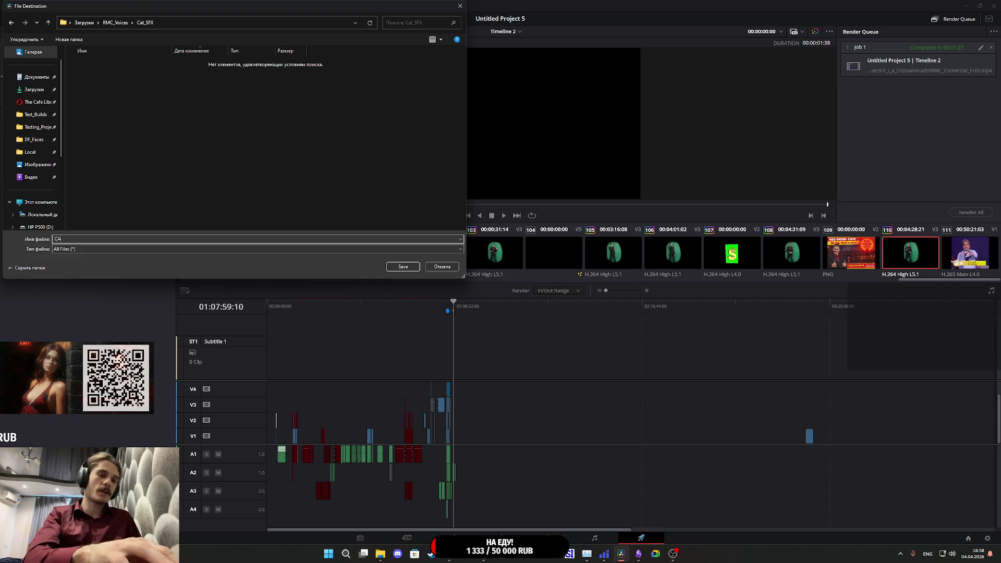
type("_1")
left_click(398, 267)
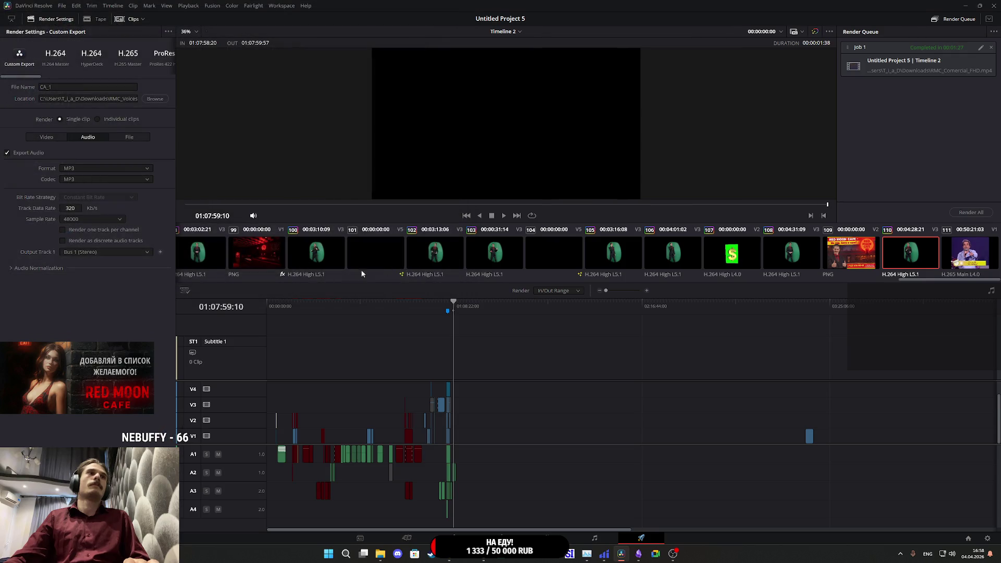
scroll(511, 466, "up", 5)
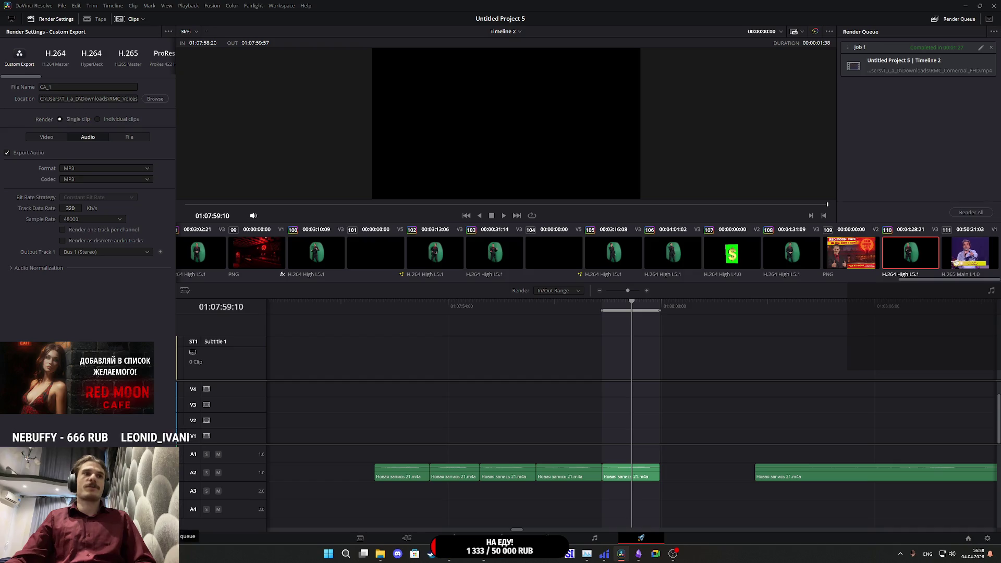
key("shift+4")
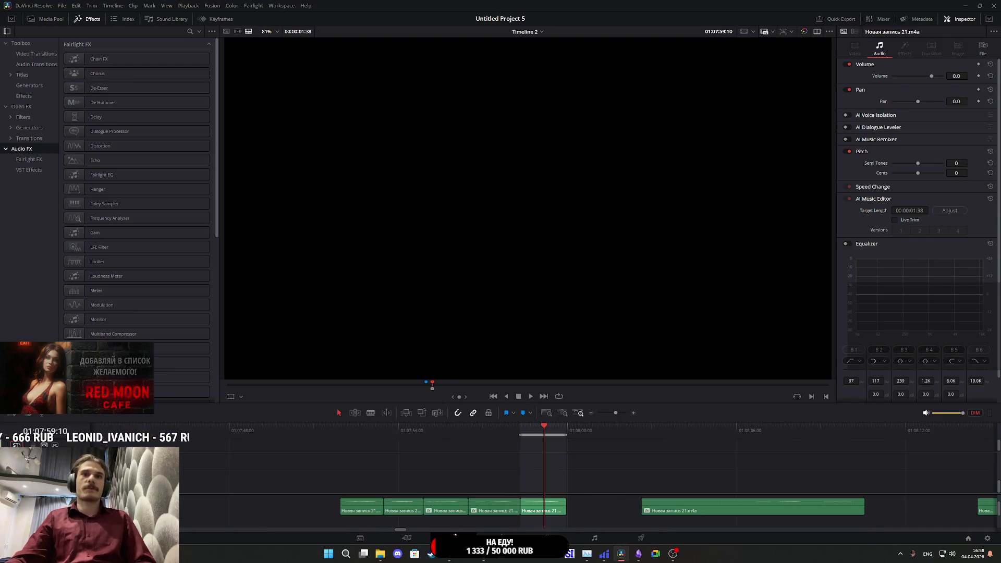
- Paste AI Voice Isolation onto all five A2 recording clips and listen to the result
left_click(482, 512)
left_click_drag(365, 521, 524, 516)
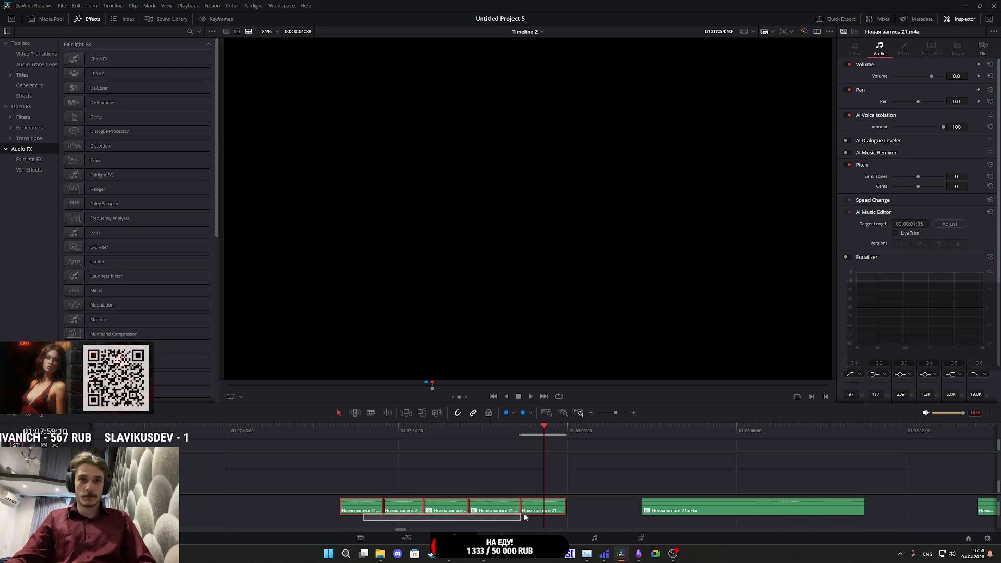
key("alt+v")
left_click(573, 399)
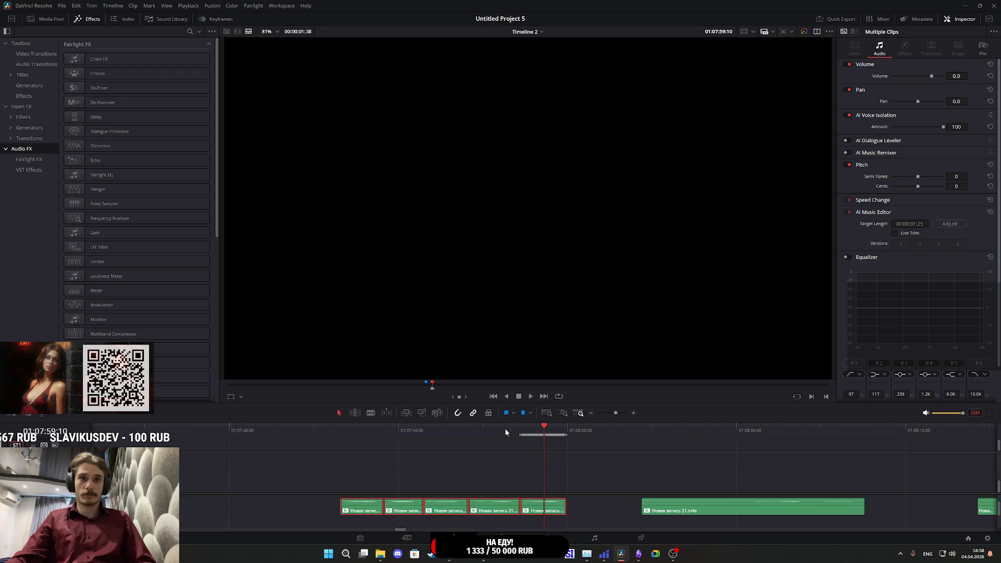
key("space")
left_click(342, 429)
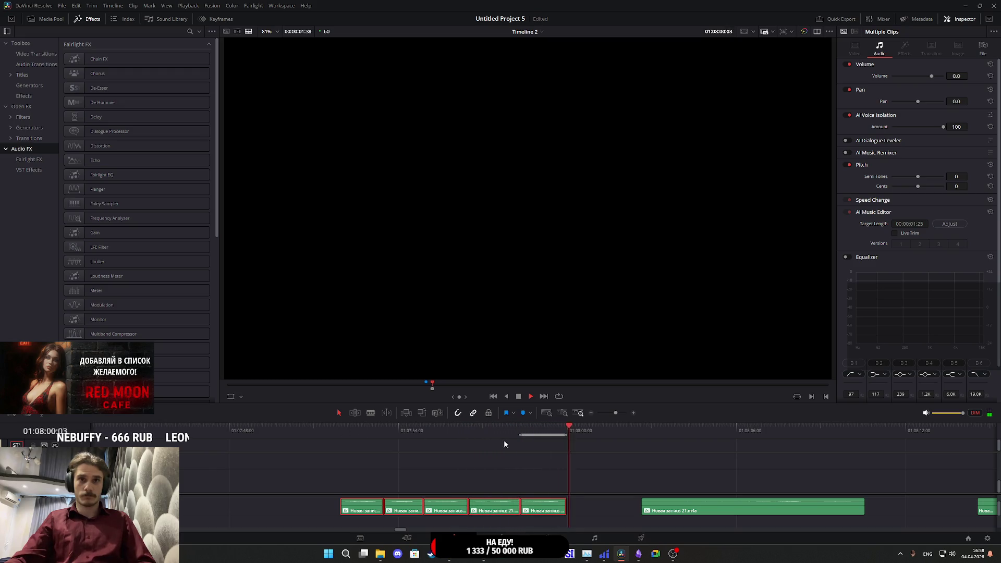
key("space")
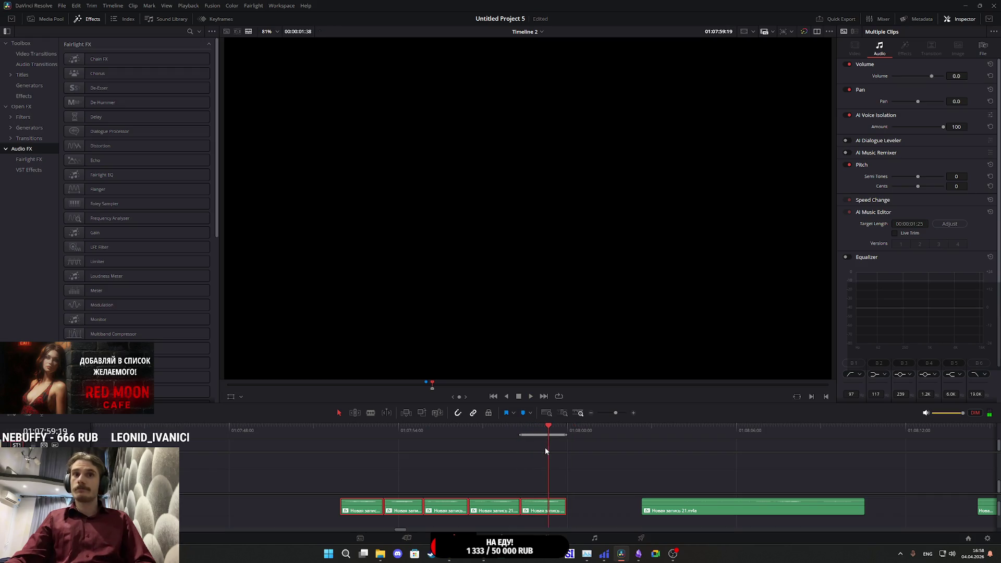
- Set the last clip's AI Voice Isolation amount to 35 and play it back
left_click(552, 508)
left_click(910, 126)
left_click(958, 127)
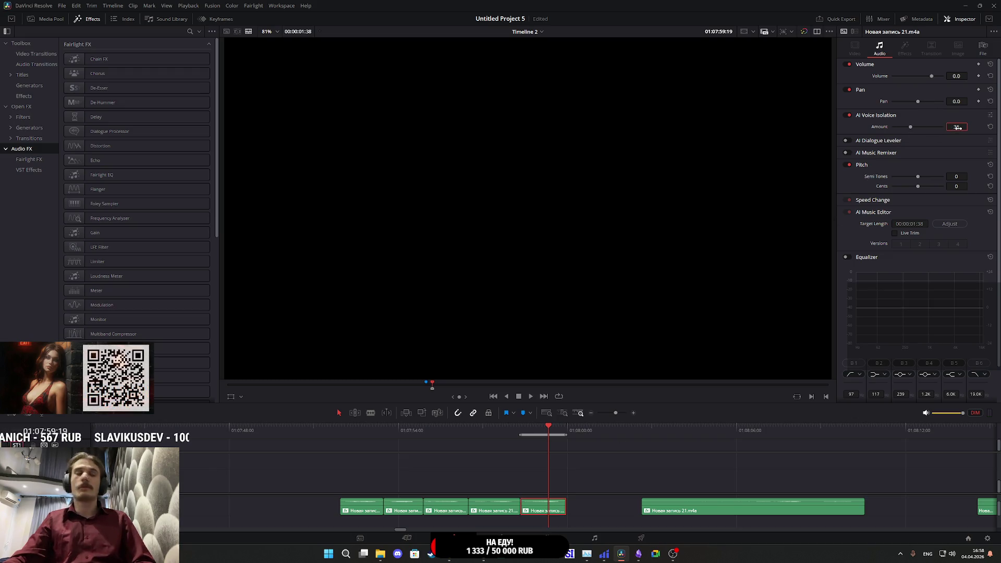
type("35")
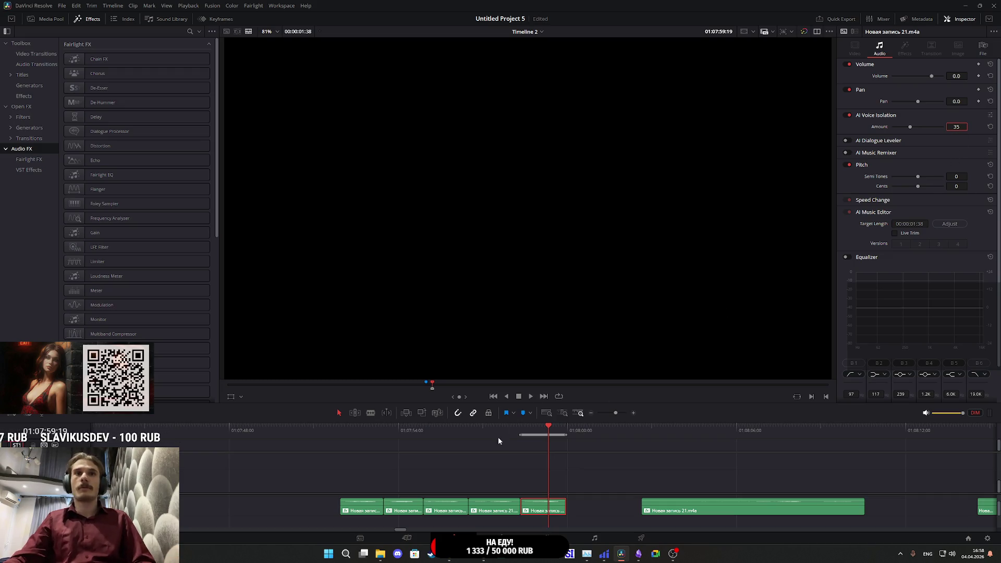
left_click(523, 434)
key("space")
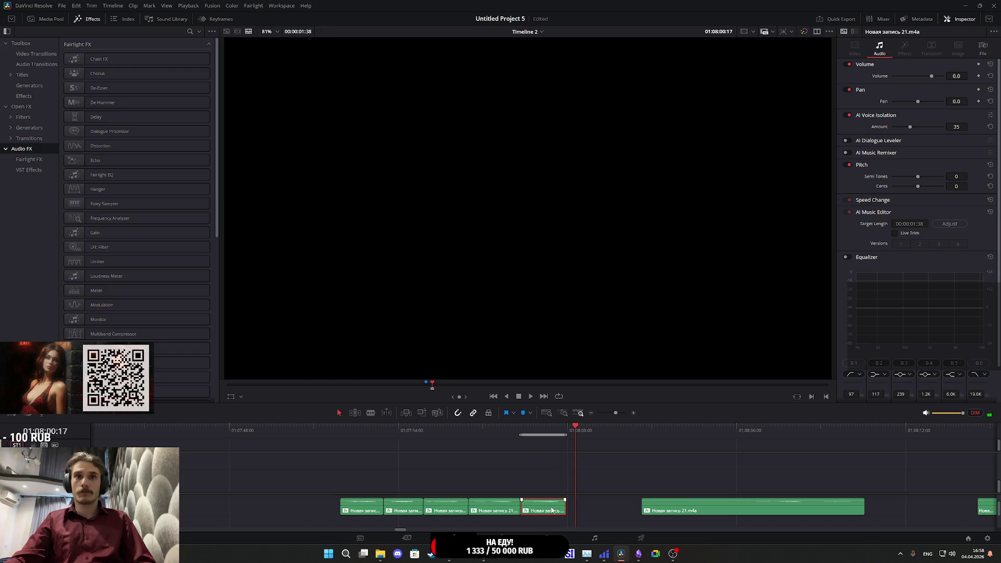
- Paste voice isolation 35 onto the first four A2 clips and review playback
left_click_drag(518, 487, 344, 503)
key("alt+v")
left_click(573, 400)
left_click(342, 425)
key("space")
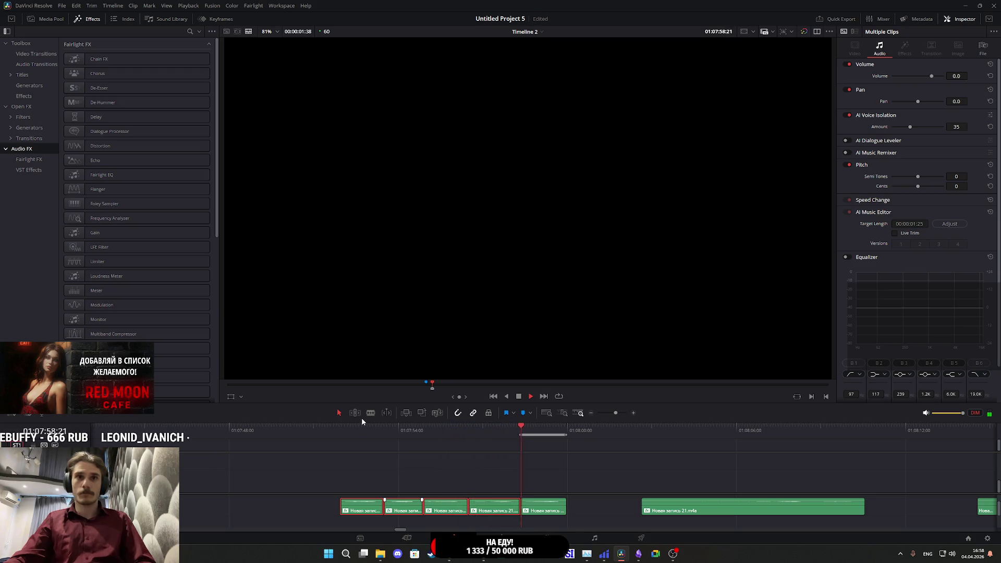
key("space")
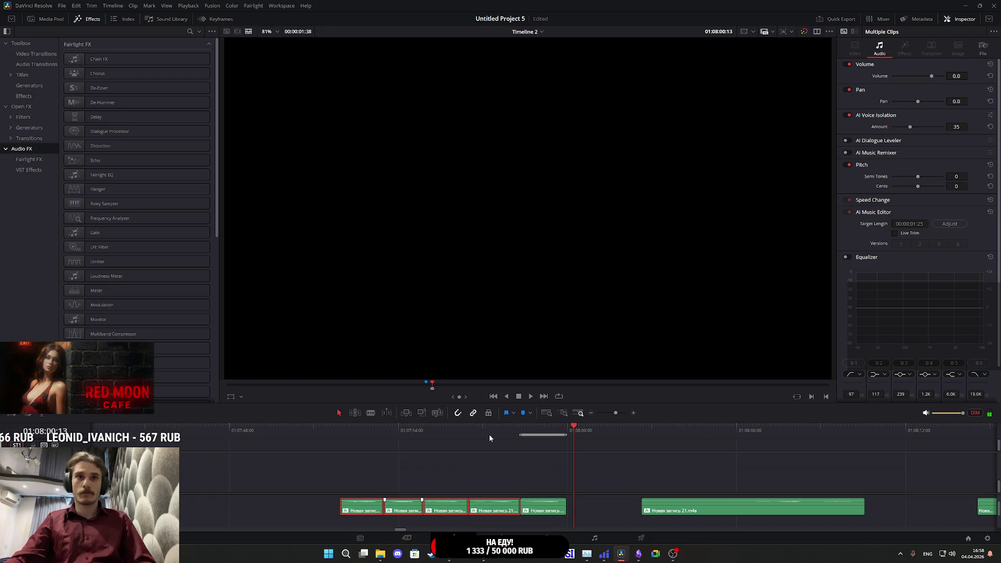
left_click(642, 537)
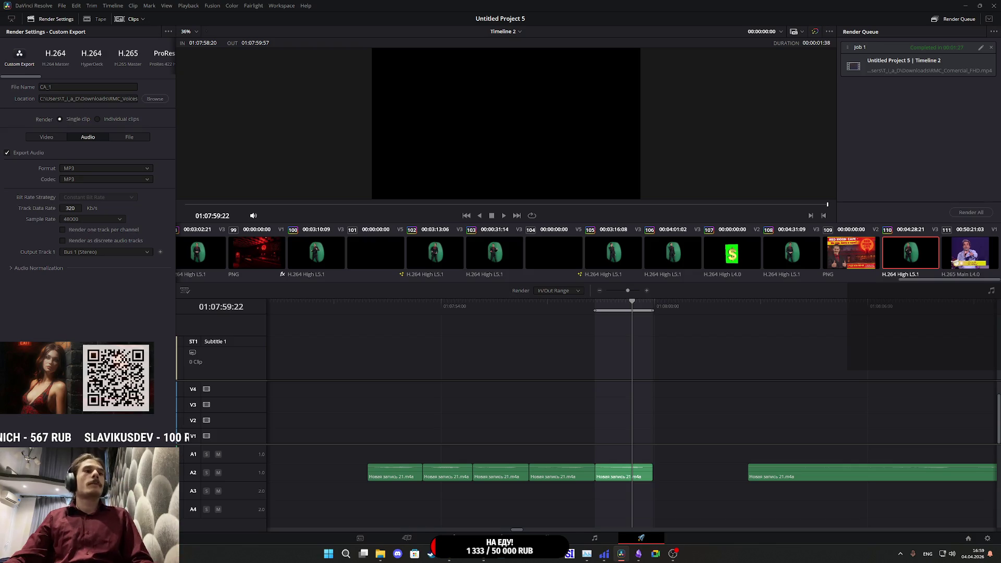
- Queue CA_1, remove the old finished job, and queue CA_2 for the fourth clip
left_click(133, 521)
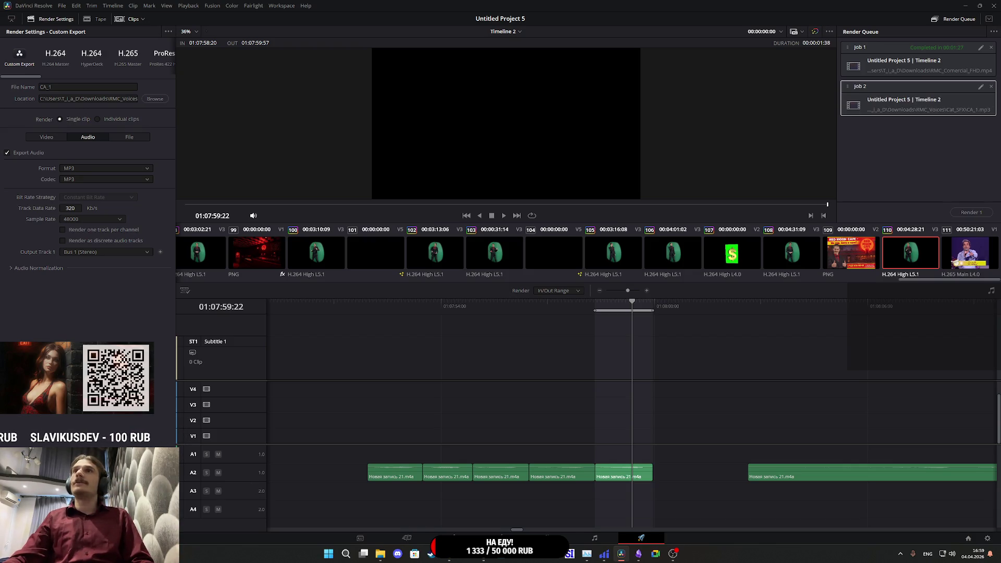
left_click(992, 48)
left_click(534, 307)
key("x")
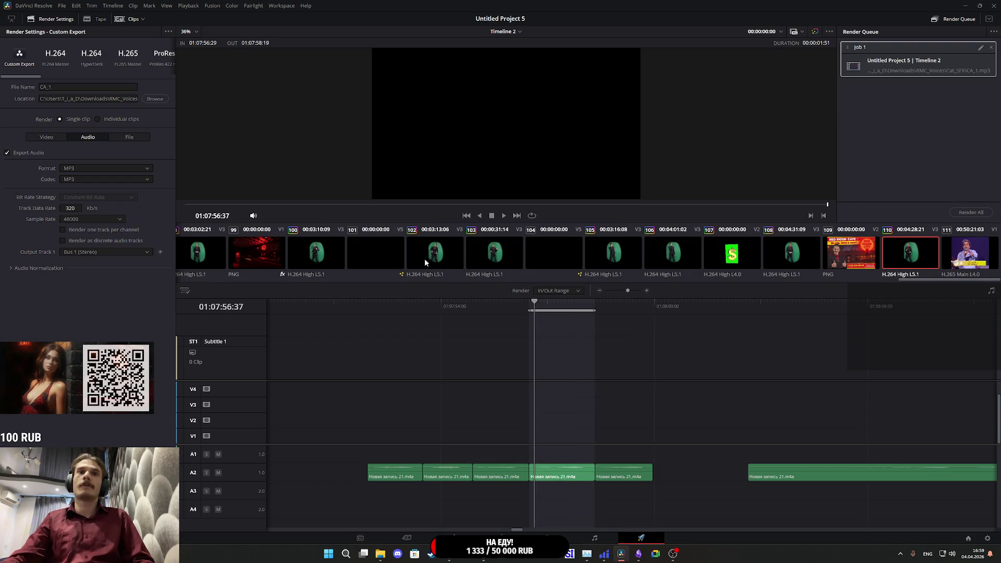
type("_2")
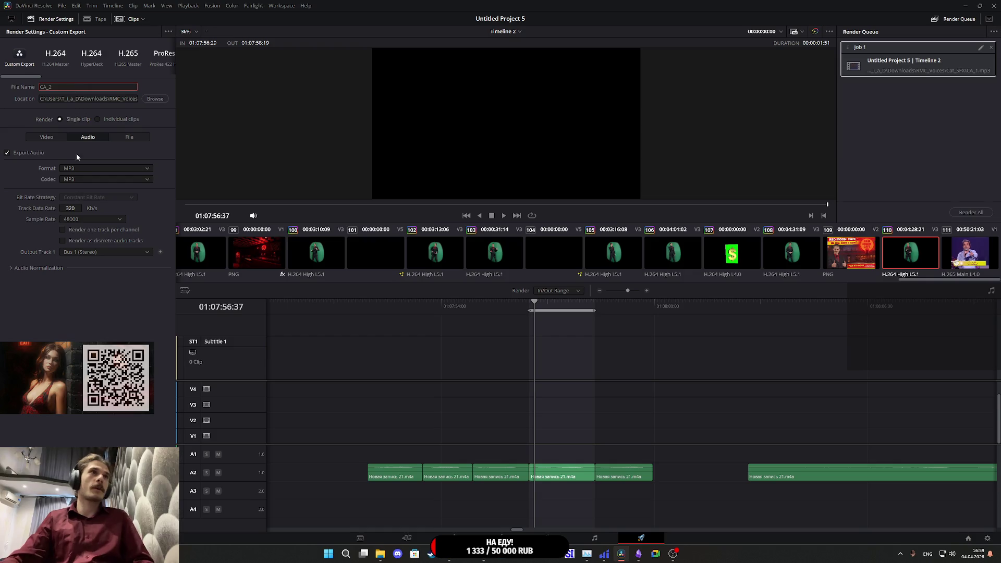
left_click(167, 528)
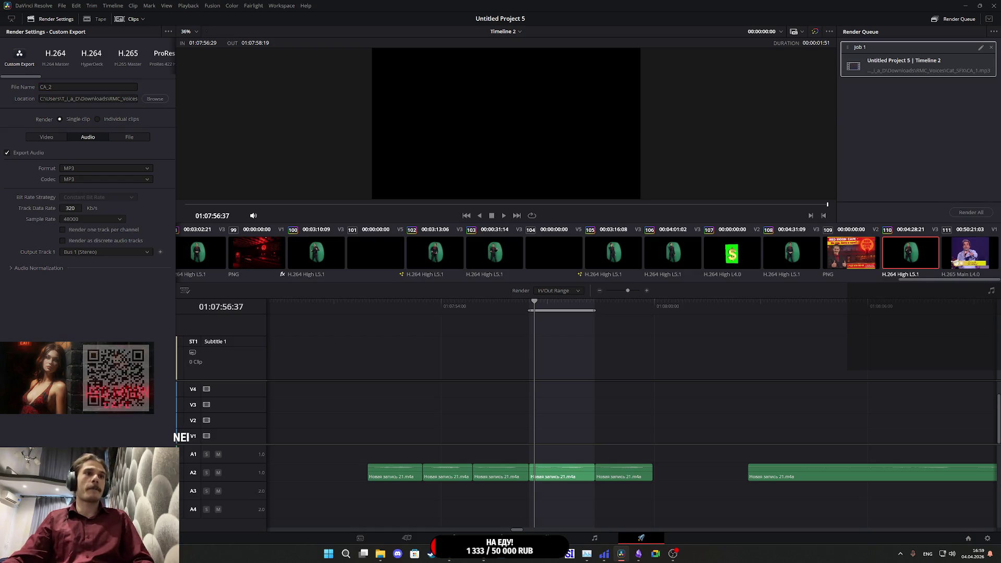
- Queue a CA_3 export limited to the third recording clip
left_click(483, 307)
key("x")
left_click(72, 86)
key("BackSpace")
type("3")
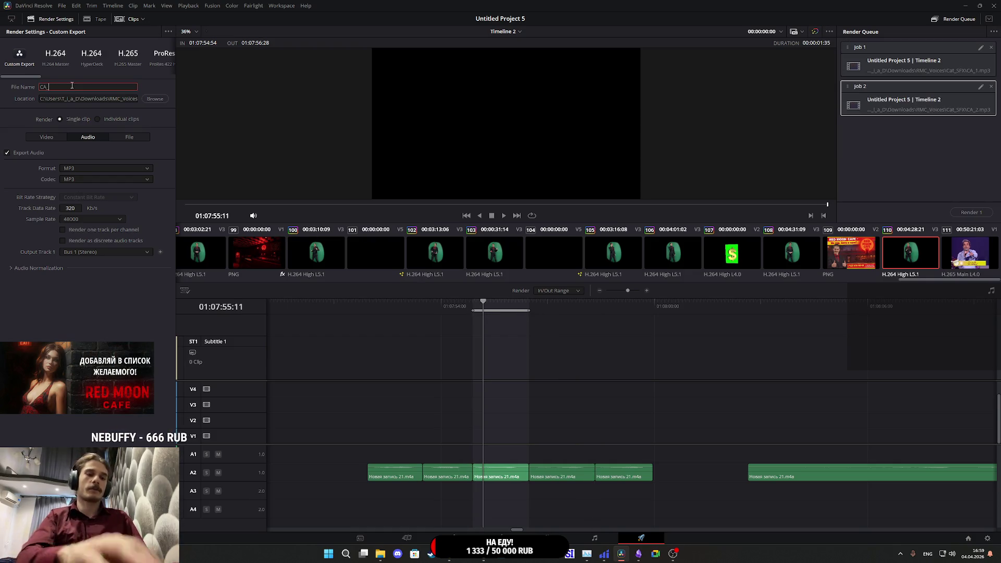
left_click(444, 306)
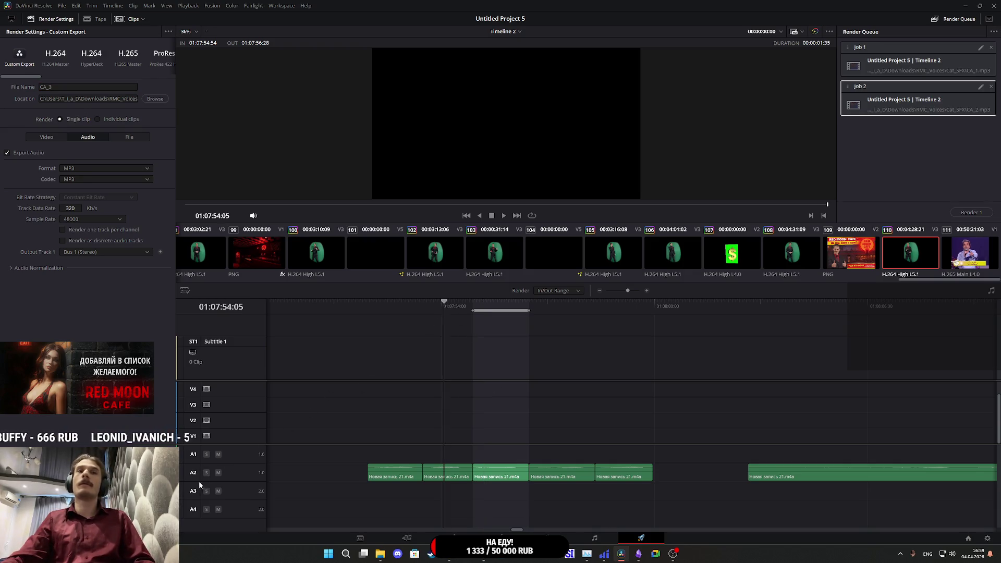
left_click(131, 524)
- Queue CA_4 and CA_5 exports for the second and first recording clips
key("x")
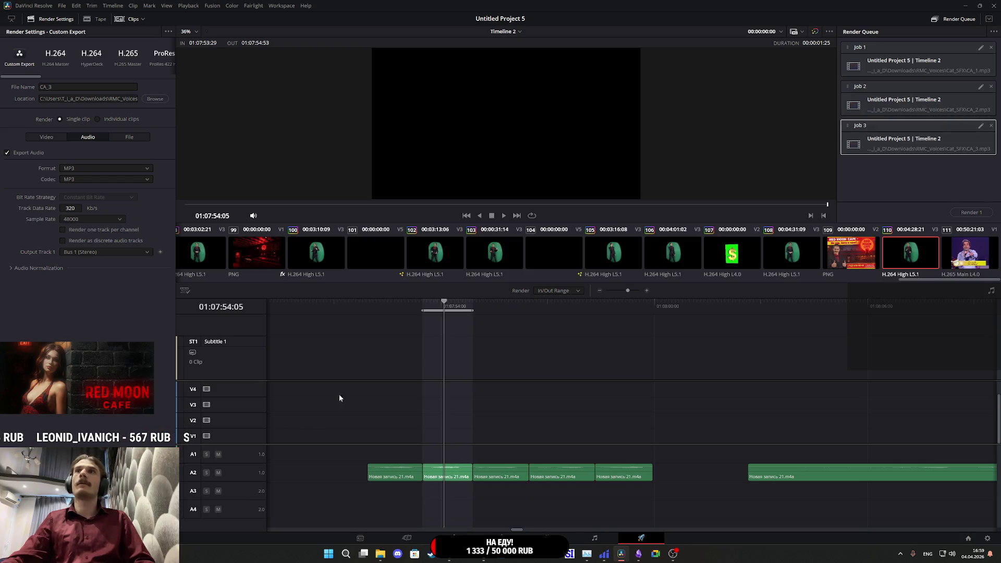
left_click(73, 87)
key("BackSpace")
type("4")
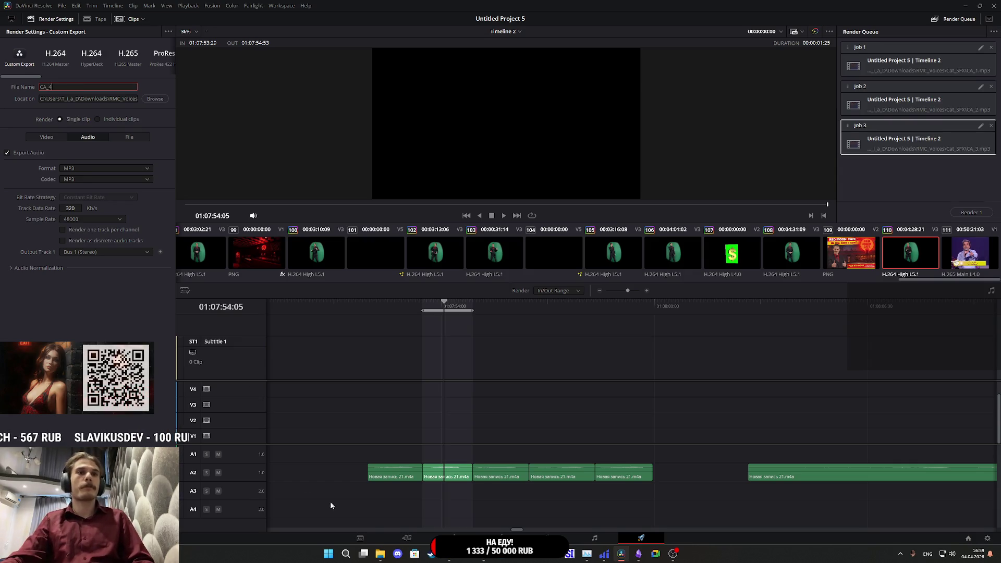
key("Return")
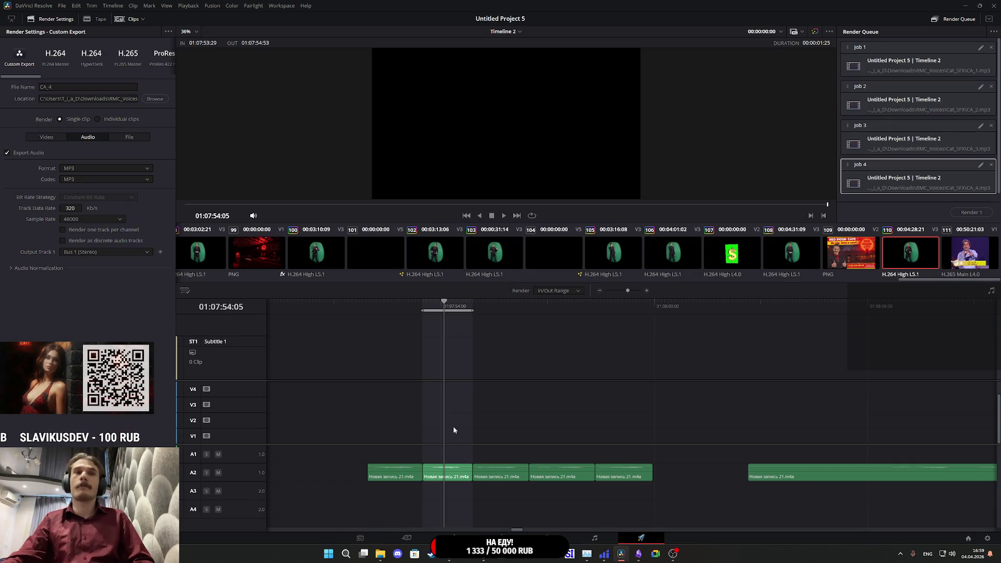
left_click(385, 313)
key("x")
type("5")
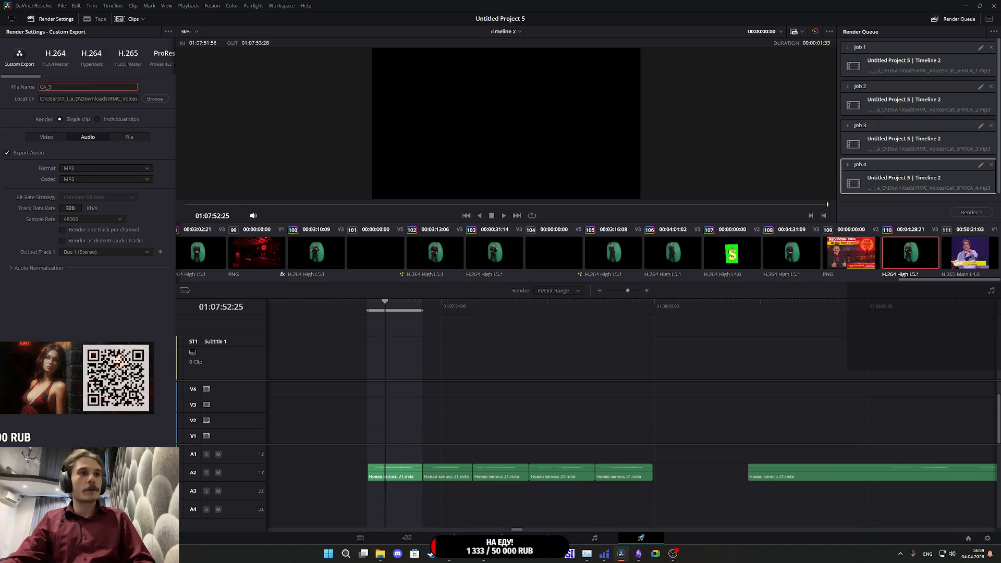
key("Return")
left_click(965, 163)
scroll(965, 164, "up", 3)
- Render all five CA MP3 exports and delete the finished jobs from the queue
left_click(970, 211)
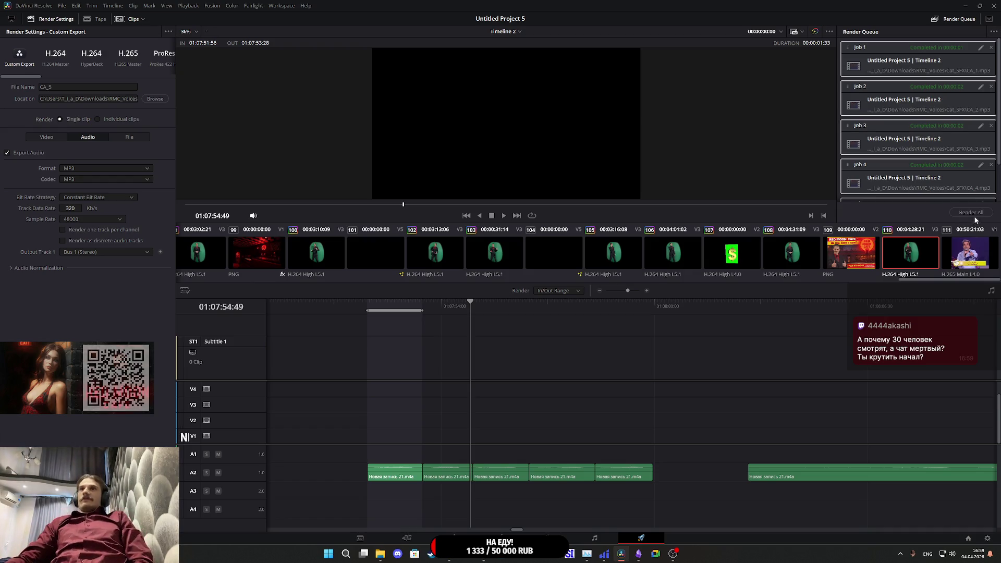
left_click(991, 50)
left_click(992, 49)
left_click(991, 50)
left_click(992, 49)
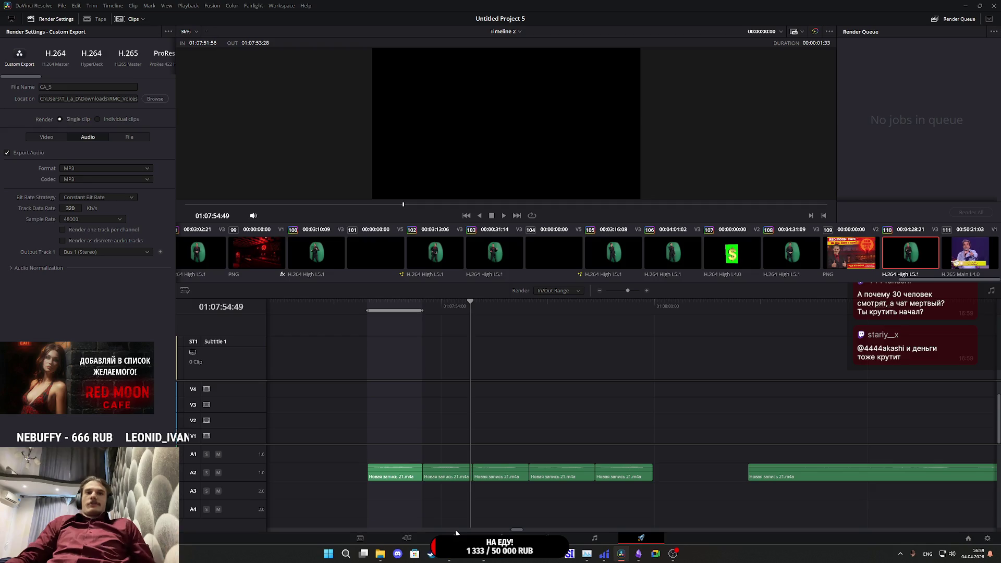
left_click(454, 538)
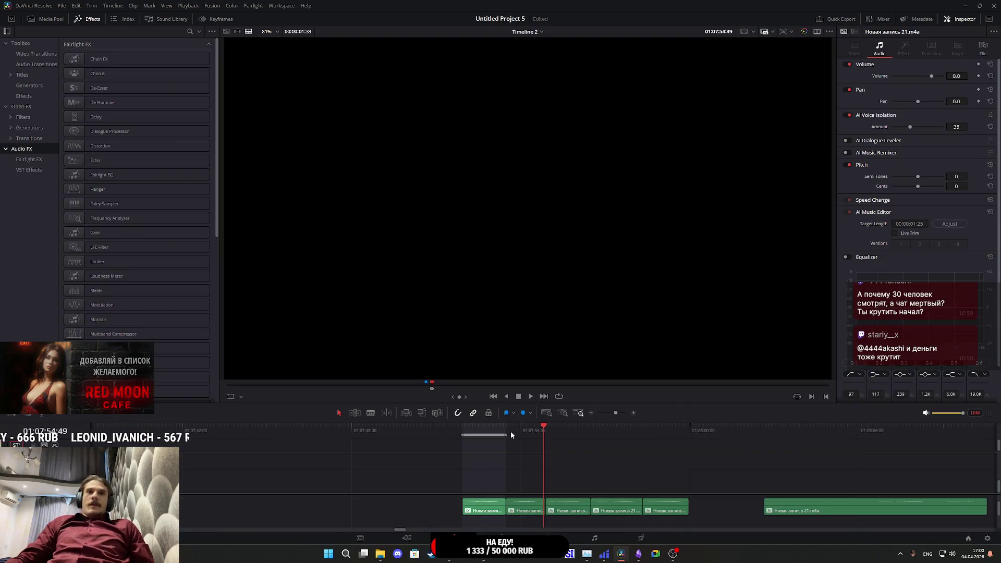
- Split Новая запись 21 at the playhead, shift the cut piece left, and delete the unwanted clips
mouse_move(509, 430)
left_mouse_down()
mouse_move(443, 433)
mouse_move(462, 430)
left_mouse_up()
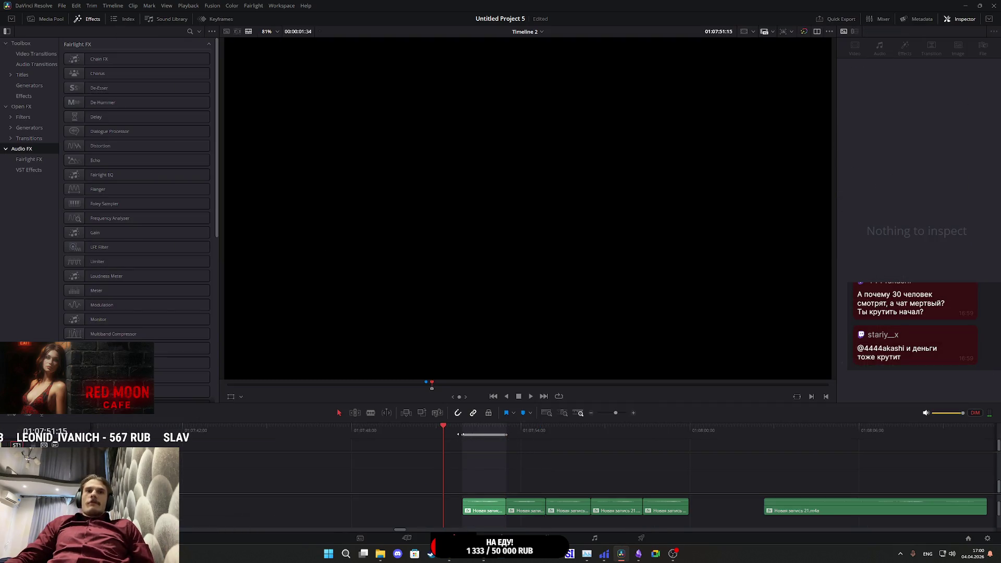
key("space")
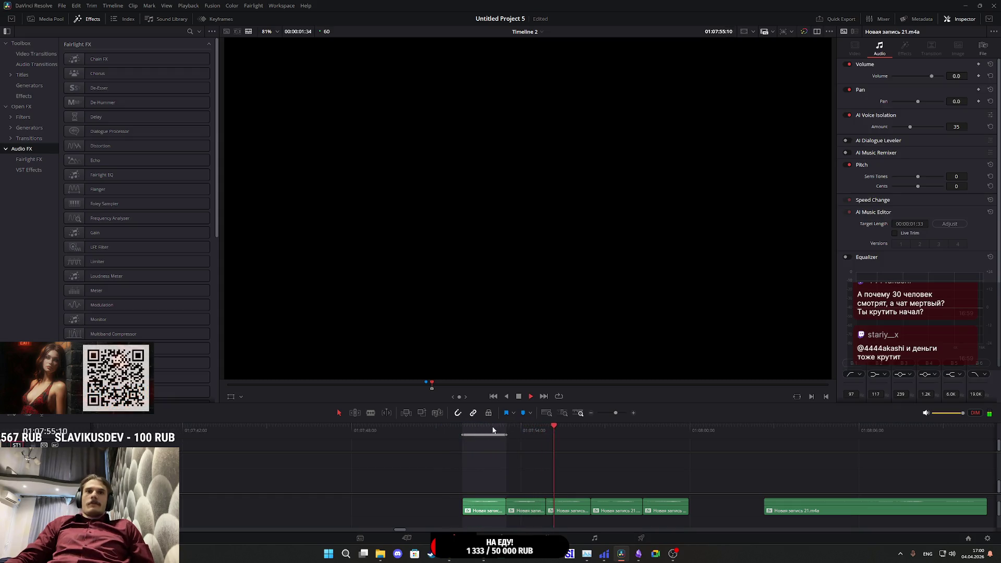
key("space")
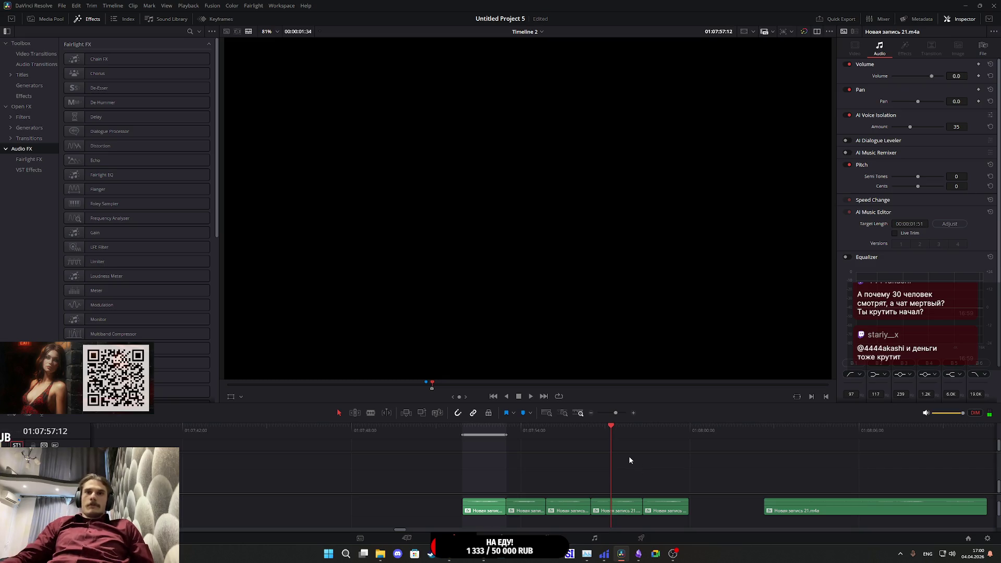
key("ctrl+b")
left_click_drag(608, 512, 323, 512)
left_click_drag(463, 499, 673, 509)
key("BackSpace")
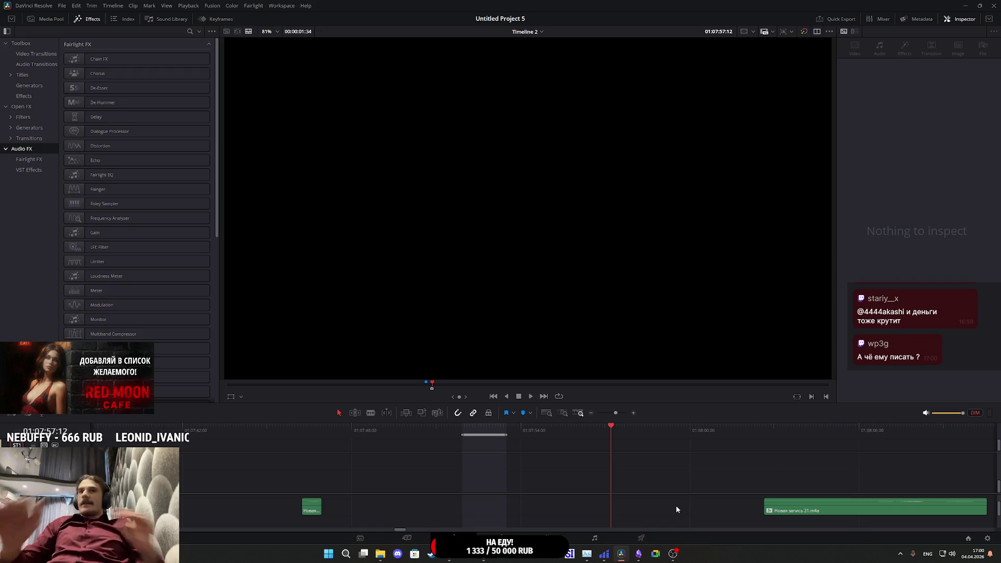
- Review the remaining recording and select the Новая запись 21.m4a clip
left_click(306, 430)
key("space")
left_click(377, 440)
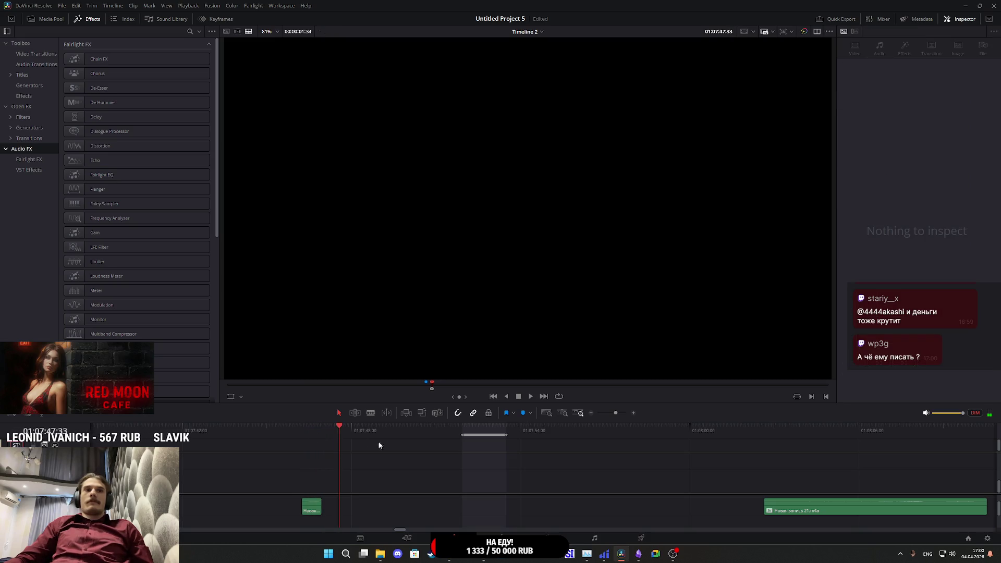
scroll(723, 465, "down", 3)
left_click(650, 429)
key("space")
scroll(687, 487, "up", 3)
left_click(629, 509)
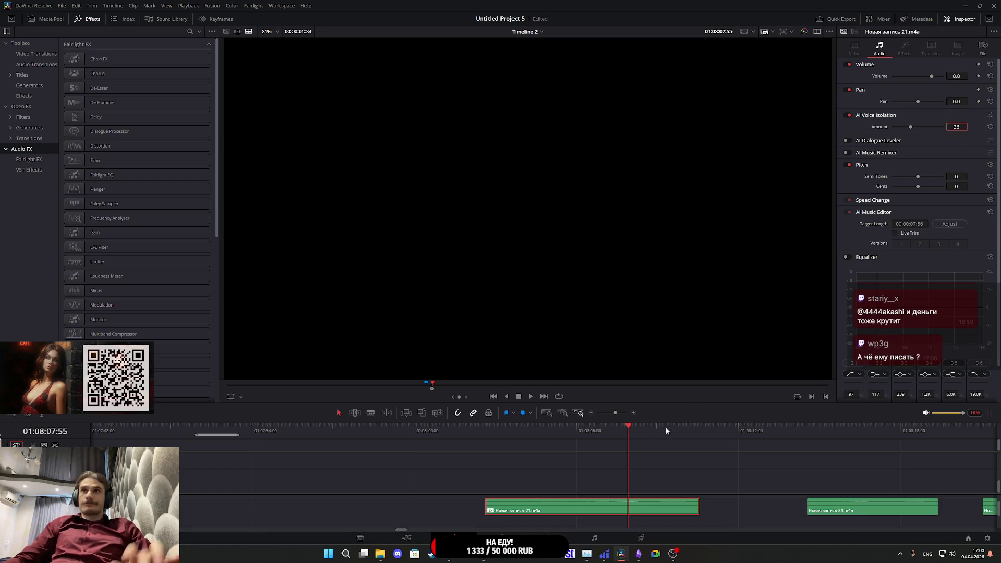
- Find the right playback position and move the small clip left to it
left_click(572, 428)
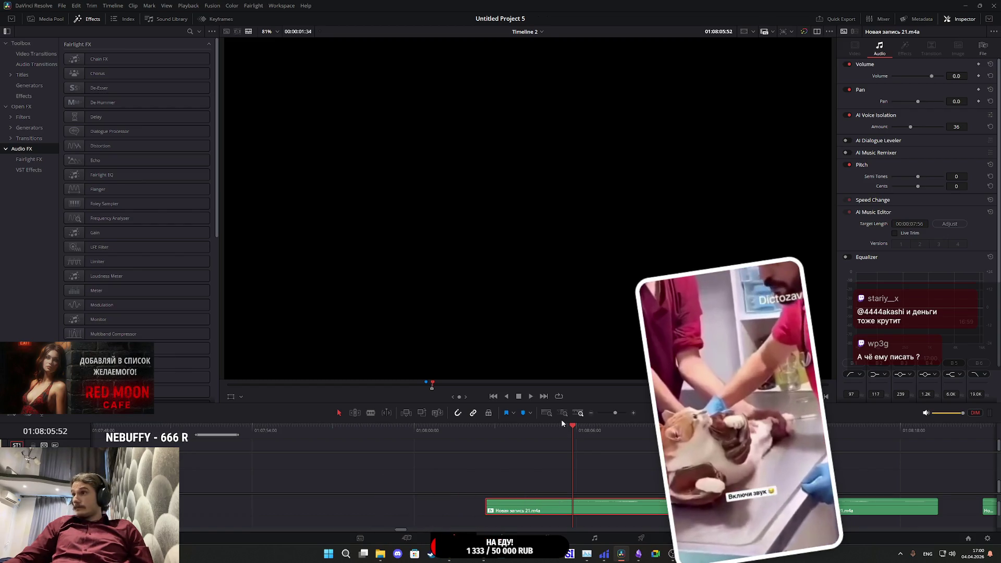
left_click(572, 428)
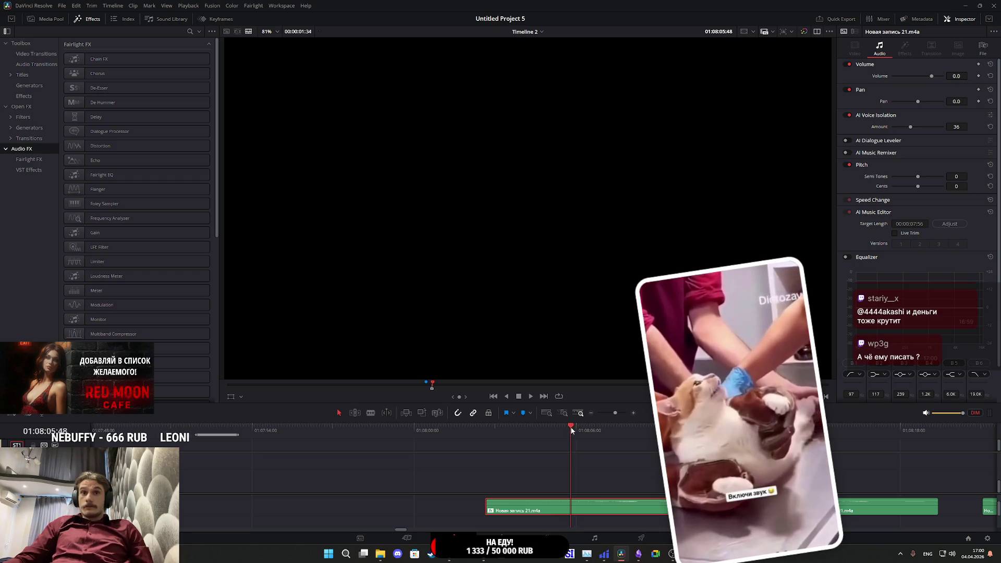
left_click(571, 428)
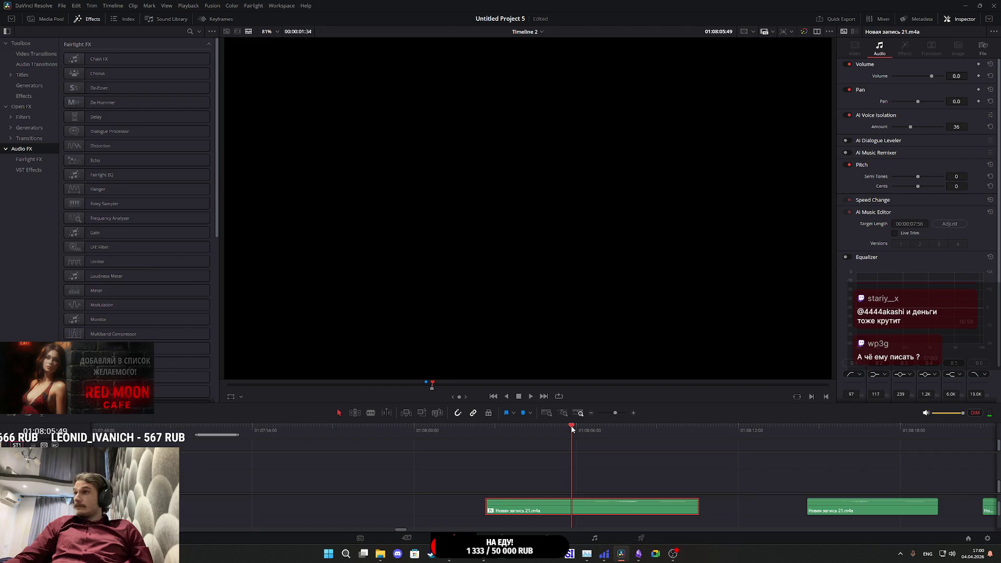
key("space")
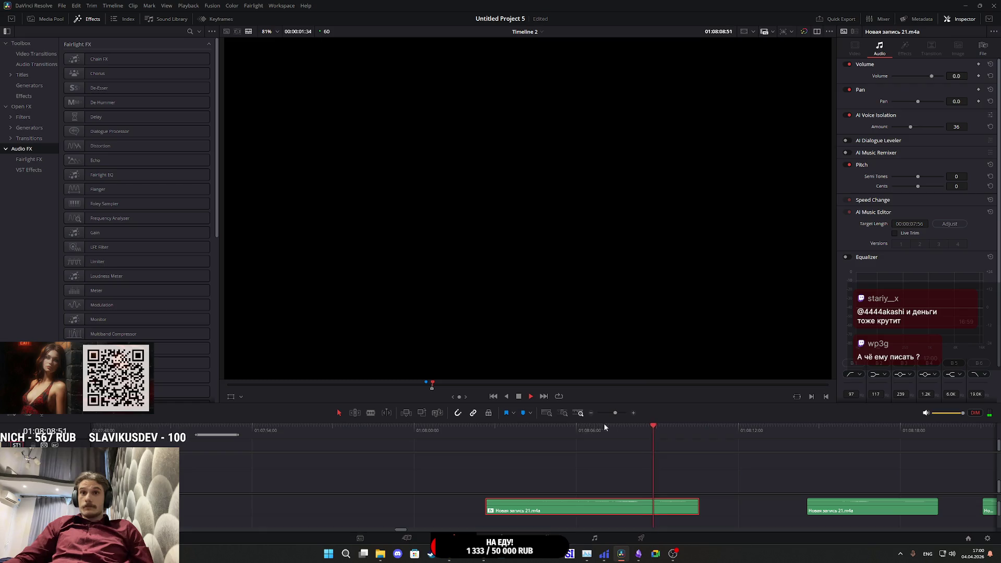
left_click(642, 427)
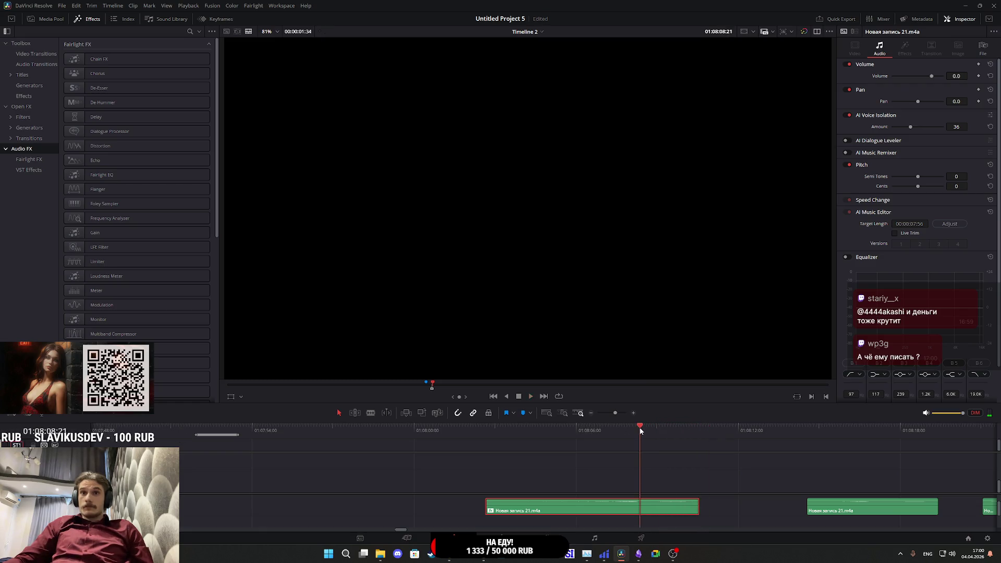
scroll(681, 511, "down", 5)
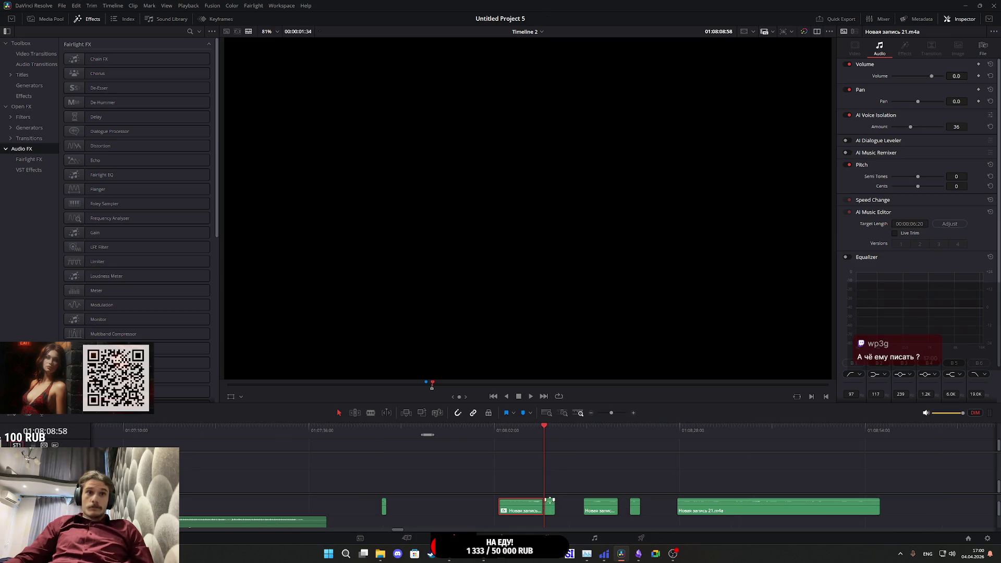
left_click_drag(553, 514, 394, 511)
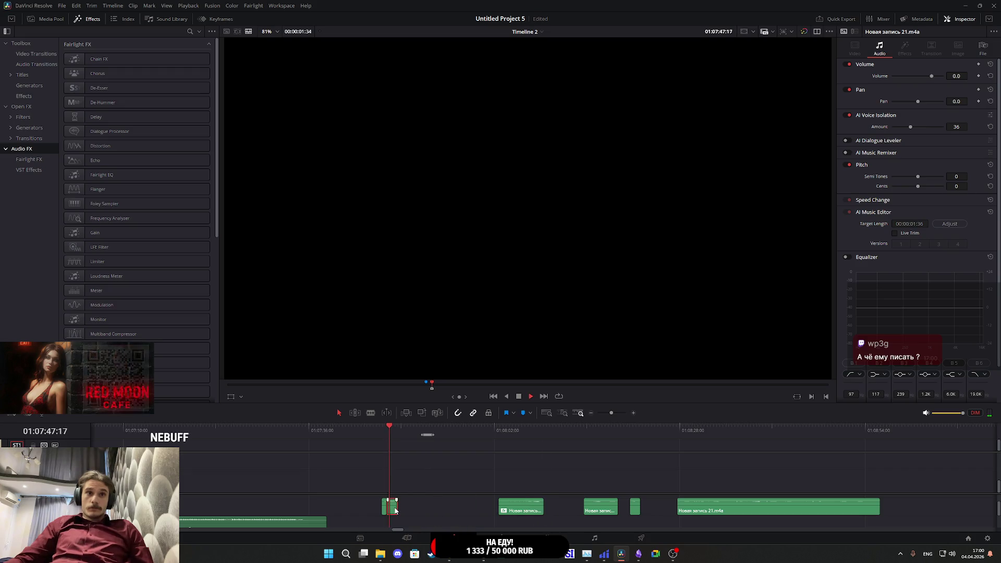
key("space")
- Raise the small clip's volume to 5.0 and move it beside the earlier snippet
left_click_drag(956, 76, 963, 75)
left_click(386, 427)
key("space")
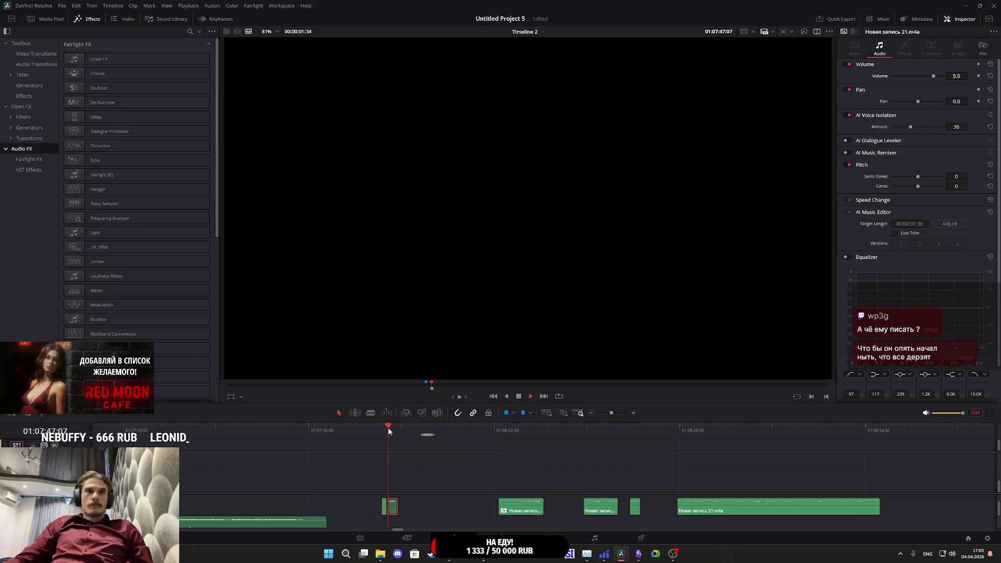
key("space")
left_click_drag(627, 428, 638, 432)
left_click(634, 509)
left_click_drag(633, 510, 408, 511)
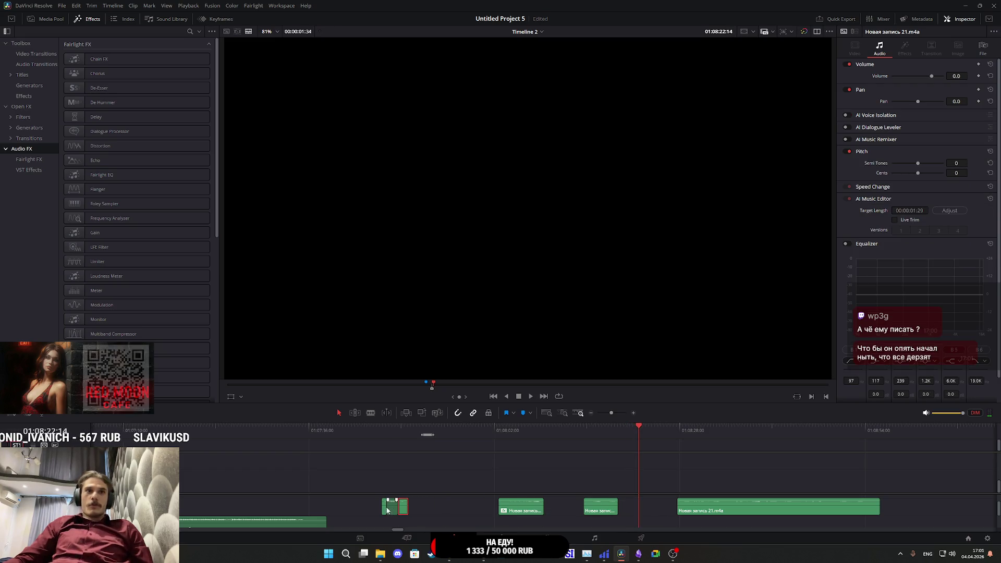
- Paste the other clip's voice isolation onto the short clip and raise its volume to 8.0
key("alt+v")
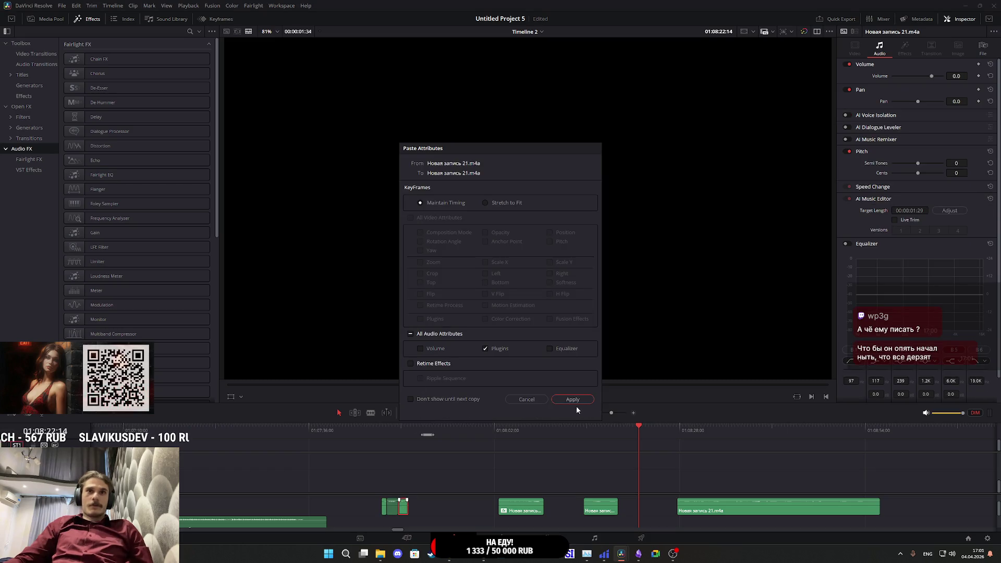
left_click(574, 400)
left_click(398, 433)
key("space")
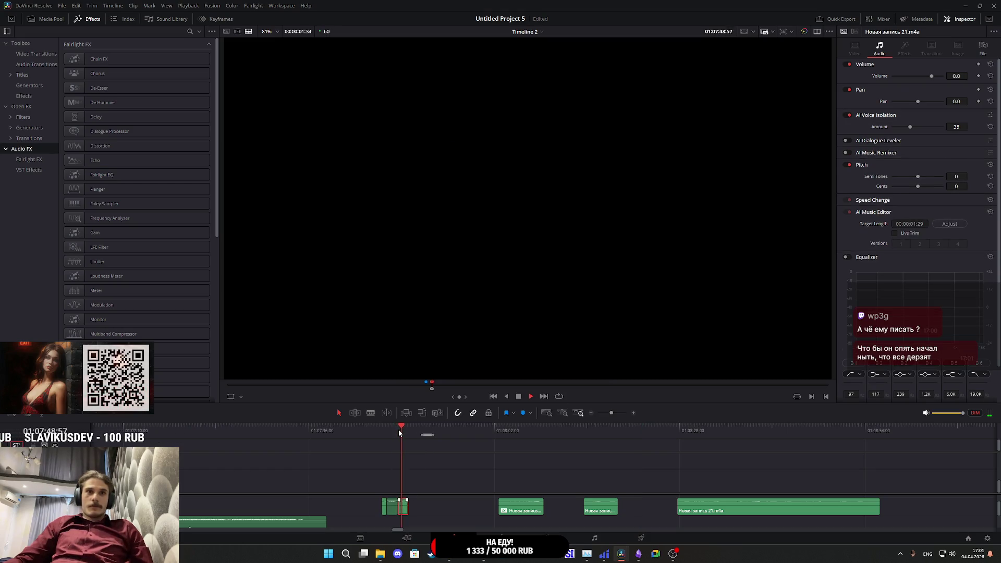
scroll(403, 464, "up", 3)
scroll(404, 468, "up", 2)
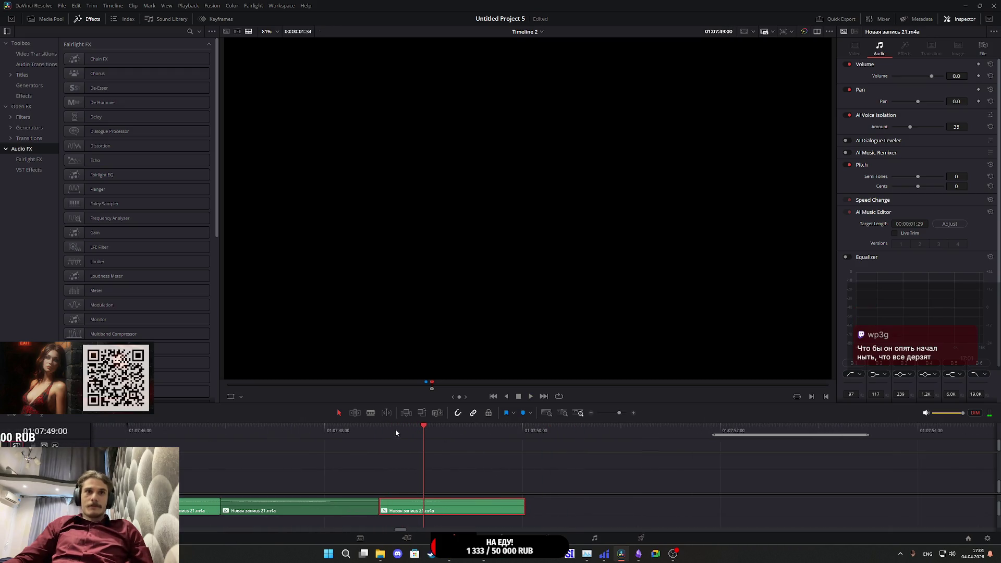
left_click_drag(957, 76, 966, 76)
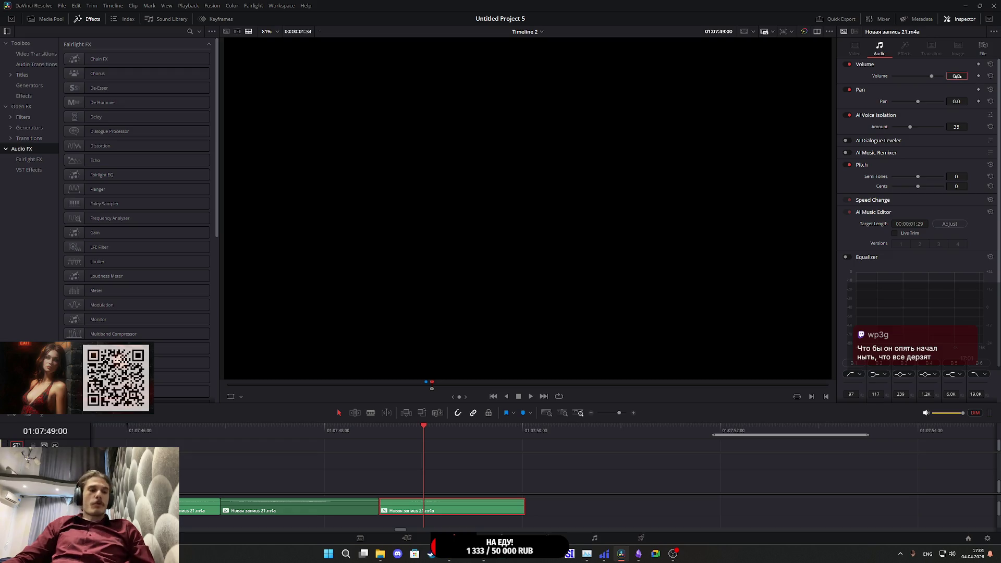
left_click(381, 428)
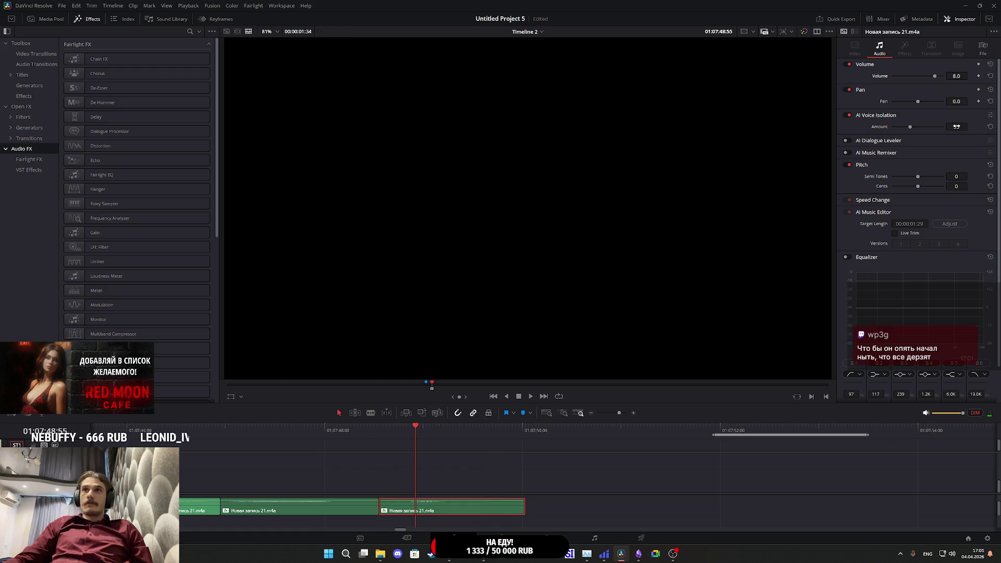
left_click(392, 423)
key("space")
- Add a short fade-in, trim the clip's end shorter, and save the project
left_click_drag(381, 498, 400, 498)
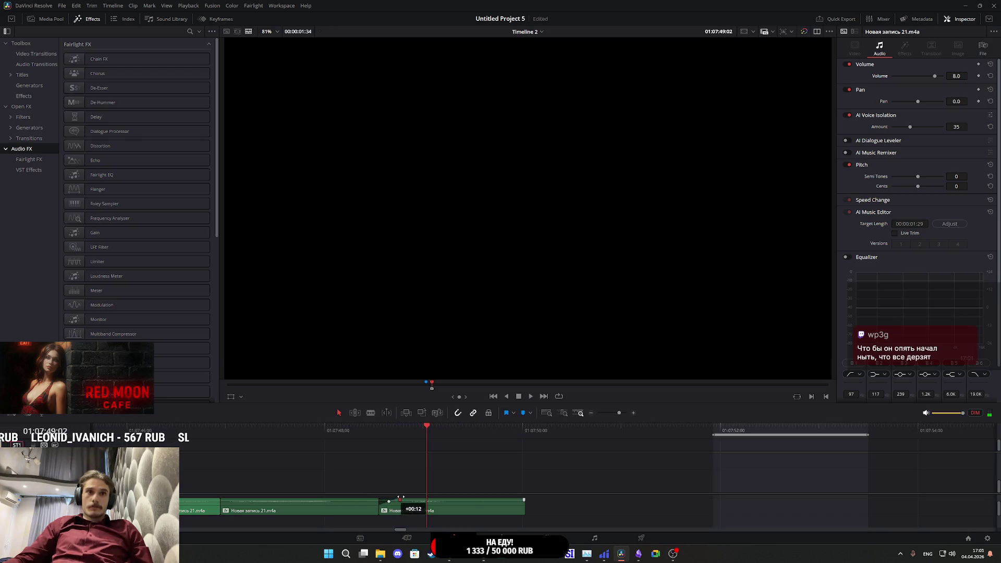
left_click_drag(521, 507, 449, 500)
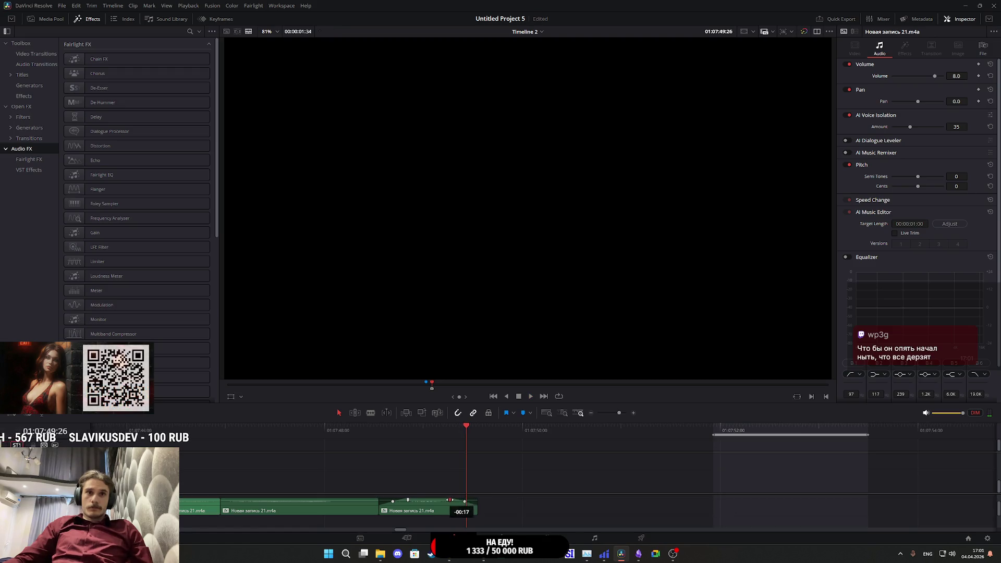
key("space")
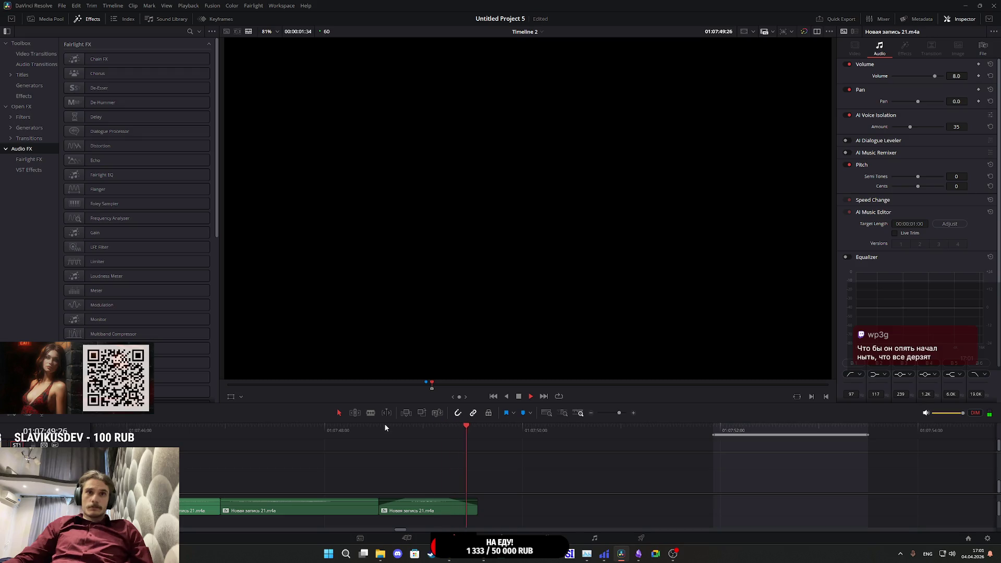
left_click(372, 429)
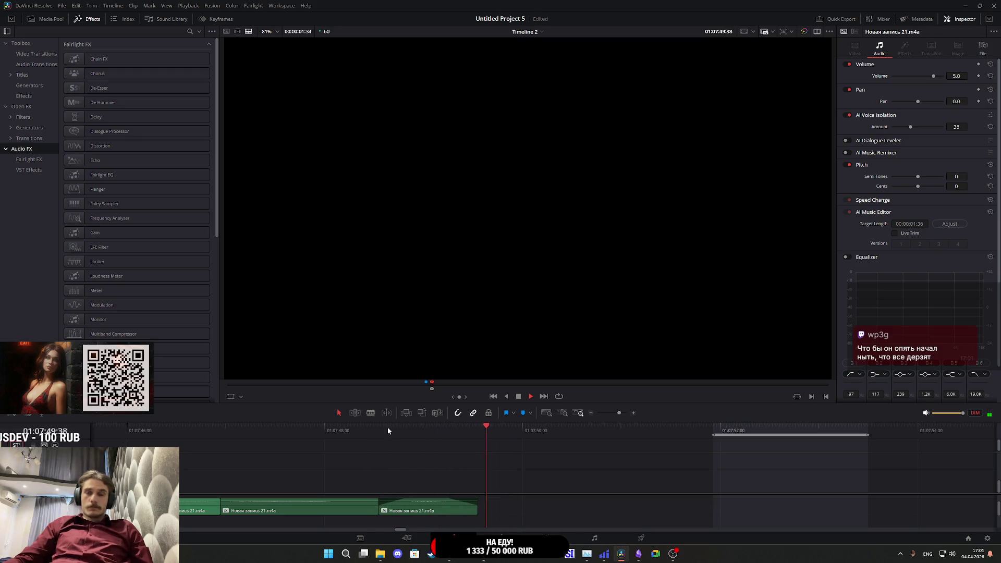
key("ctrl+s")
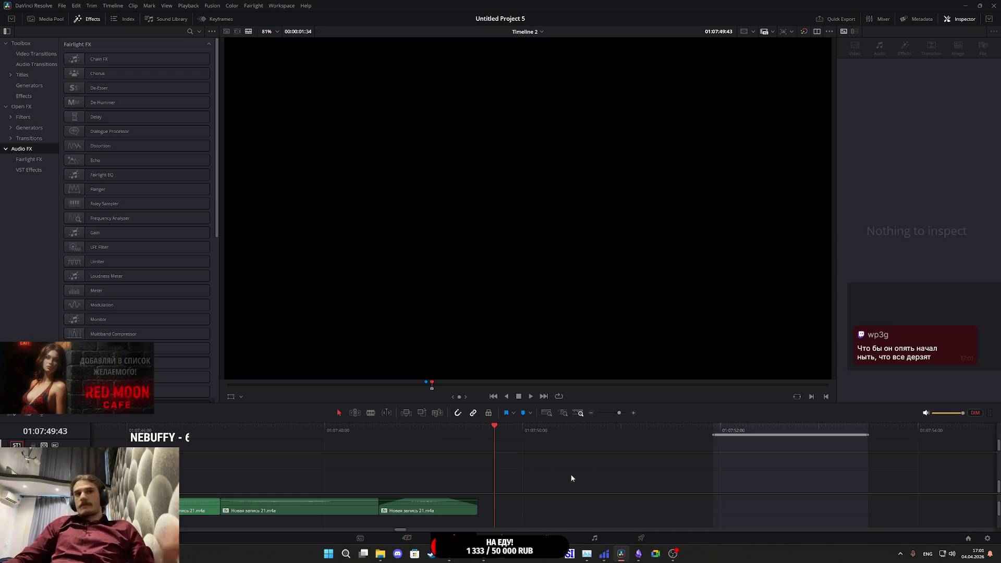
- Find the cut point around 01:08:16 in the later recording clip
scroll(596, 470, "down", 1)
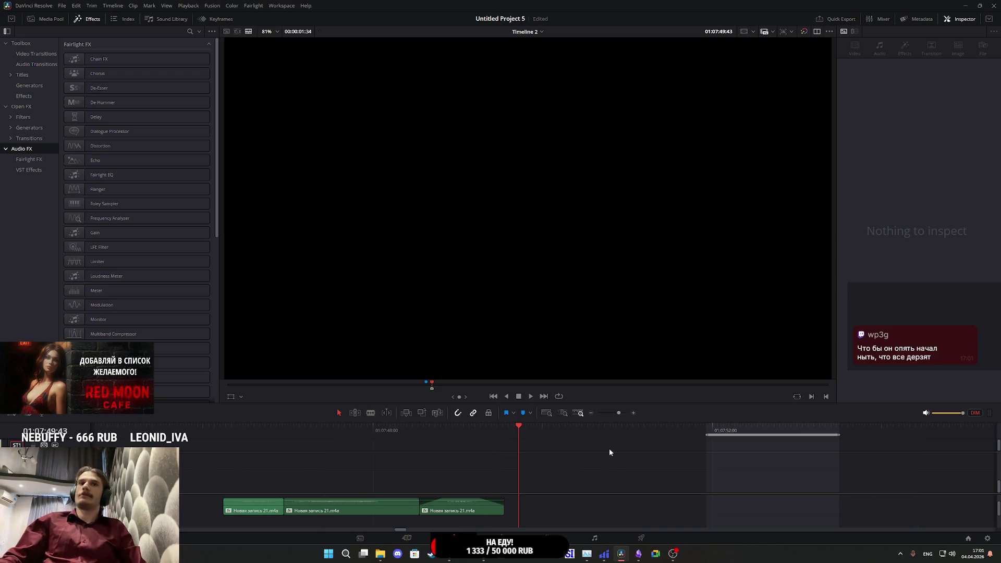
scroll(577, 468, "down", 3)
scroll(577, 471, "down", 1)
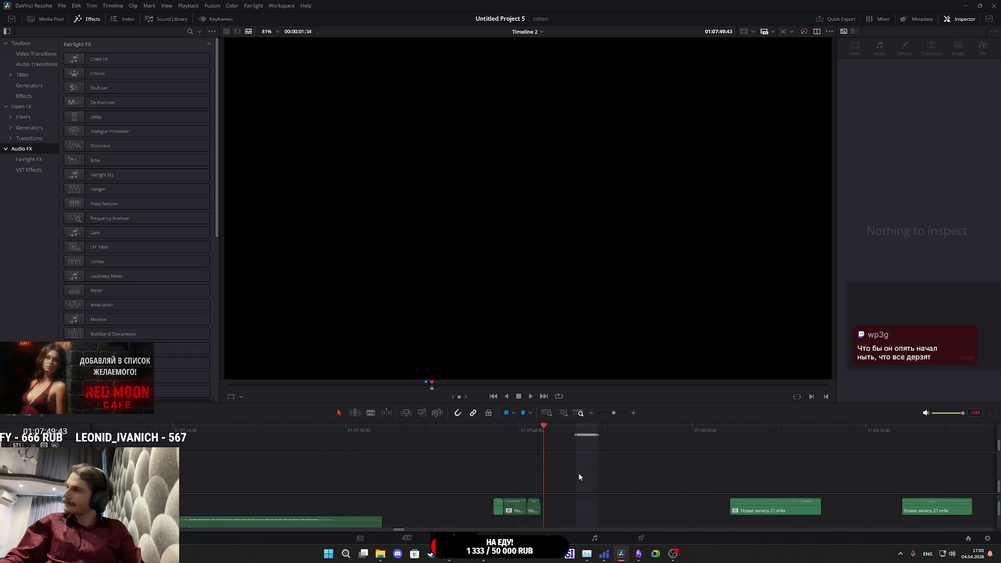
scroll(580, 473, "down", 1)
left_click(652, 429)
key("space")
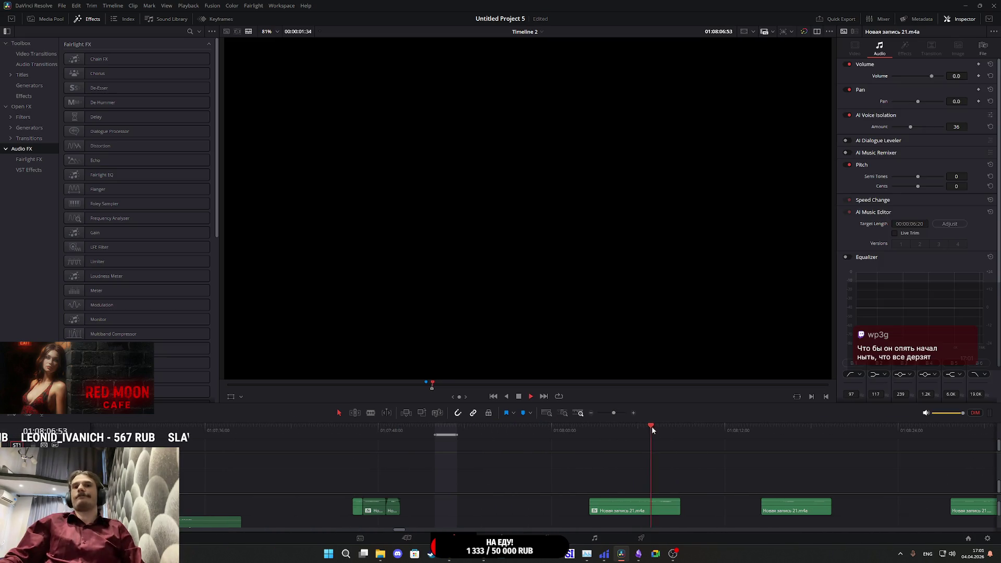
scroll(662, 435, "right", 3)
left_click(633, 430)
mouse_move(633, 430)
left_mouse_down()
mouse_move(624, 434)
mouse_move(640, 441)
left_mouse_up()
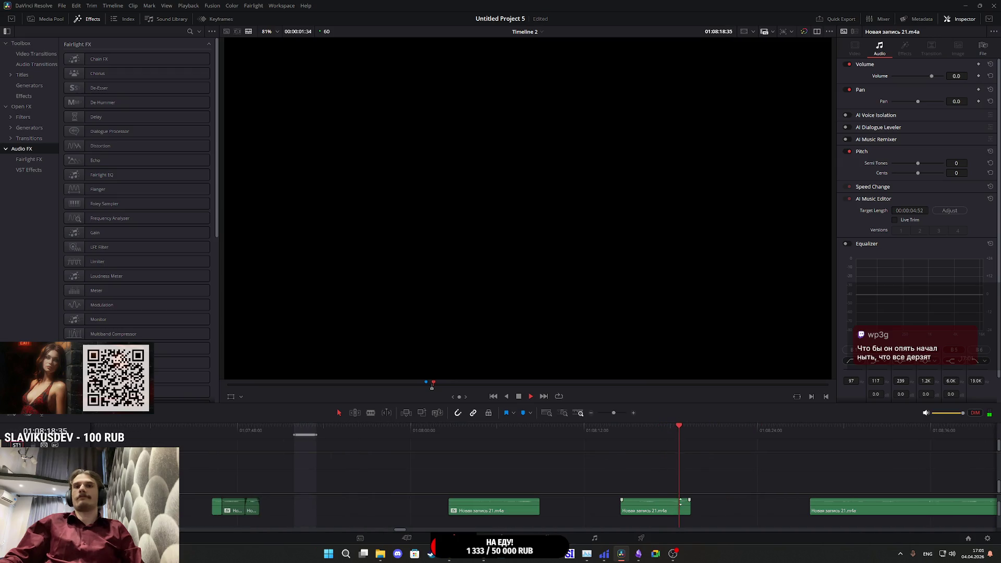
left_click(630, 427)
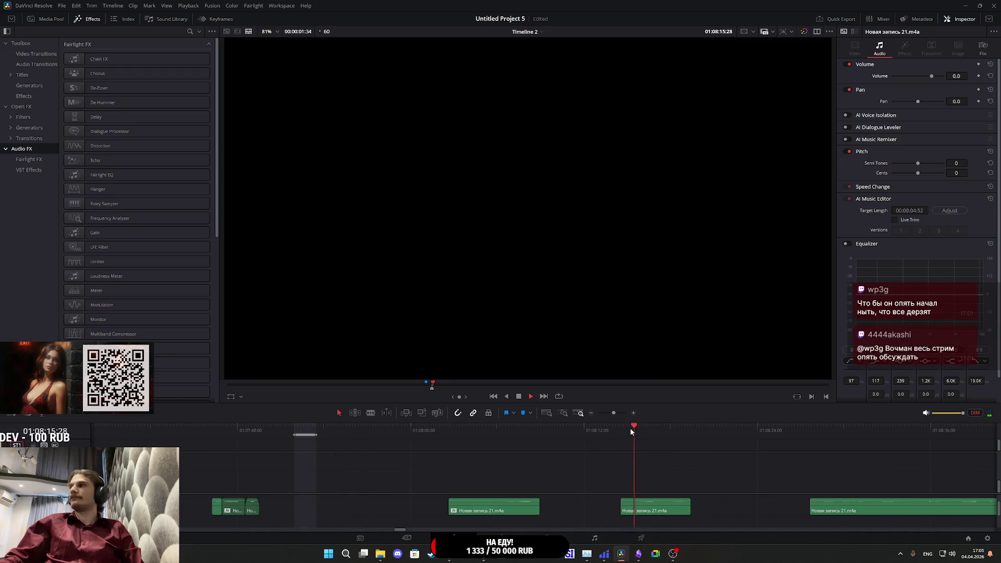
key("space")
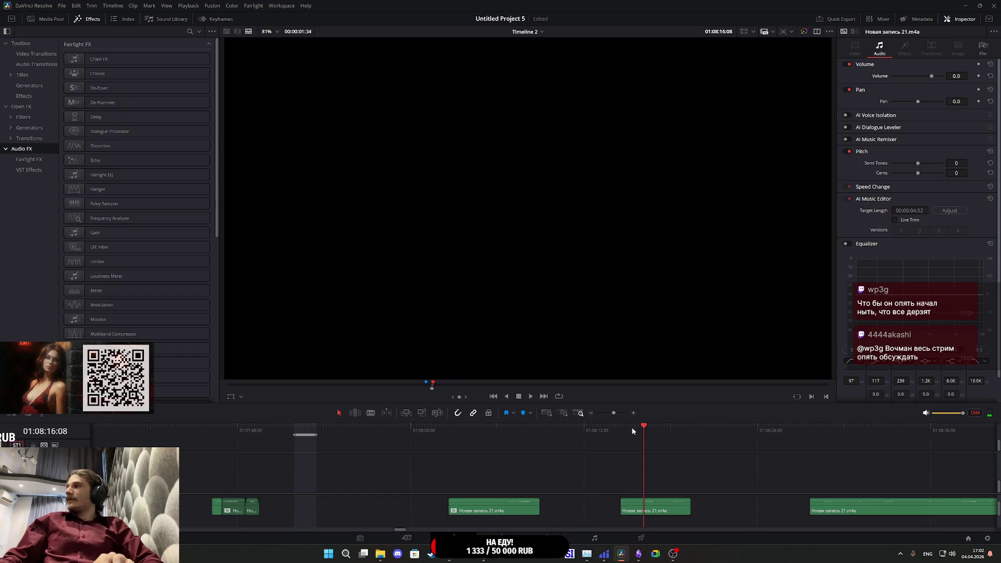
- Trim the clip's start to the playhead, split it, and bring up Paste Attributes
left_click(640, 428)
mouse_move(622, 507)
left_mouse_down()
mouse_move(649, 508)
mouse_move(273, 516)
left_mouse_up()
key("space")
key("ctrl+b")
key("alt+v")
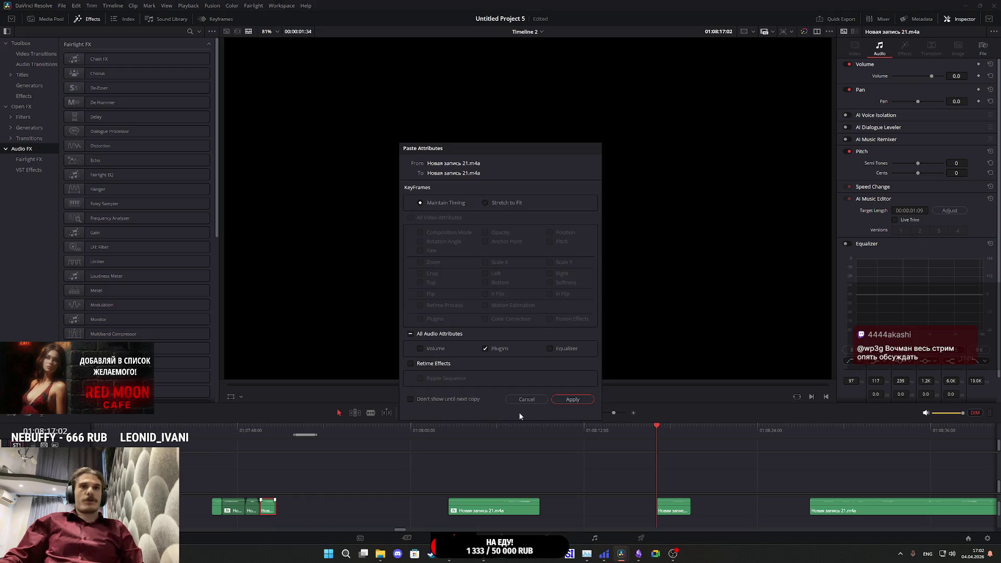
- Apply the copied audio attributes to the cut clip and set its volume to 7
left_click(569, 399)
left_click(259, 433)
key("space")
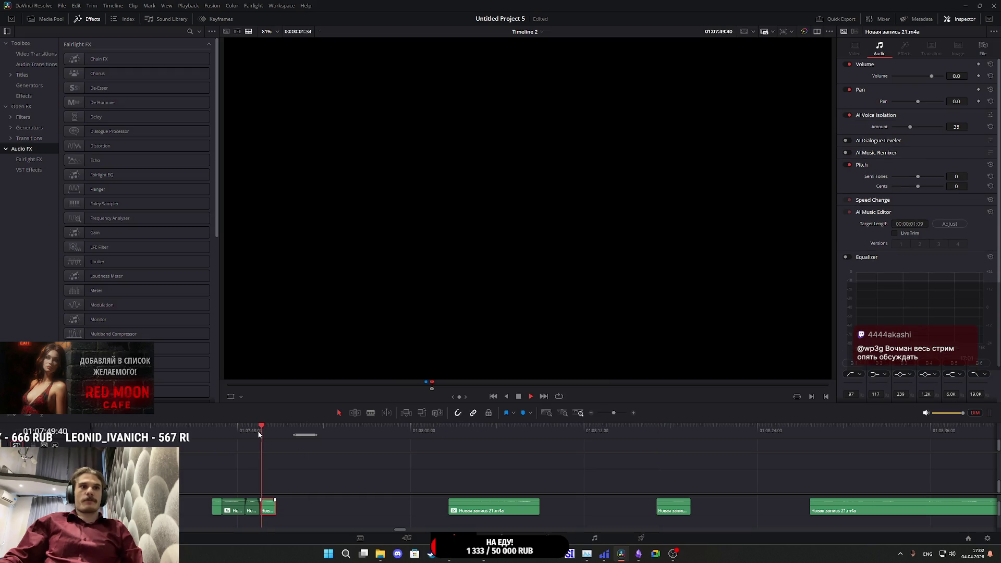
left_click(250, 433)
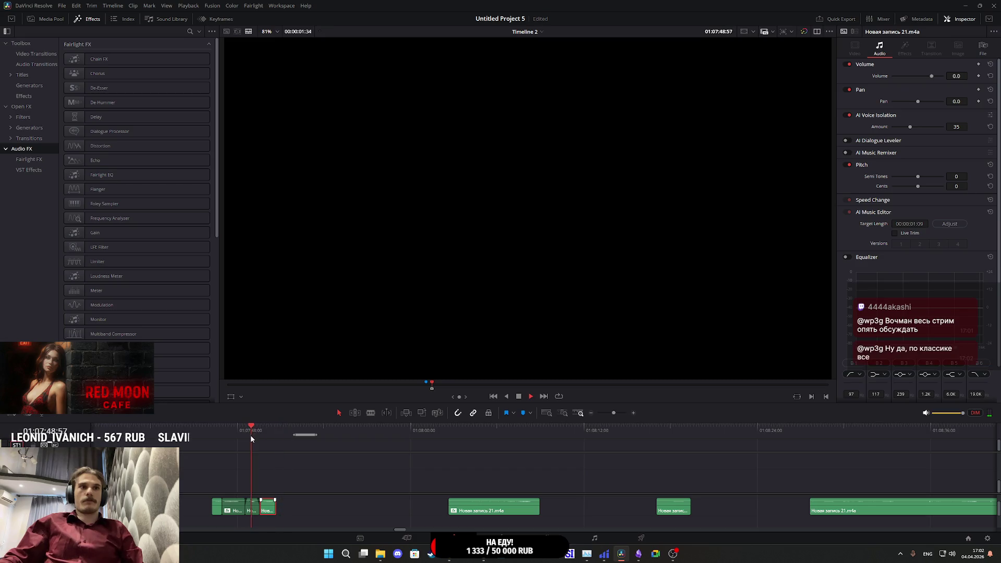
key("space")
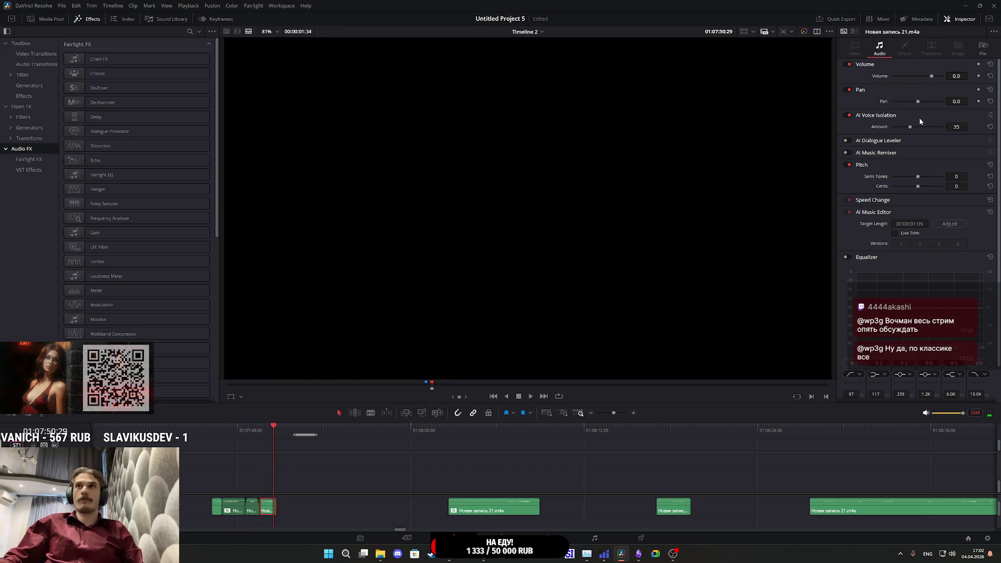
type("7")
key("Return")
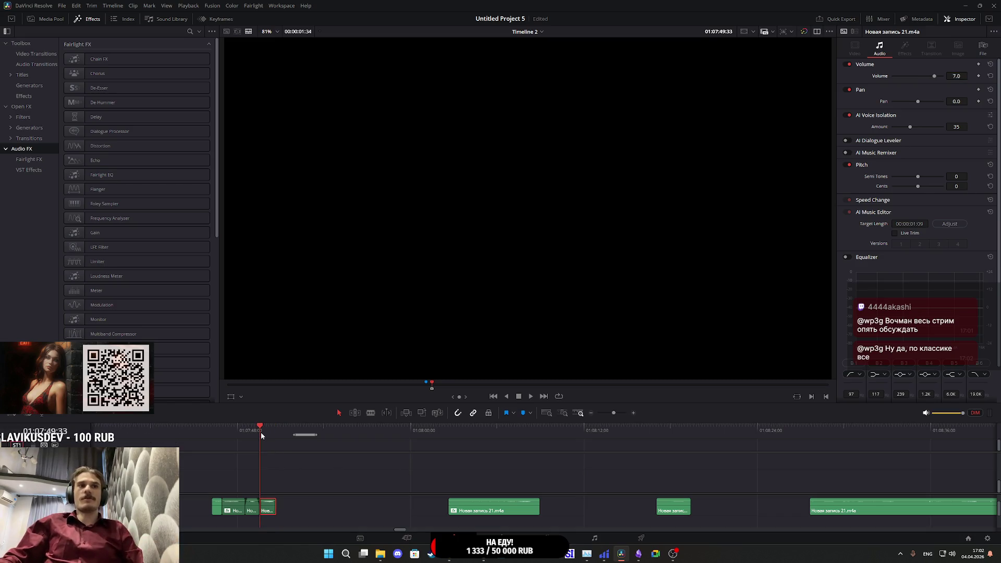
key("space")
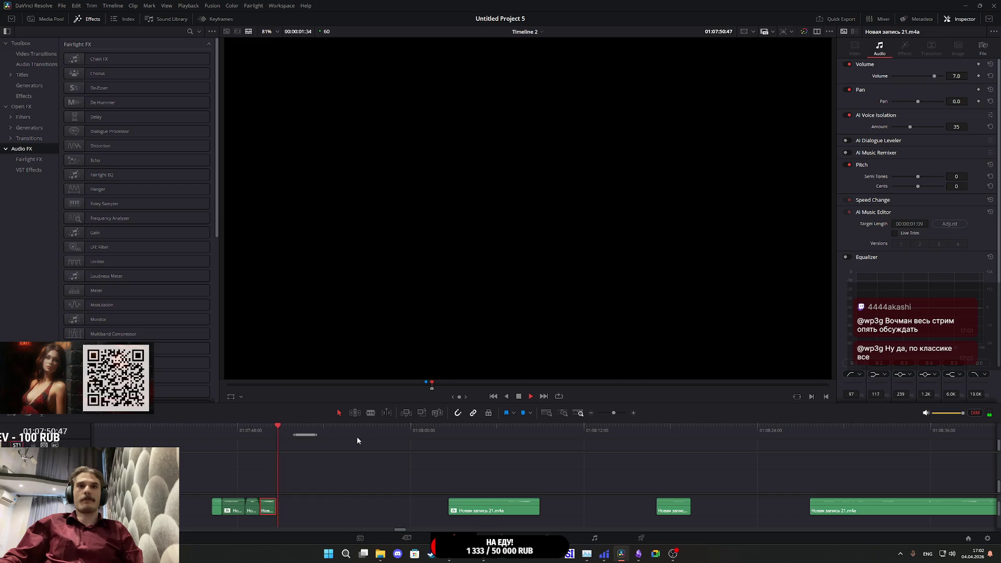
scroll(275, 501, "up", 5)
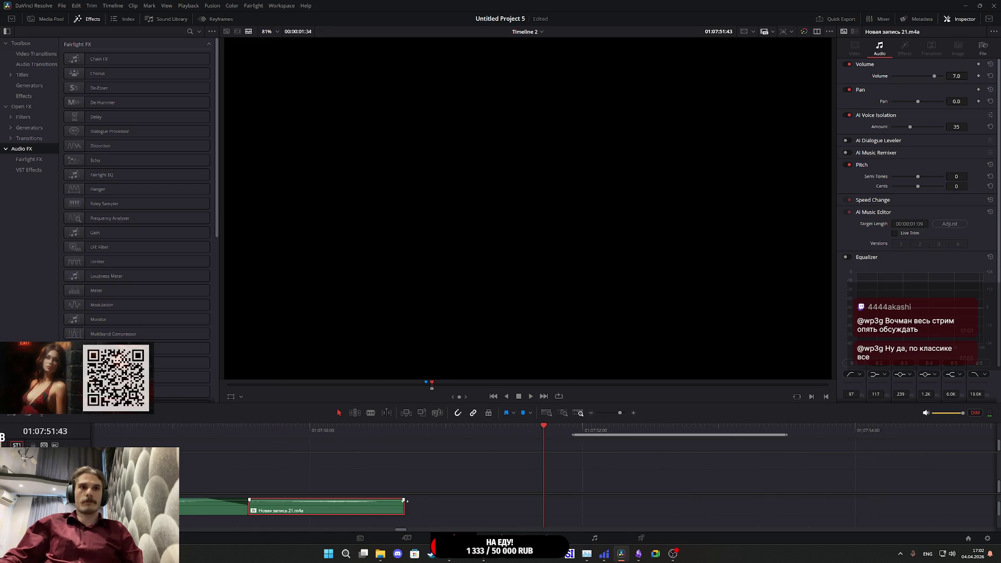
left_click(409, 508)
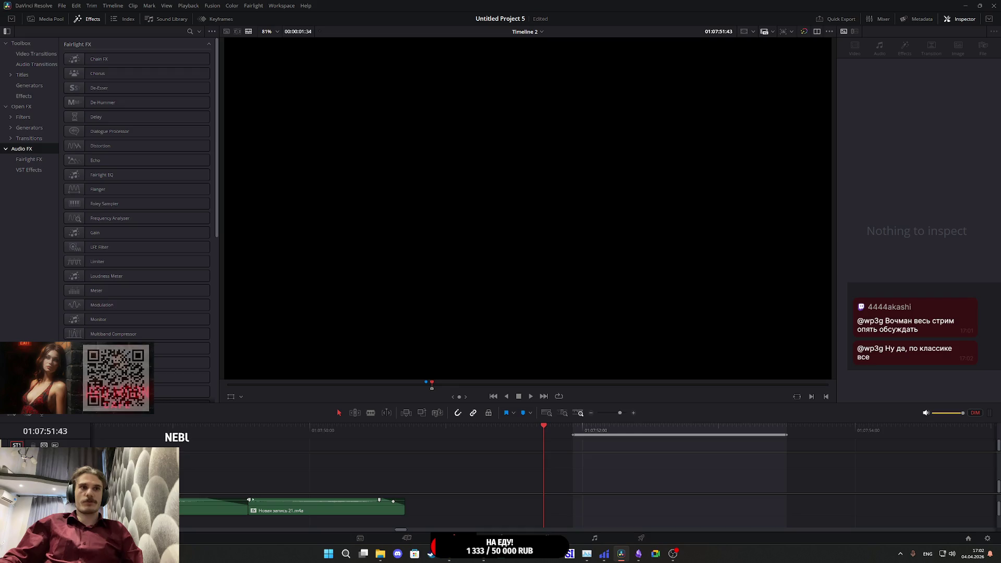
left_click(248, 436)
key("space")
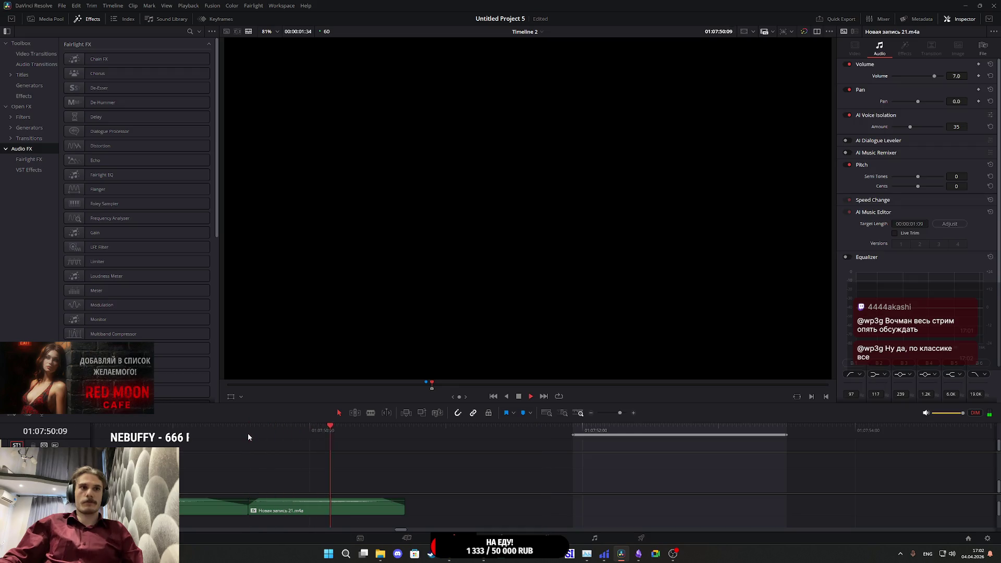
- Locate the next cut point in the later recording clips with snapping toggled off
scroll(361, 476, "down", 5)
left_click(750, 439)
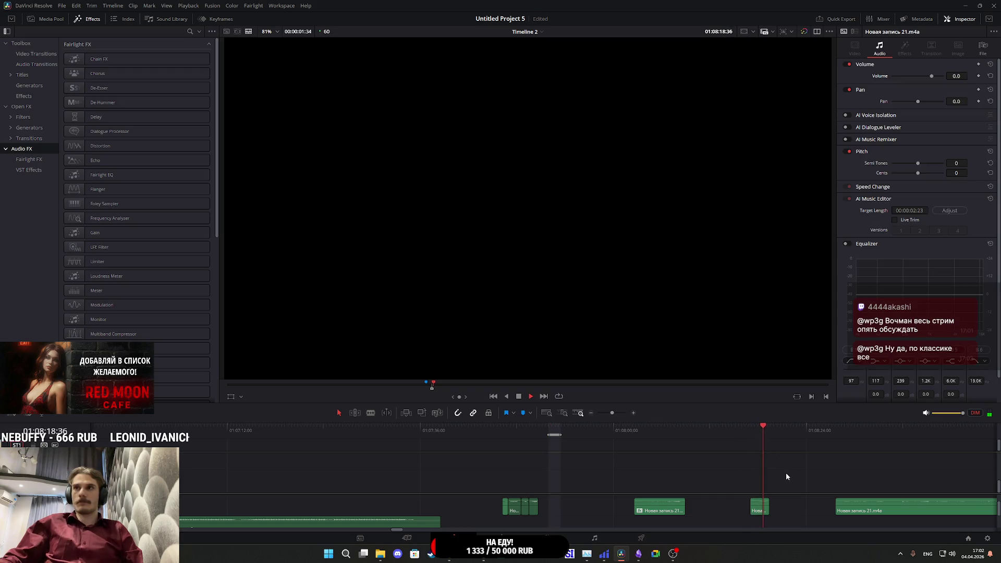
left_click(839, 429)
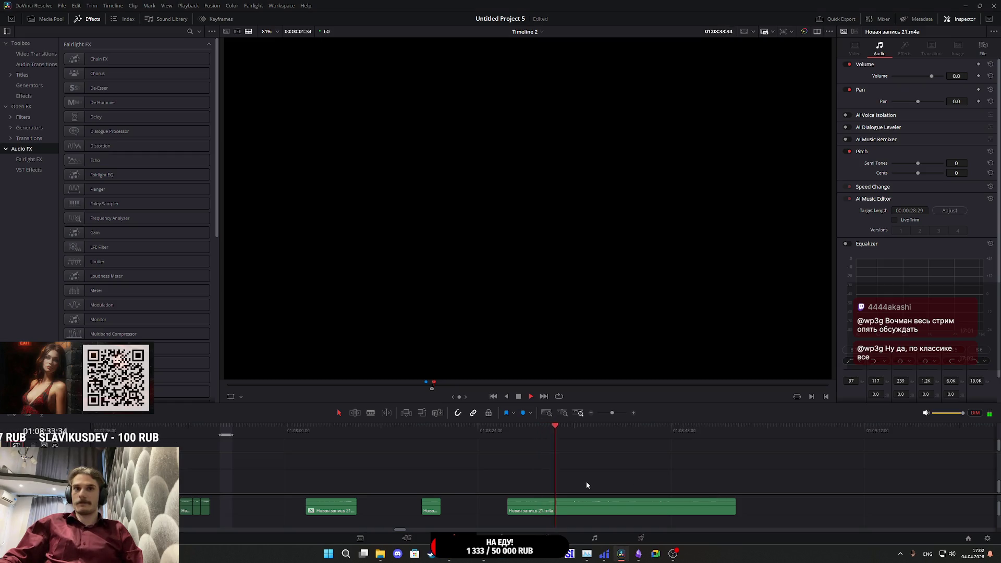
left_click(570, 431)
left_click(593, 432)
left_click(586, 431)
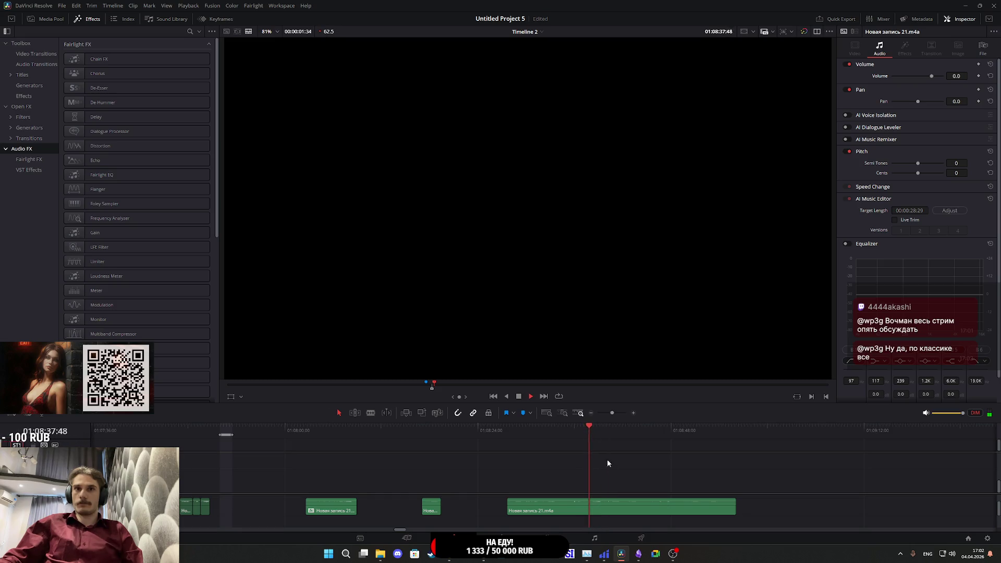
scroll(600, 514, "up", 2)
left_click_drag(549, 428, 541, 429)
key("n")
left_click(567, 510)
- Split the recording twice to isolate a short piece and move it next to the earlier clips
key("ctrl+b")
key("space")
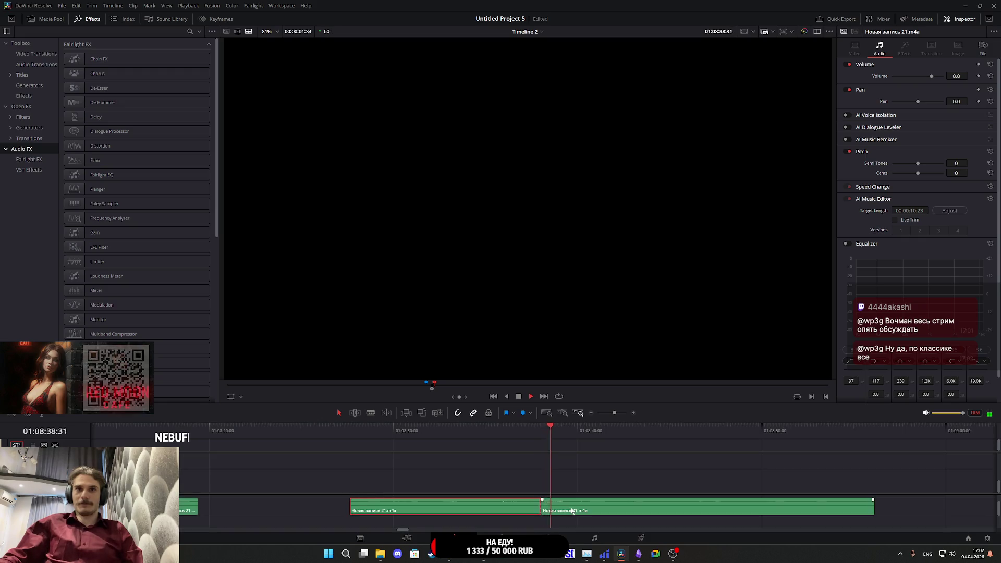
key("space")
key("ctrl+b")
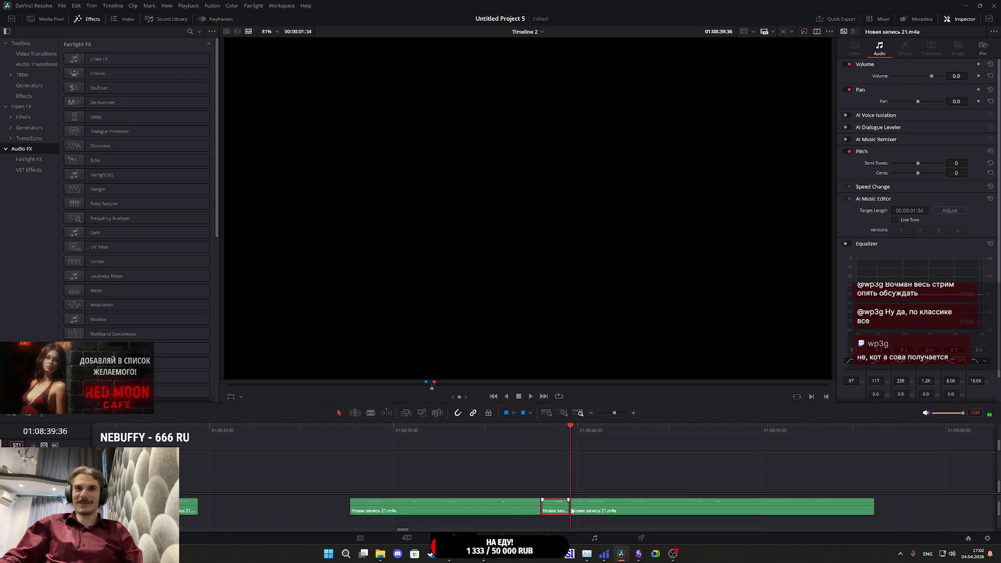
scroll(558, 510, "down", 3)
scroll(554, 509, "left", 5)
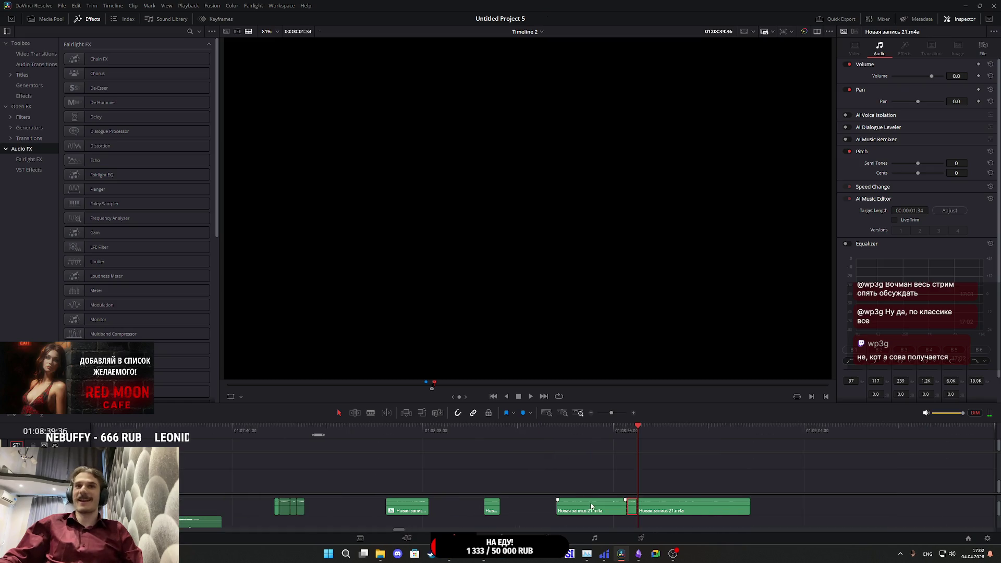
left_click_drag(817, 512, 498, 509)
scroll(523, 466, "up", 5)
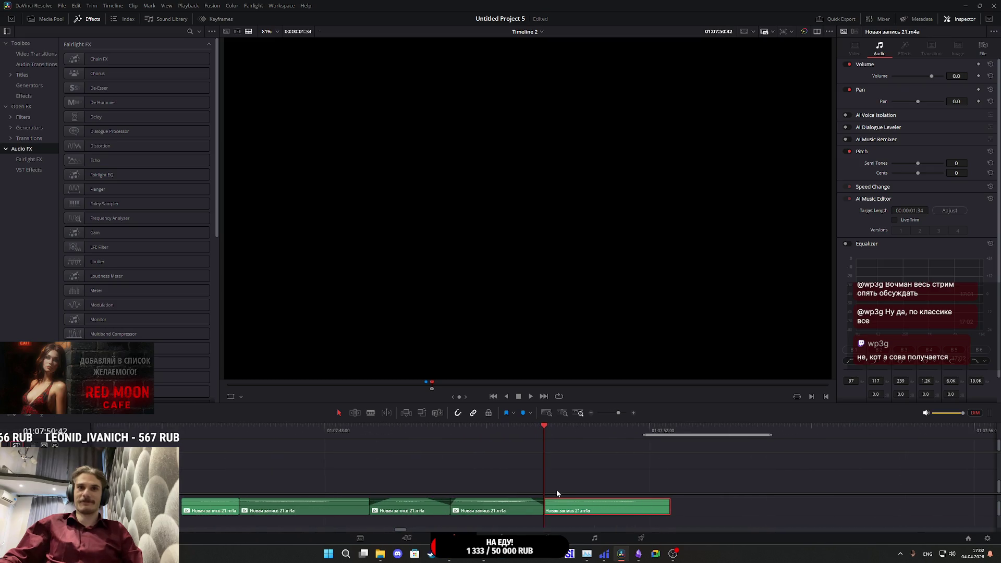
key("space")
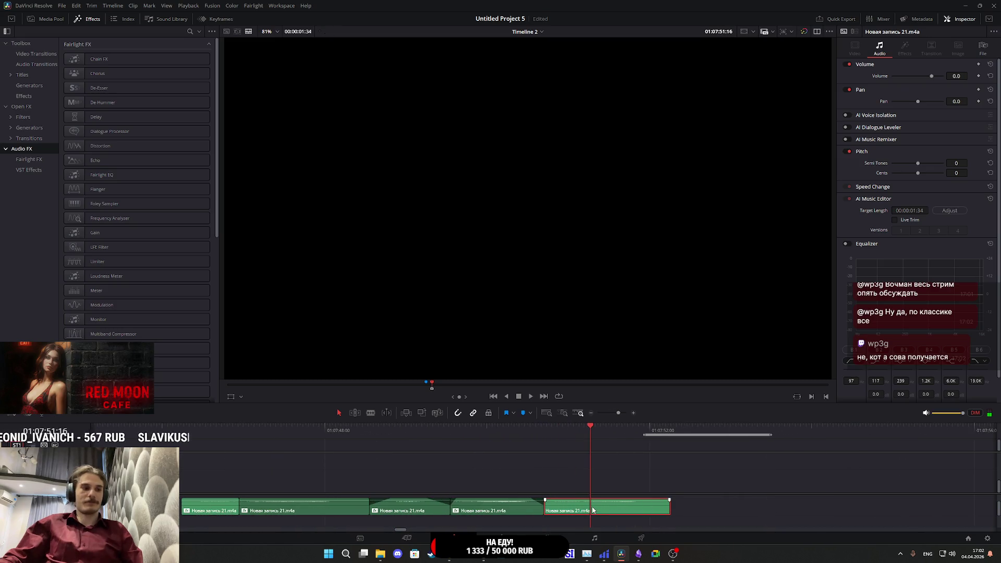
- Paste voice isolation onto the piece, set volume 8 and Voice Isolation 15, and save
left_click(571, 397)
left_click(547, 426)
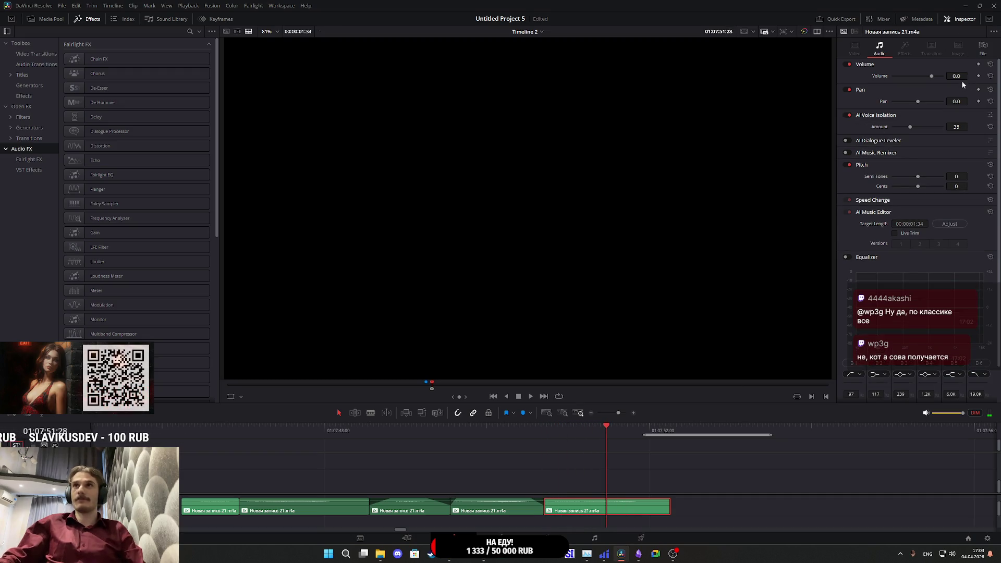
type("8")
key("Return")
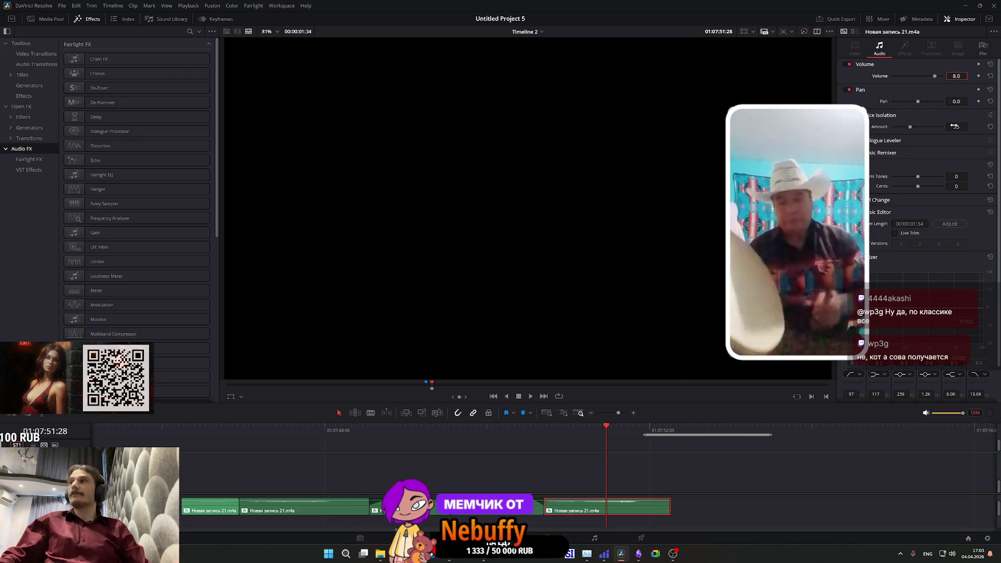
key("ctrl+s")
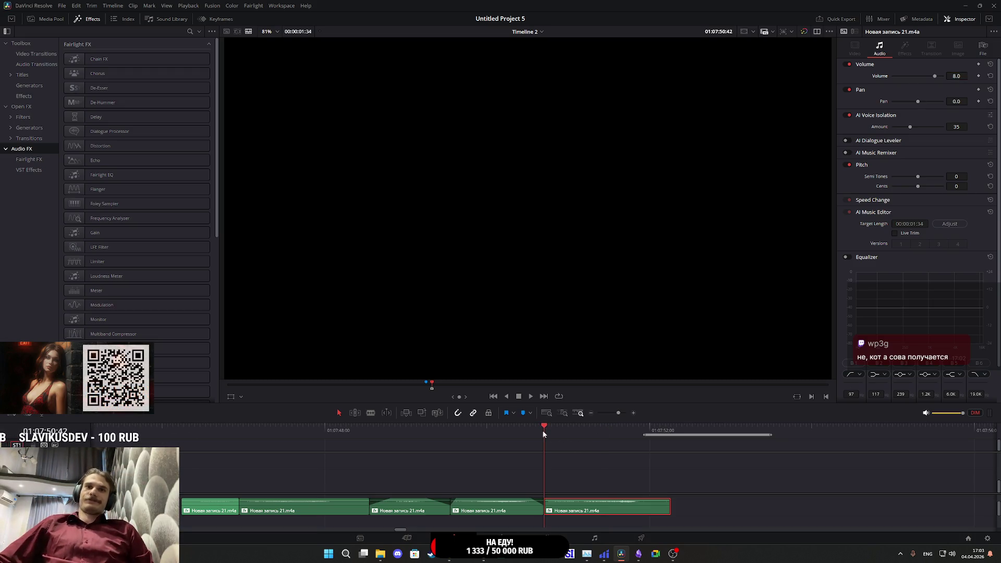
key("space")
key("space")
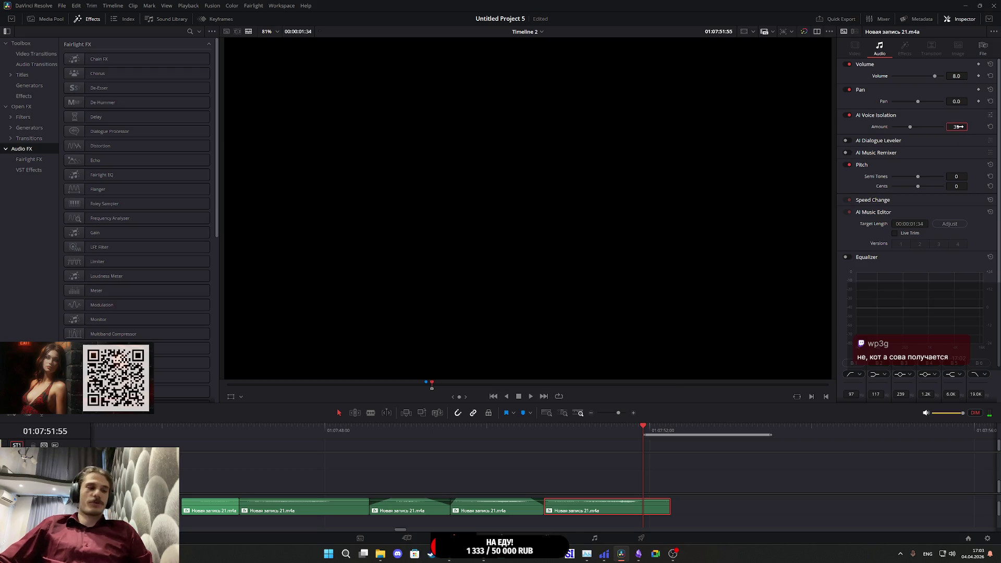
type("15")
key("Return")
- Add a short fade-in to the new piece and play it back
left_click(544, 428)
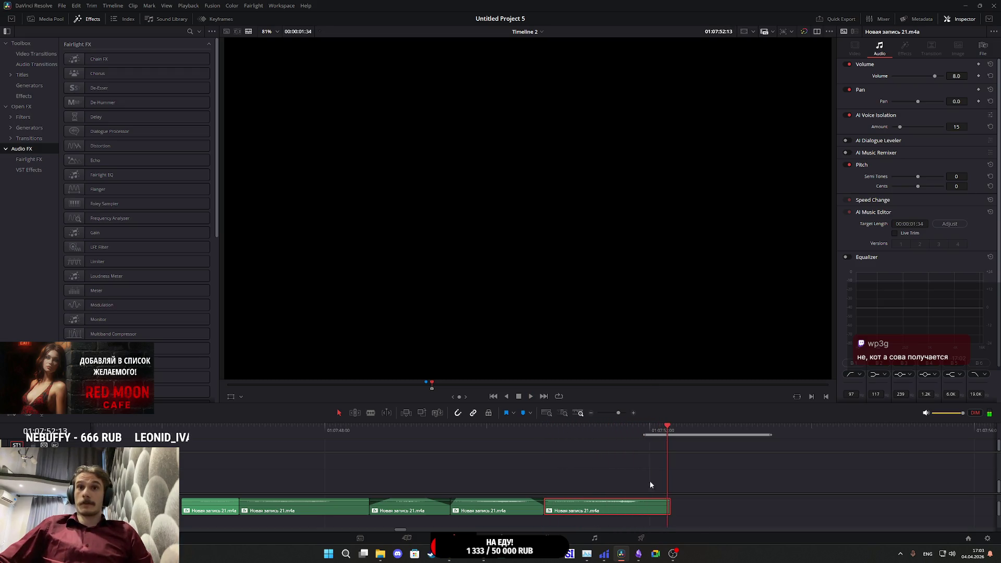
mouse_move(669, 499)
left_mouse_down()
mouse_move(651, 499)
mouse_move(669, 500)
left_mouse_up()
key("space")
left_click(542, 431)
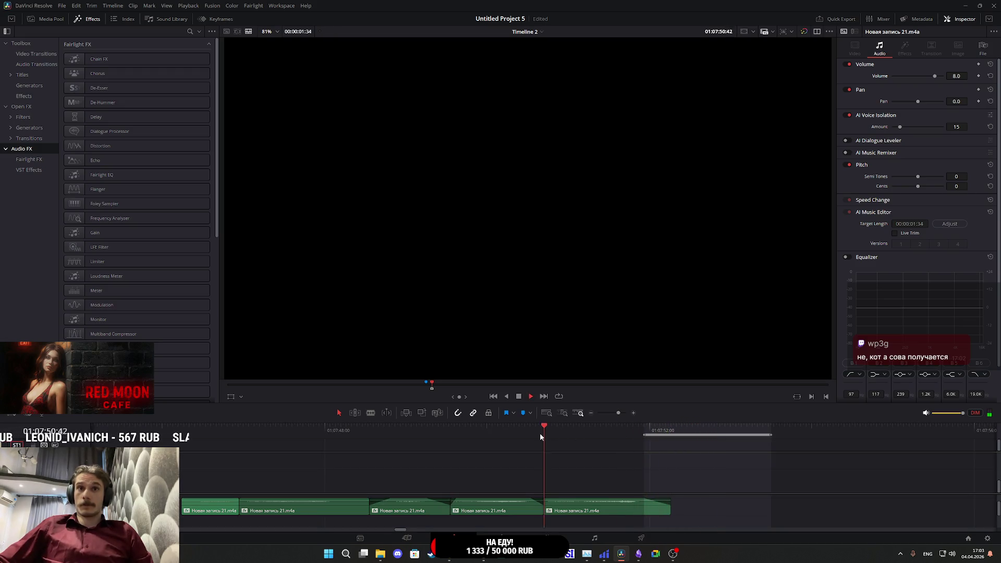
key("space")
left_click_drag(546, 498, 551, 497)
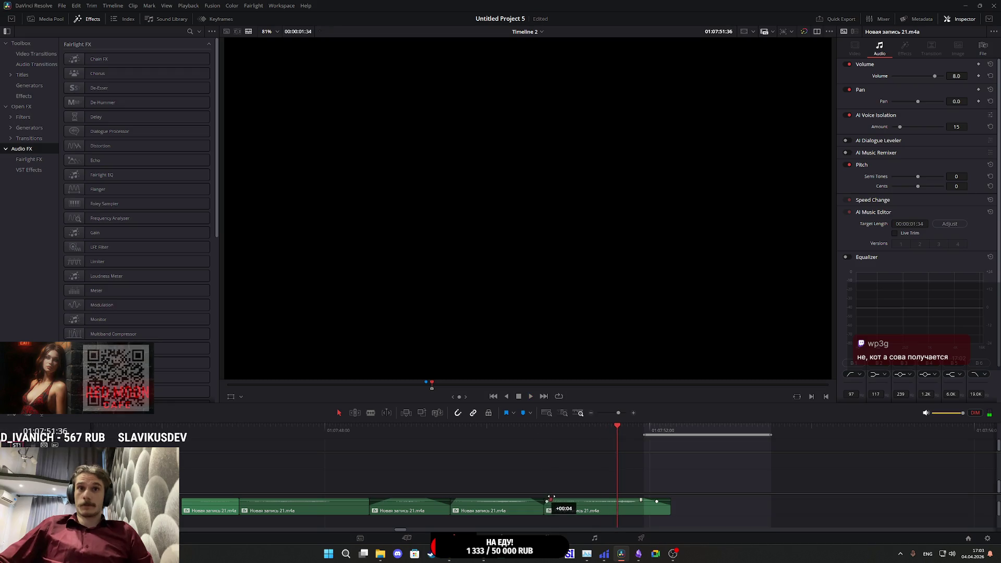
left_click(545, 427)
key("space")
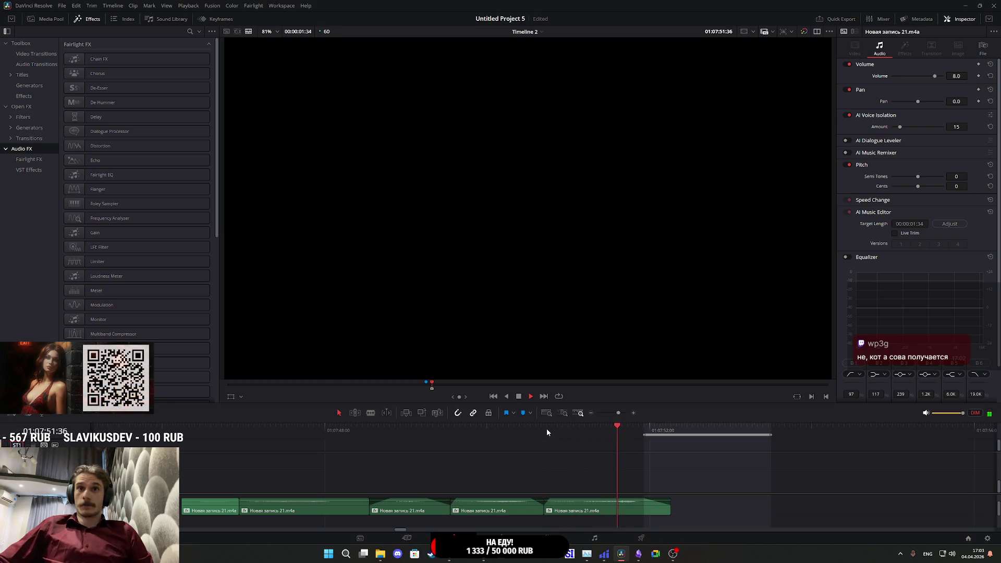
key("space")
scroll(583, 480, "down", 5)
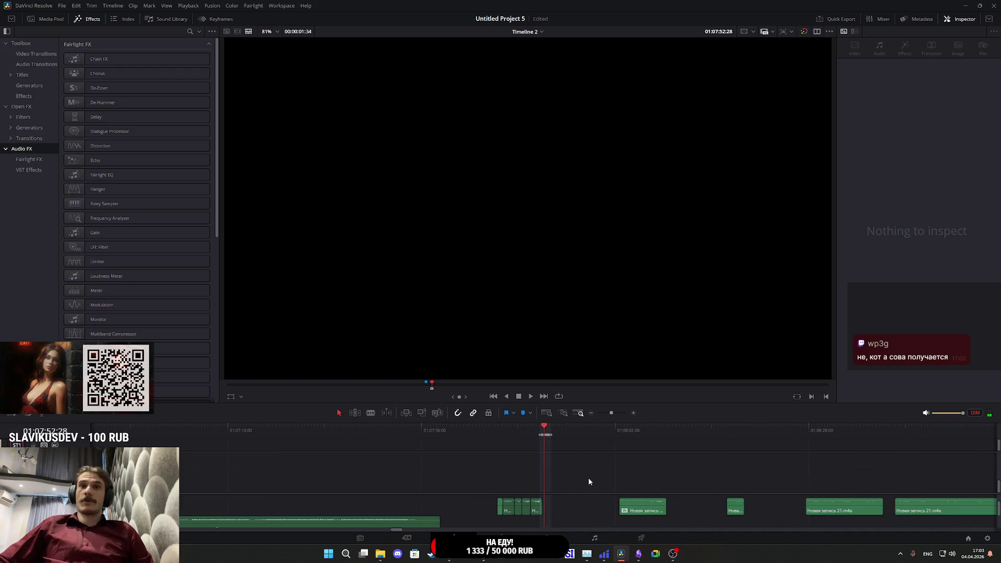
- Select the rightmost recording clip and paste the Volume and Voice Isolation attributes onto it
scroll(589, 481, "down", 1)
key("space")
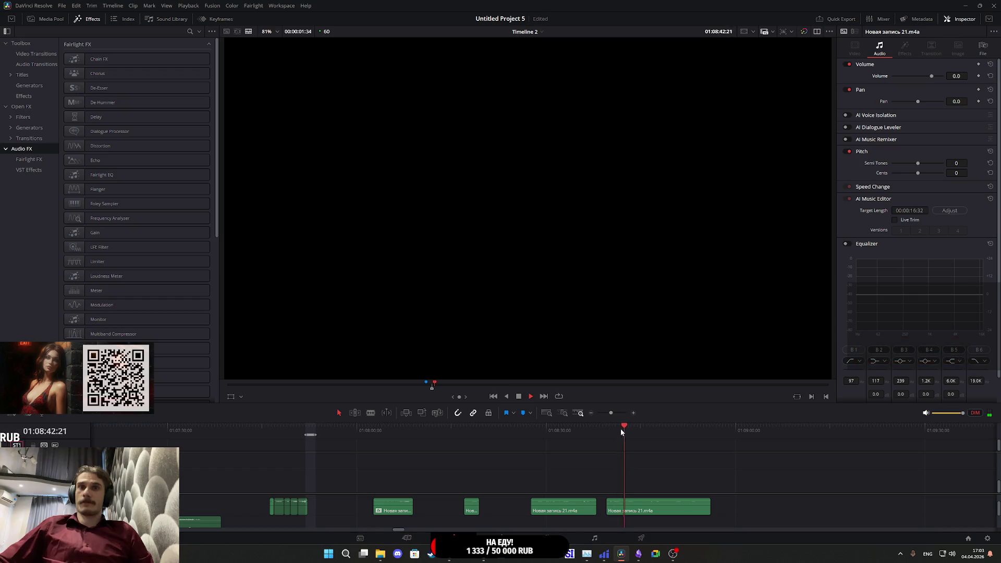
left_click(646, 427)
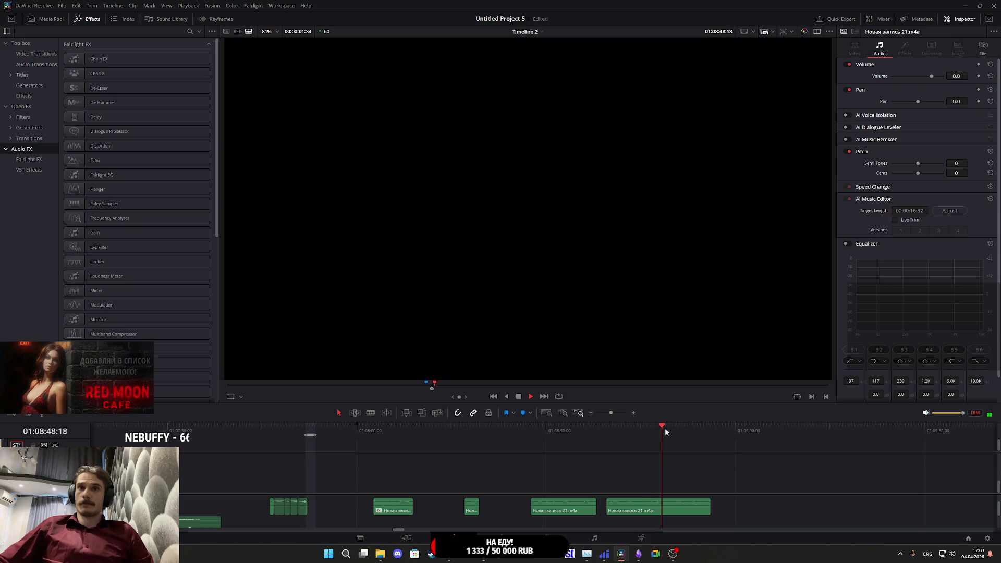
left_click(649, 428)
left_click(674, 512)
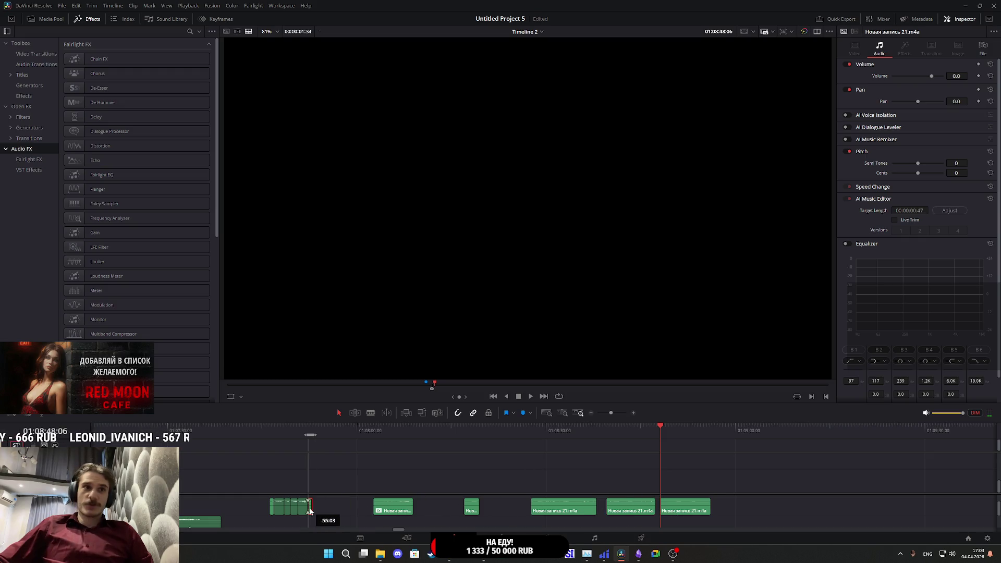
left_click(307, 431)
scroll(382, 467, "up", 5)
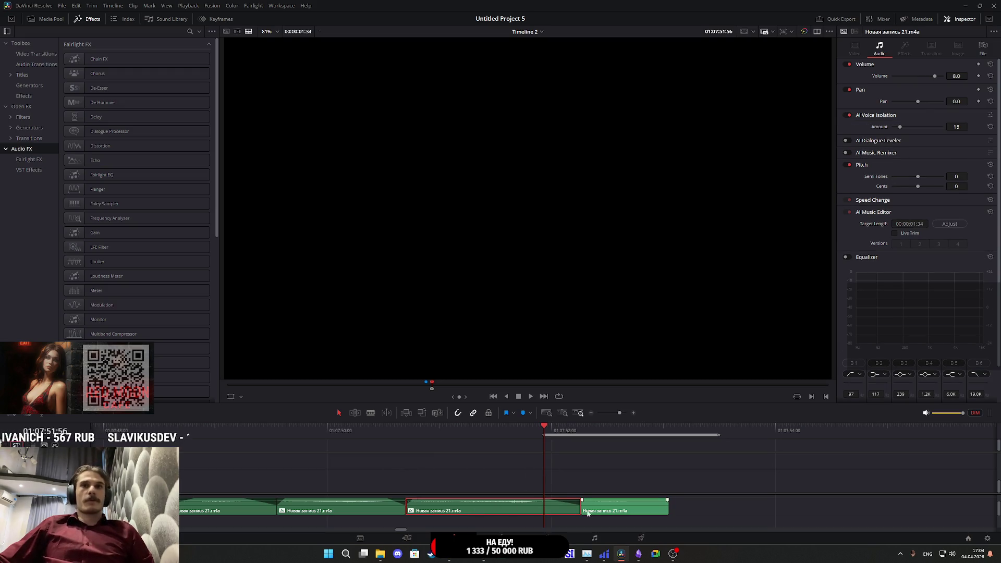
key("alt+v")
left_click(578, 383)
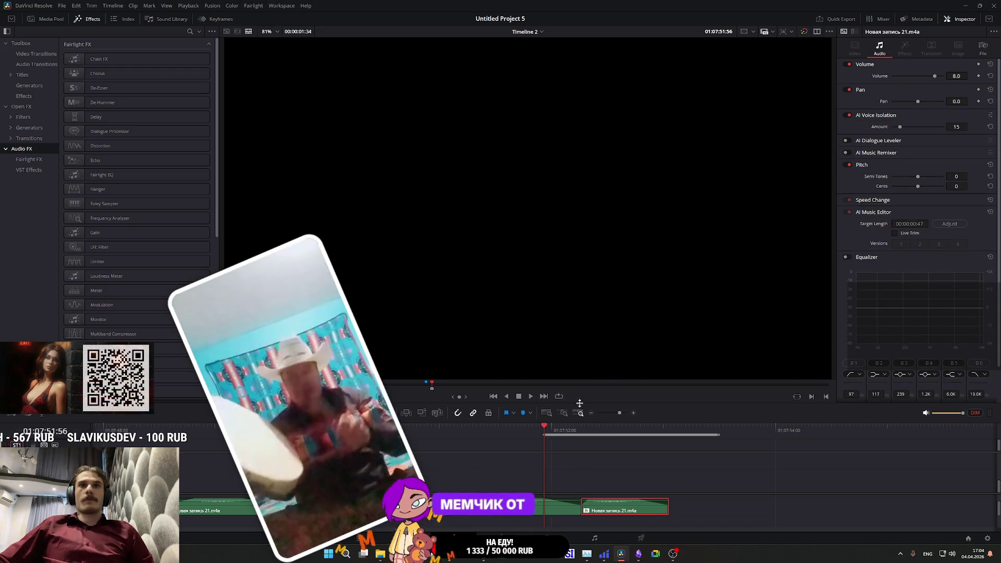
left_click(580, 433)
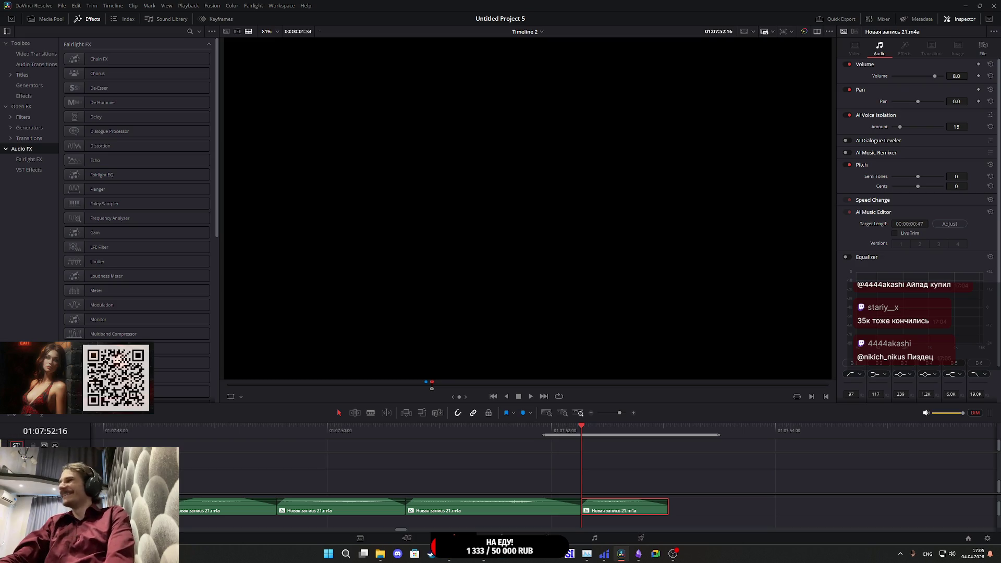
left_click(571, 433)
key("space")
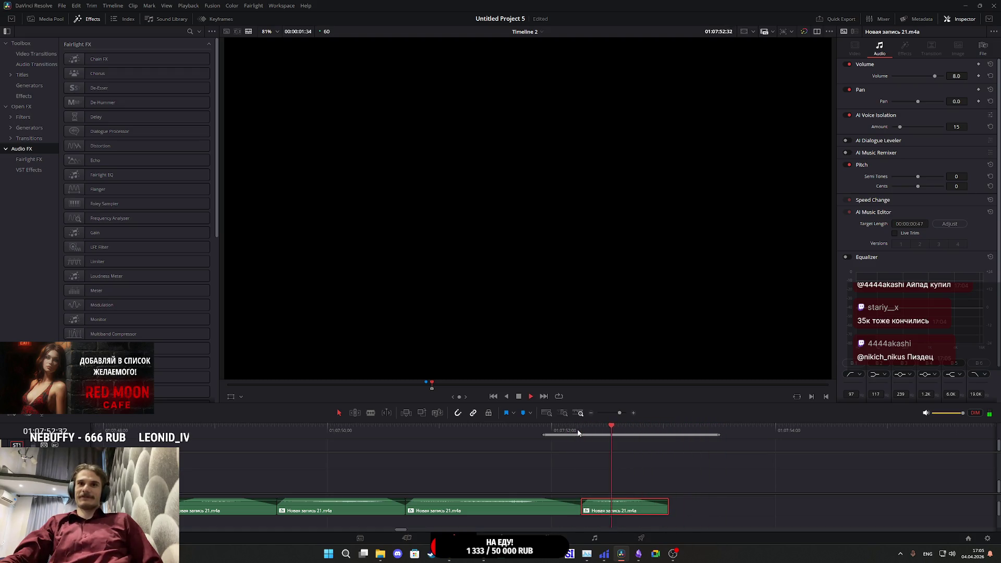
scroll(653, 461, "down", 3)
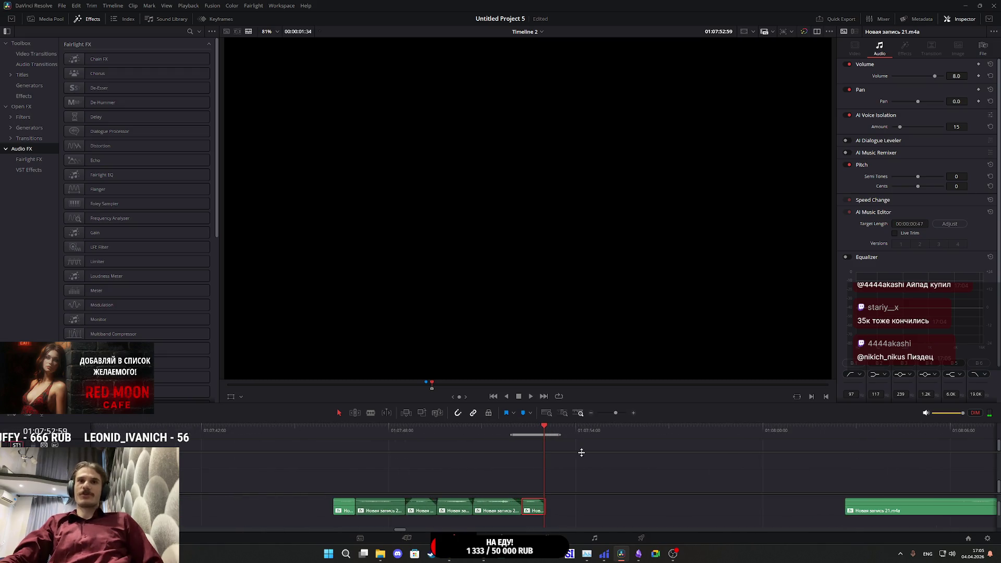
key("shift+8")
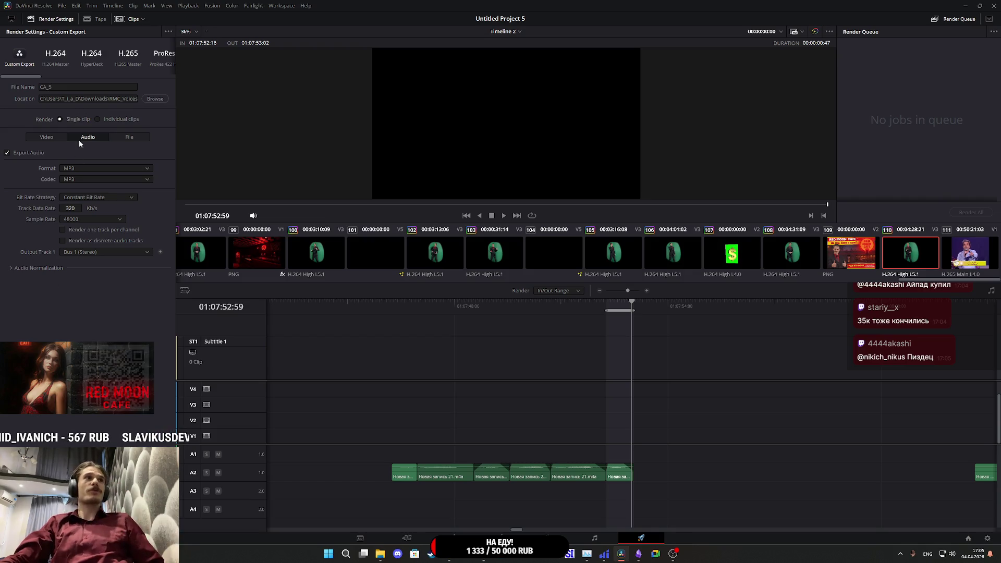
- Queue the CN_1 and CN_2 MP3 render jobs, each covering one timeline clip
left_click(61, 87)
type("1")
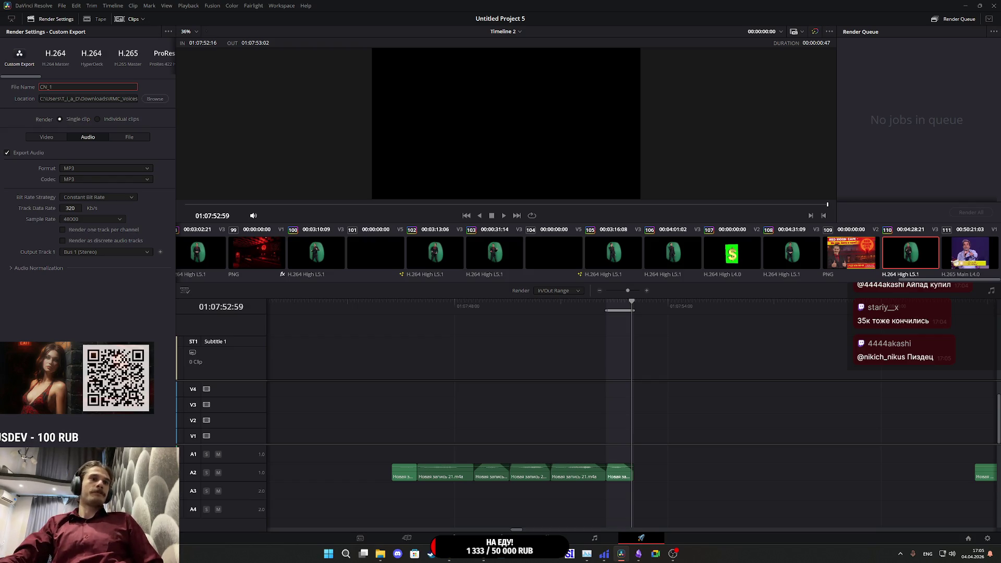
key("Return")
left_click(584, 313)
key("x")
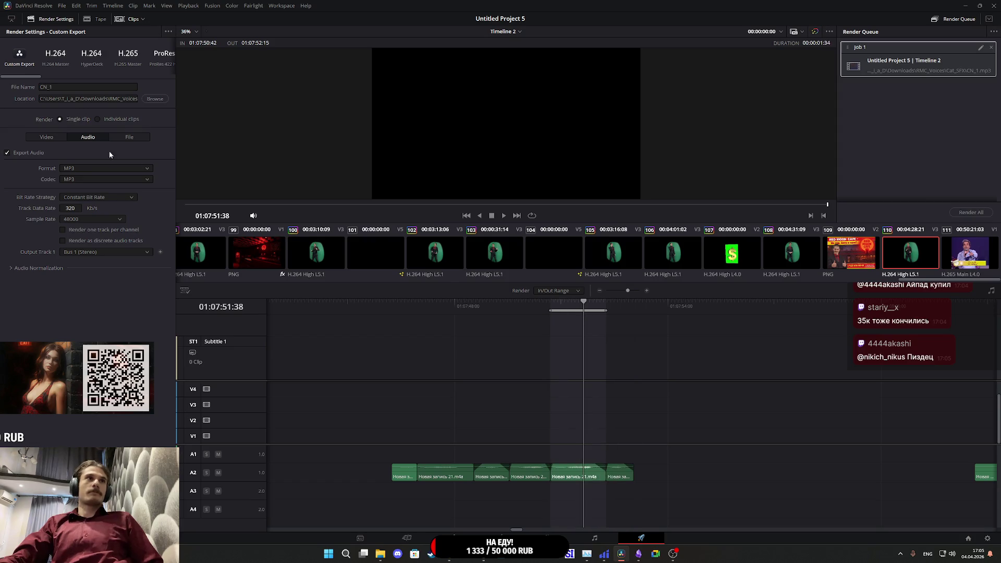
type("2")
key("Return")
- Queue the CN_3 and CN_4 render jobs, setting each clip's range and file name
key("x")
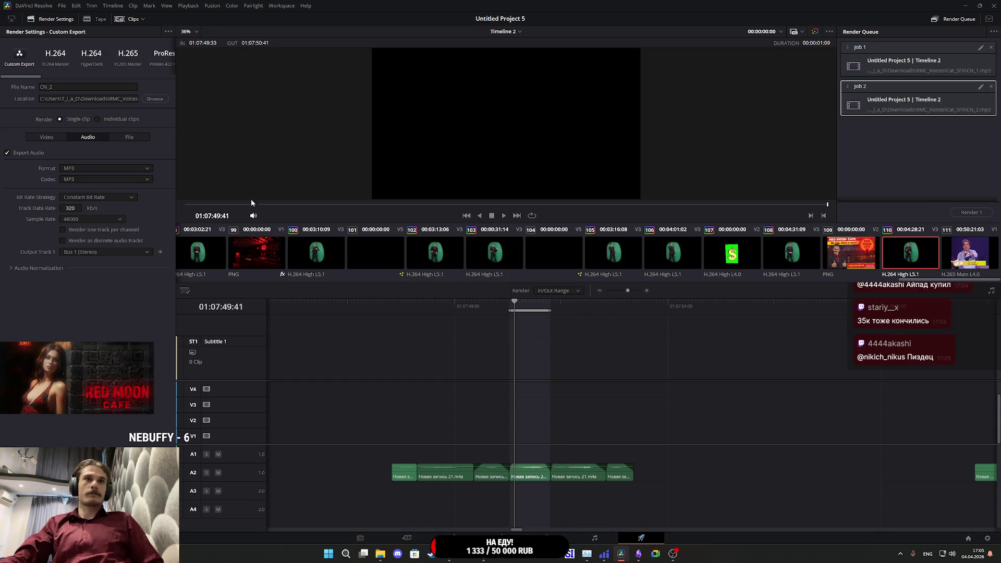
left_click(68, 87)
key("BackSpace")
type("3")
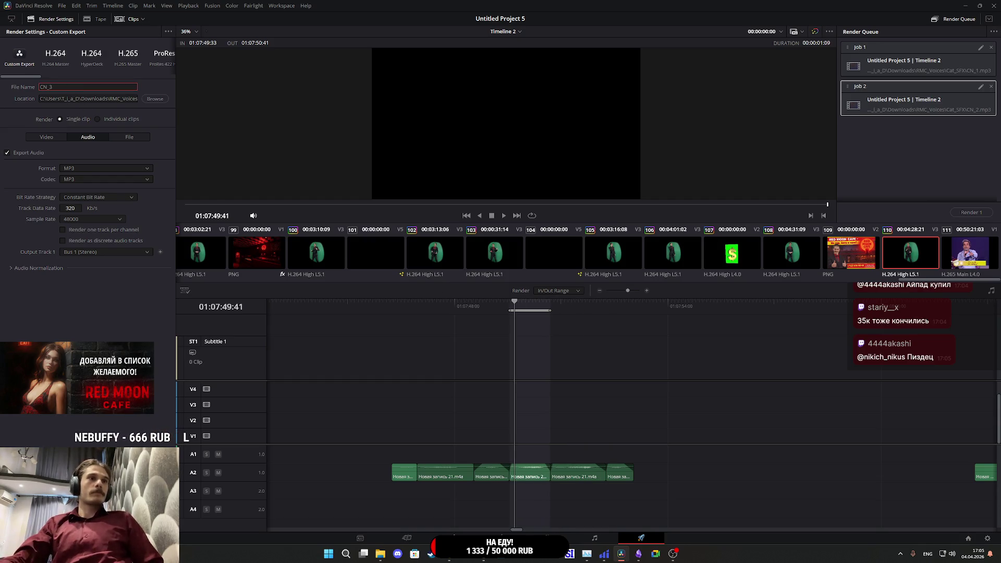
left_click(133, 524)
left_click(494, 304)
key("x")
left_click(50, 87)
left_click(133, 524)
- Queue the final CN_5 and CN_6 render jobs, ending with the first clip
left_click(437, 305)
key("x")
left_click(78, 87)
key("BackSpace")
type("5")
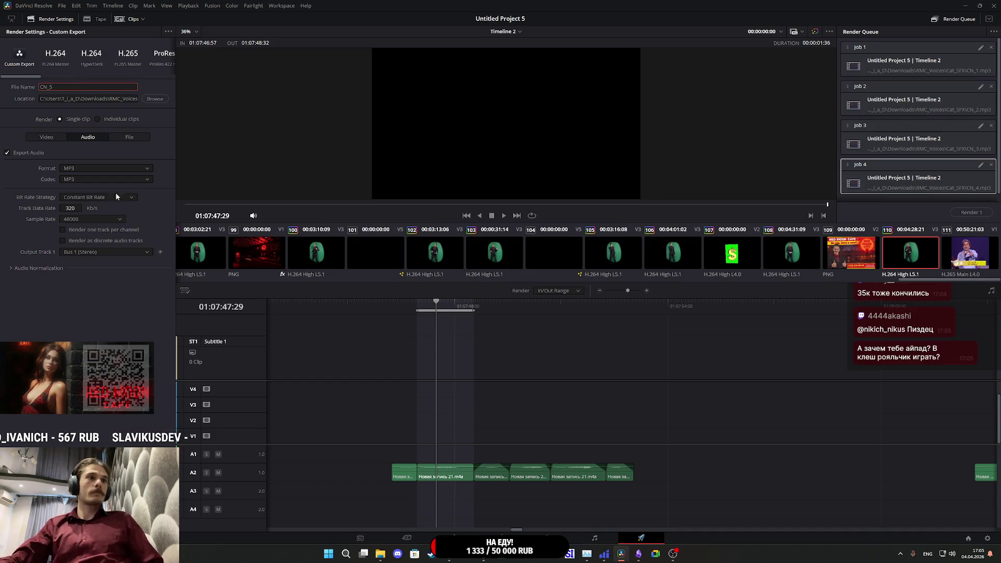
left_click(133, 524)
left_click(407, 308)
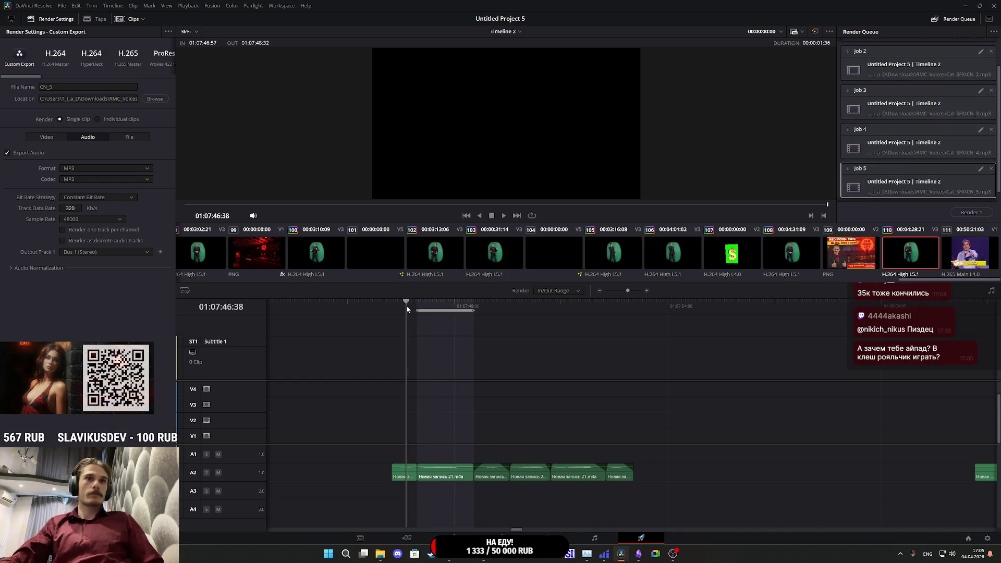
key("x")
left_click(69, 87)
type("6")
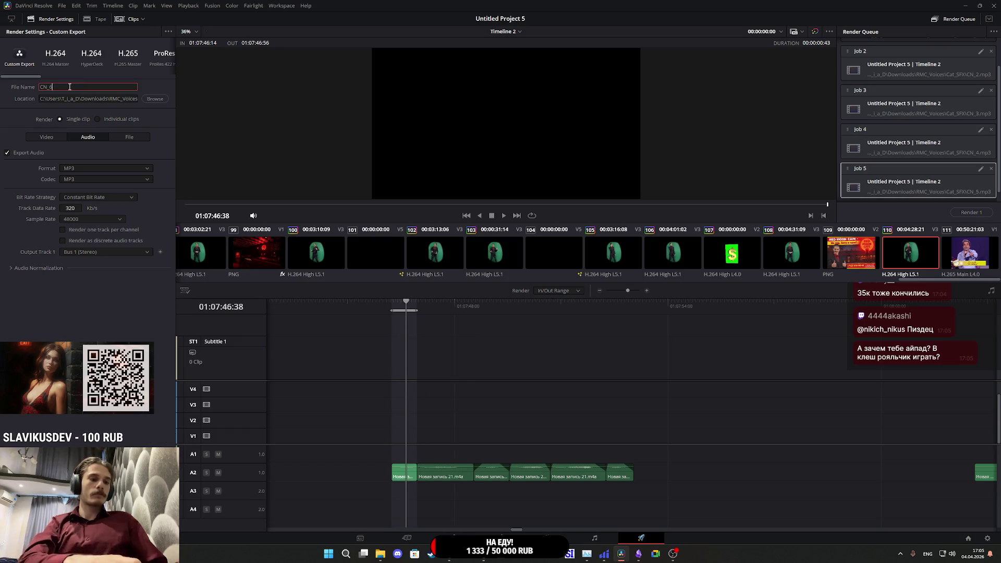
key("Return")
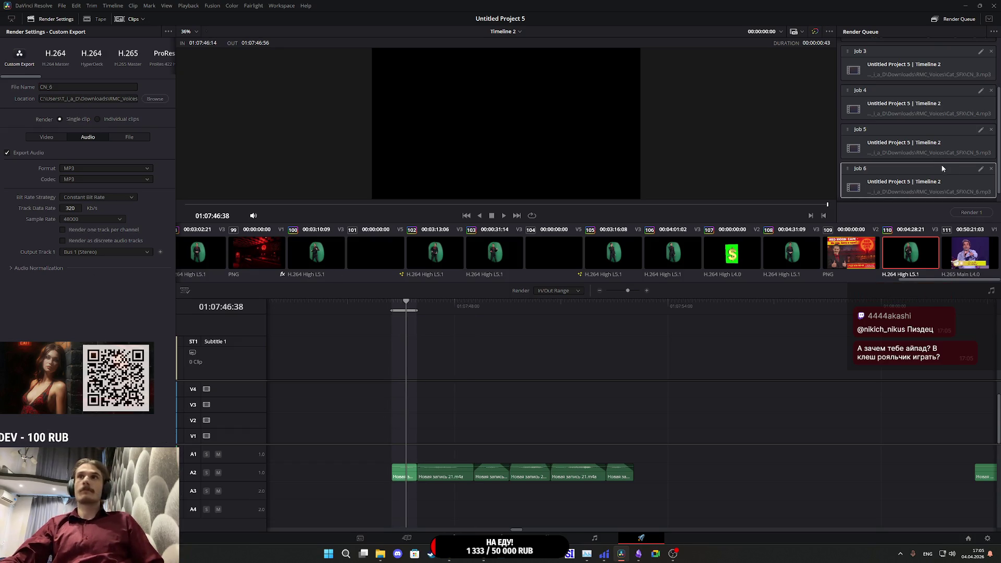
scroll(943, 162, "up", 2)
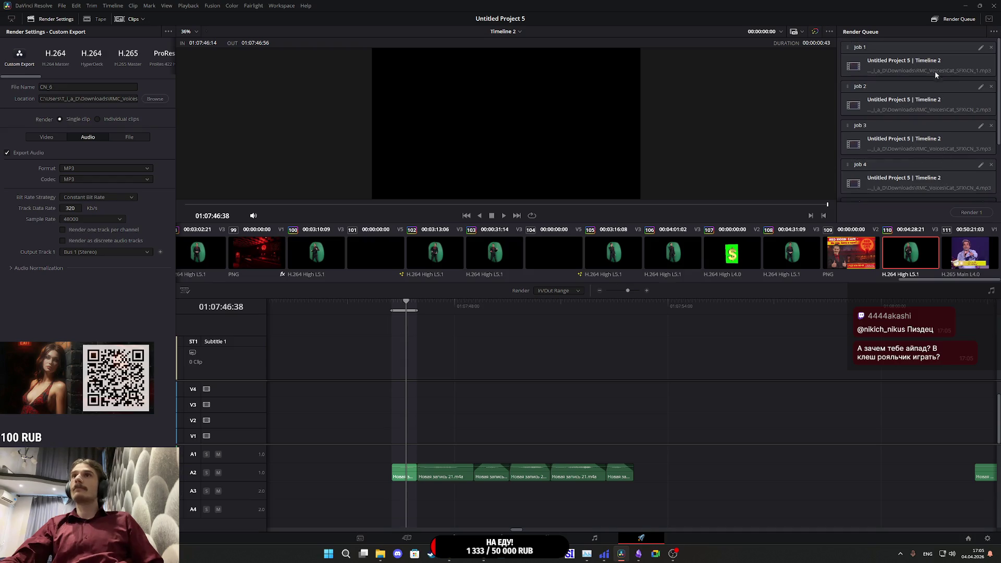
- Render all six queued CN MP3 jobs, then clear the completed jobs from the queue
left_click(973, 213)
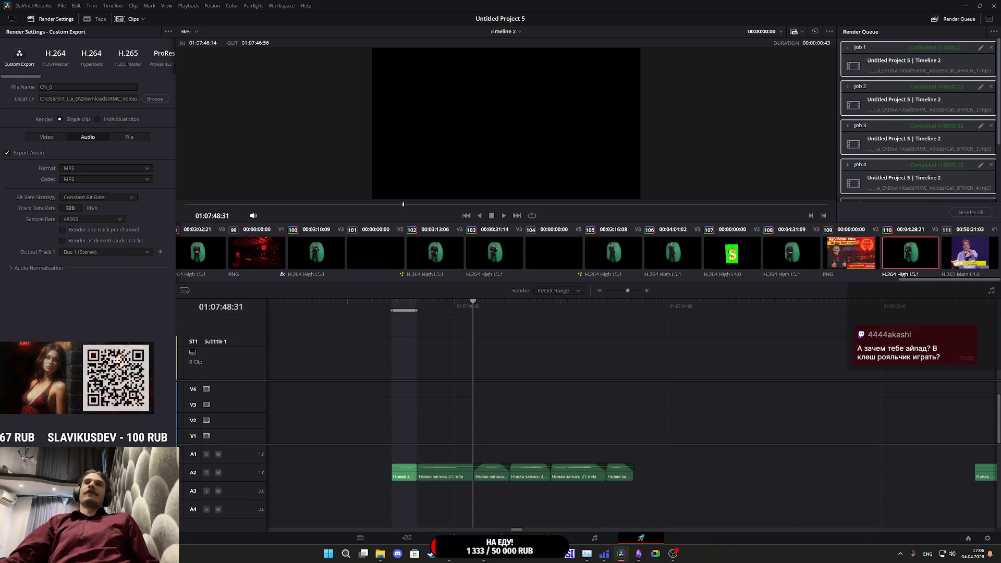
left_click(991, 48)
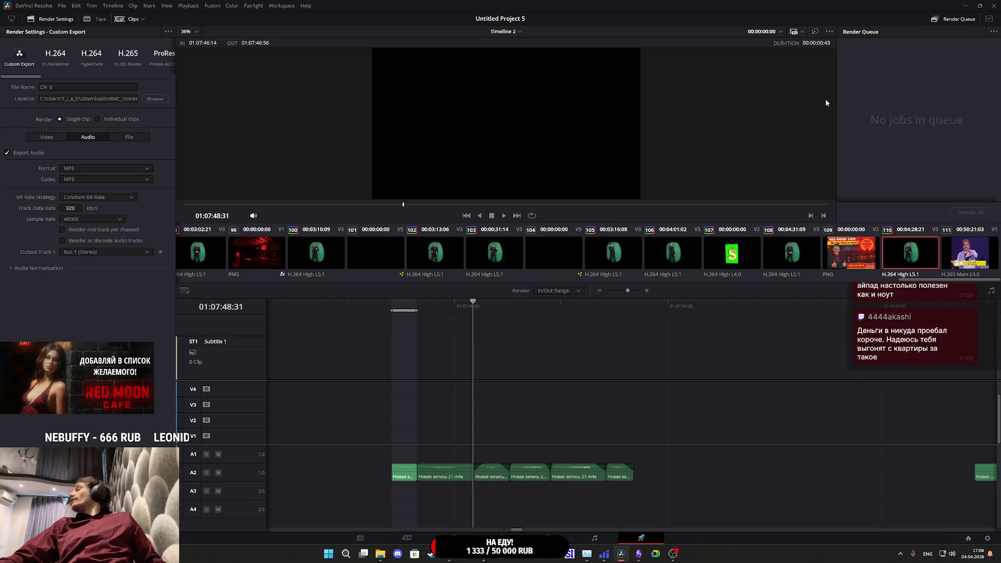
- Leave DaVinci Resolve and bring the Unreal Engine 5 level editor to the front
scroll(825, 100, "up", 1)
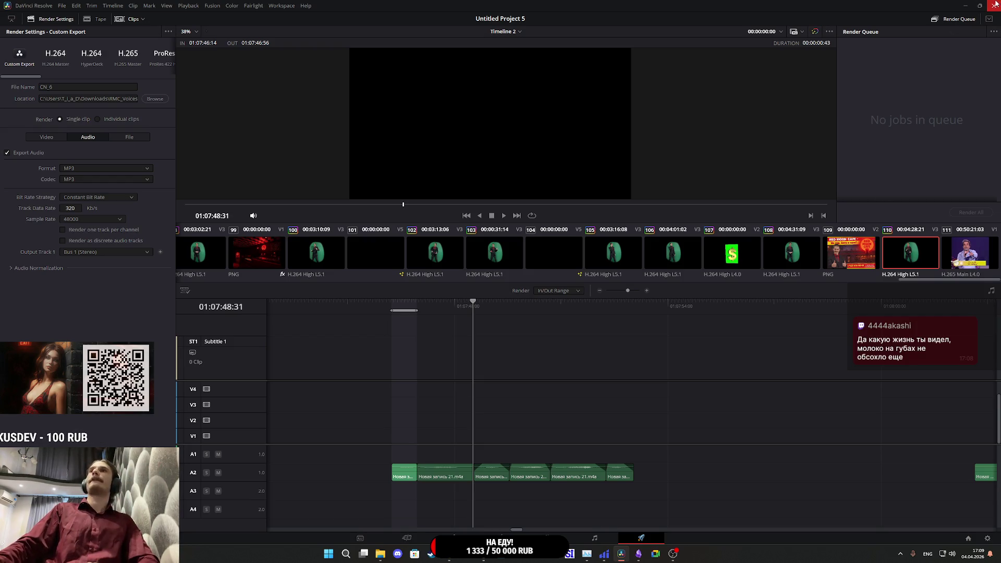
key("alt+Tab")
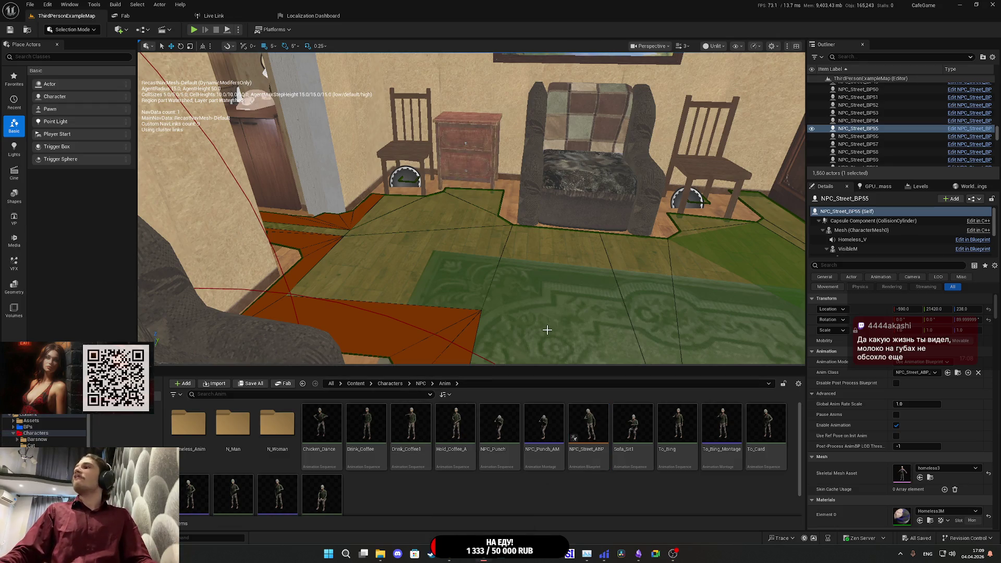
- Focus the viewport on the sofa and select the Cat_BP cat actor
left_click(399, 383)
key("f")
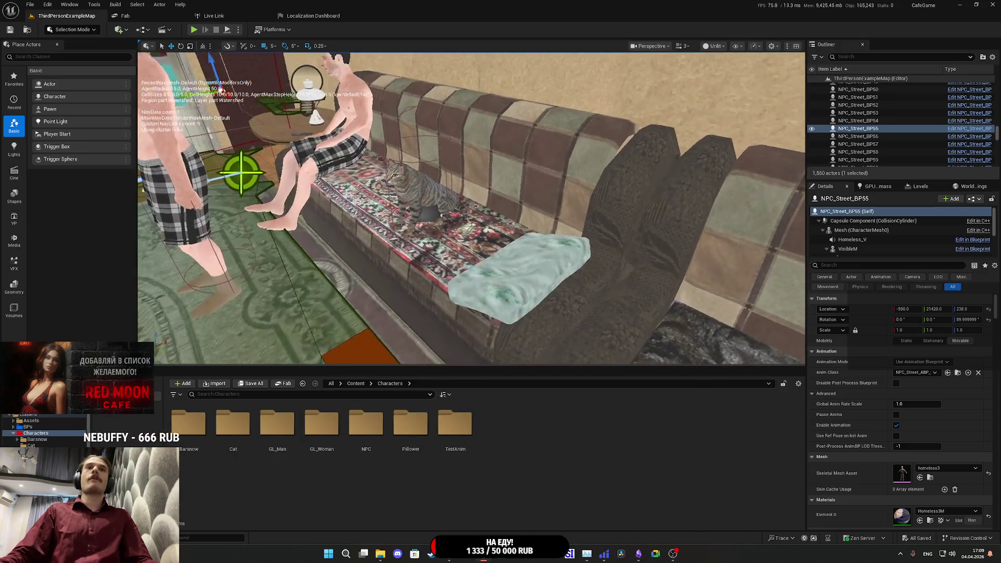
left_click(412, 219)
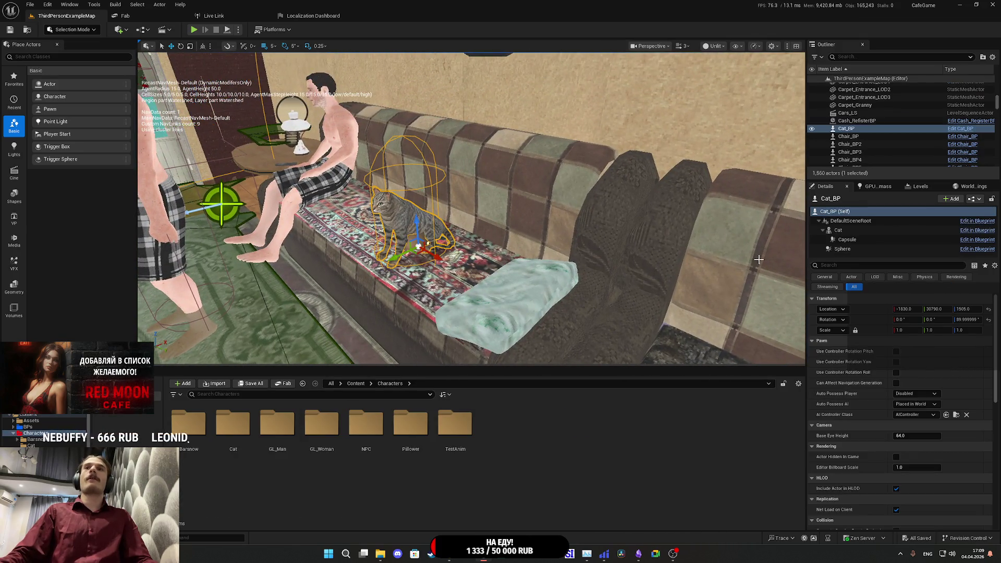
left_click(976, 200)
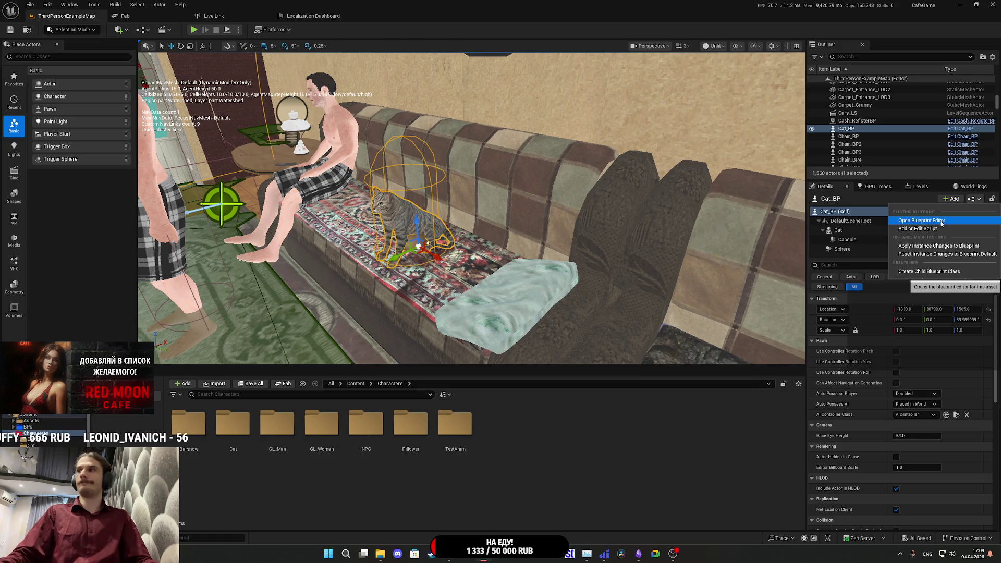
- Browse the content browser back up to the top-level Content folder
left_click(355, 383)
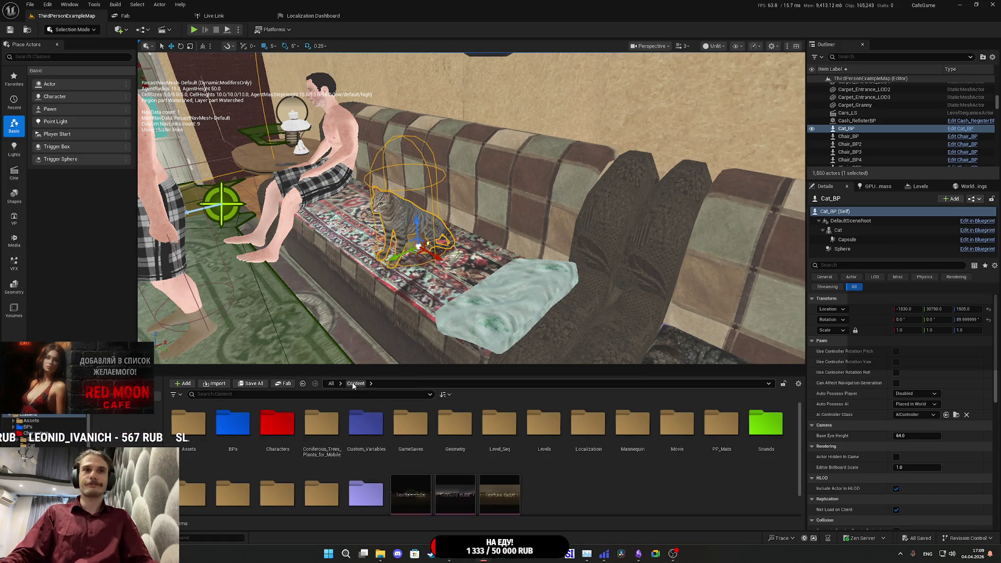
scroll(634, 438, "down", 1)
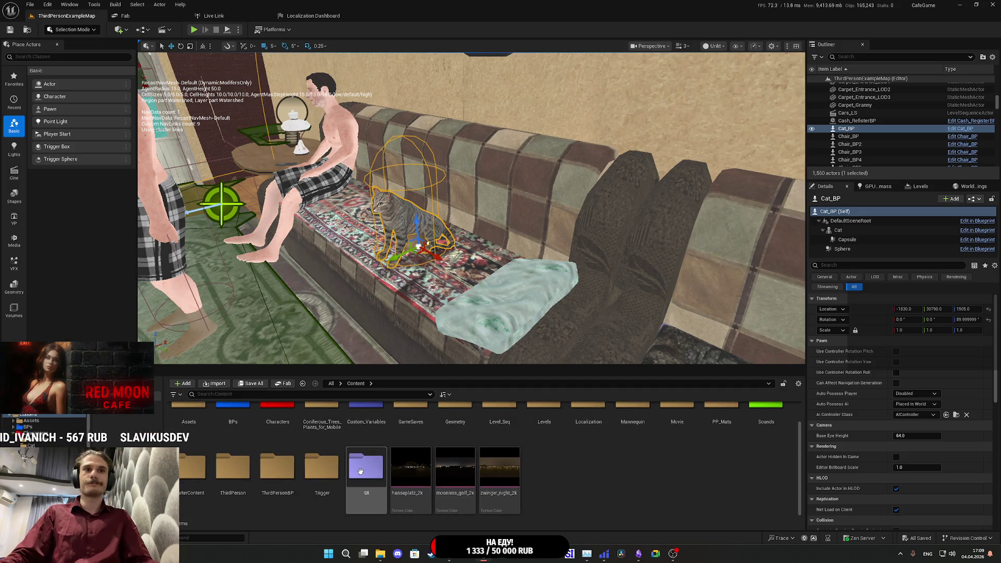
scroll(360, 471, "up", 1)
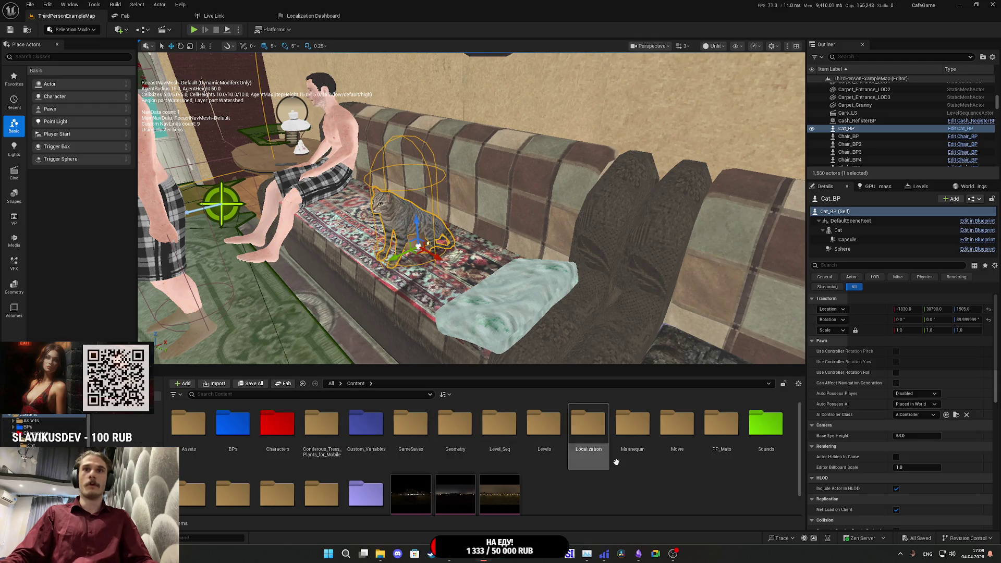
- Make a new Cat_SFX folder under Content/Sounds, then return to the Sounds listing
double_click(766, 424)
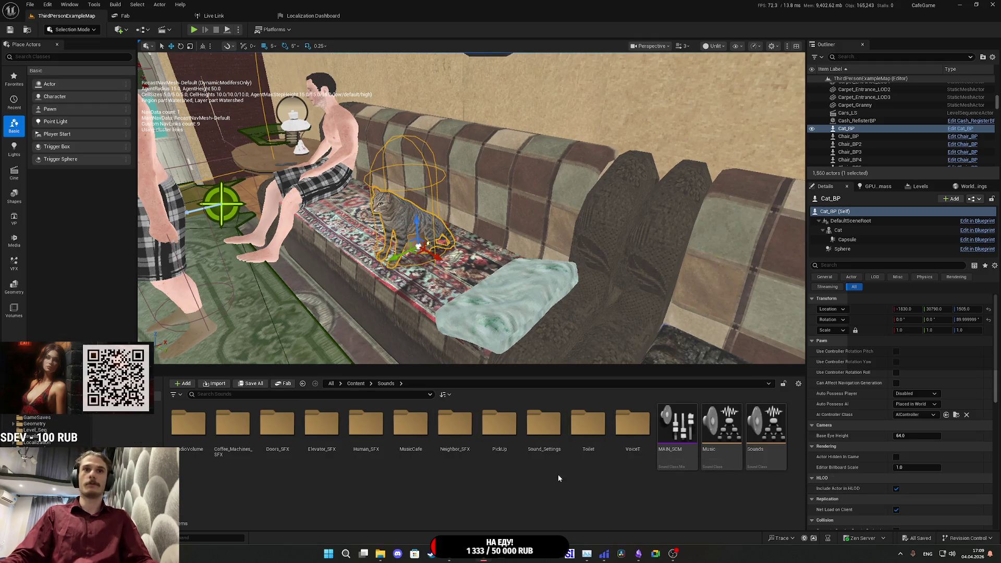
right_click(542, 488)
left_click(566, 231)
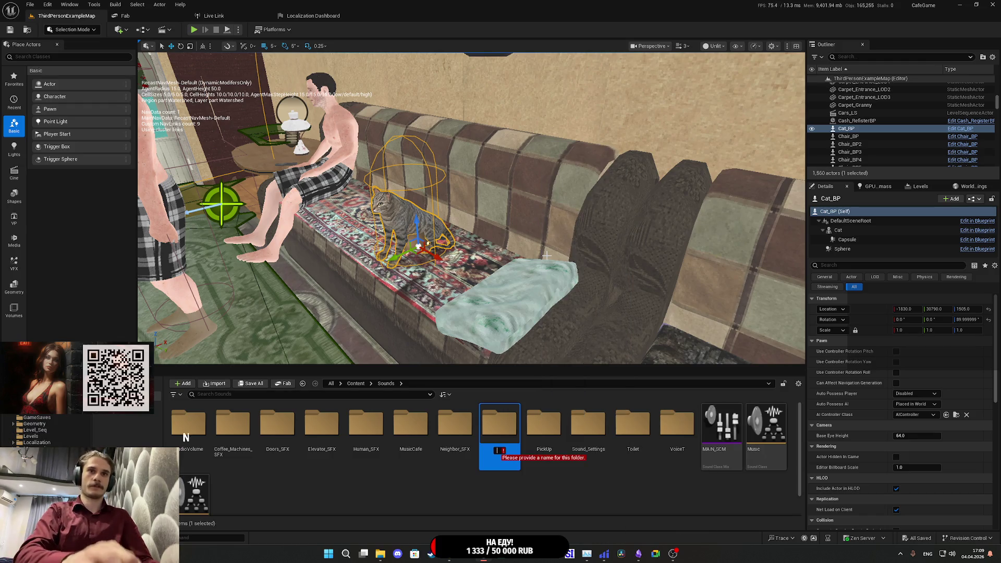
type("Cat_S")
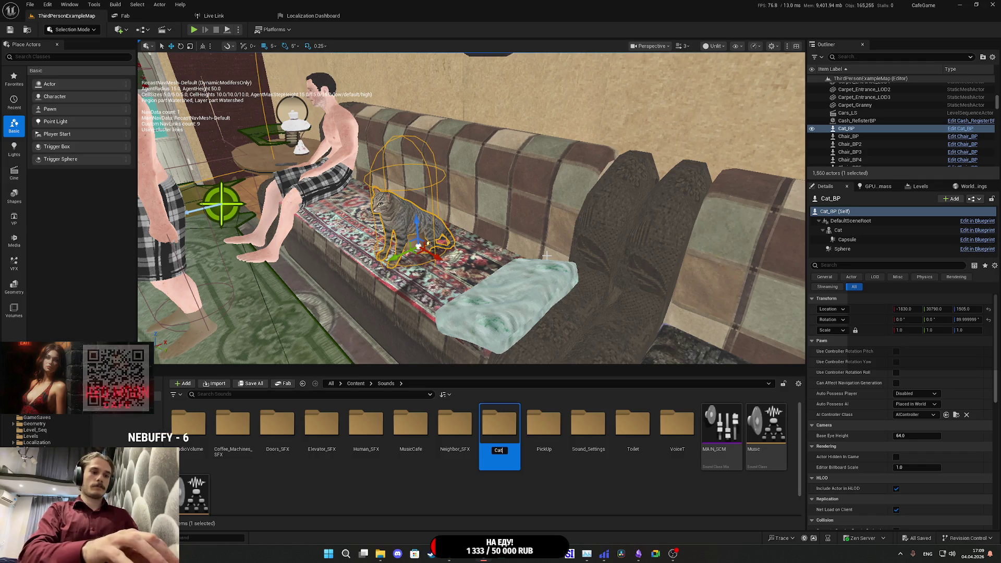
type("FX")
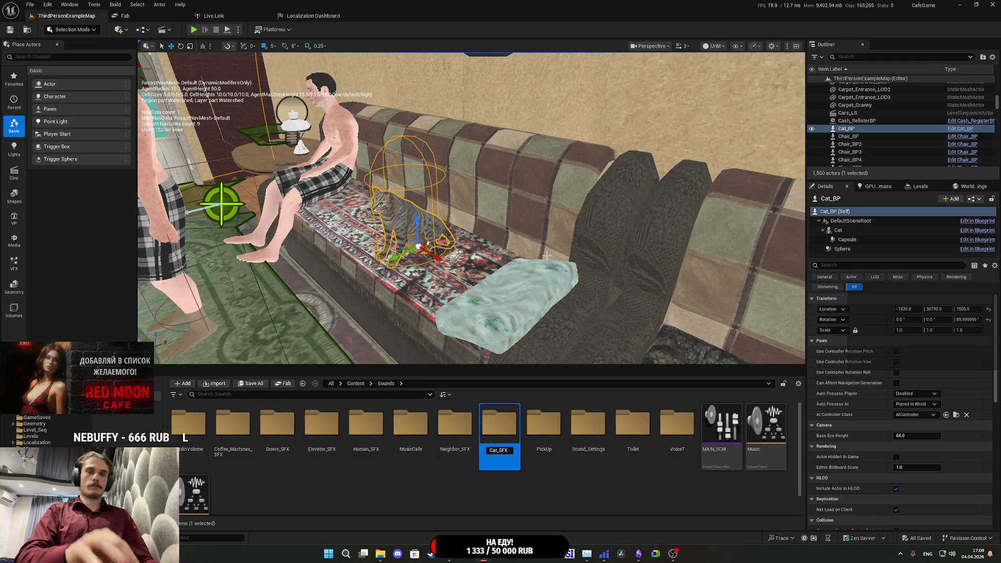
key("Return")
key("Return")
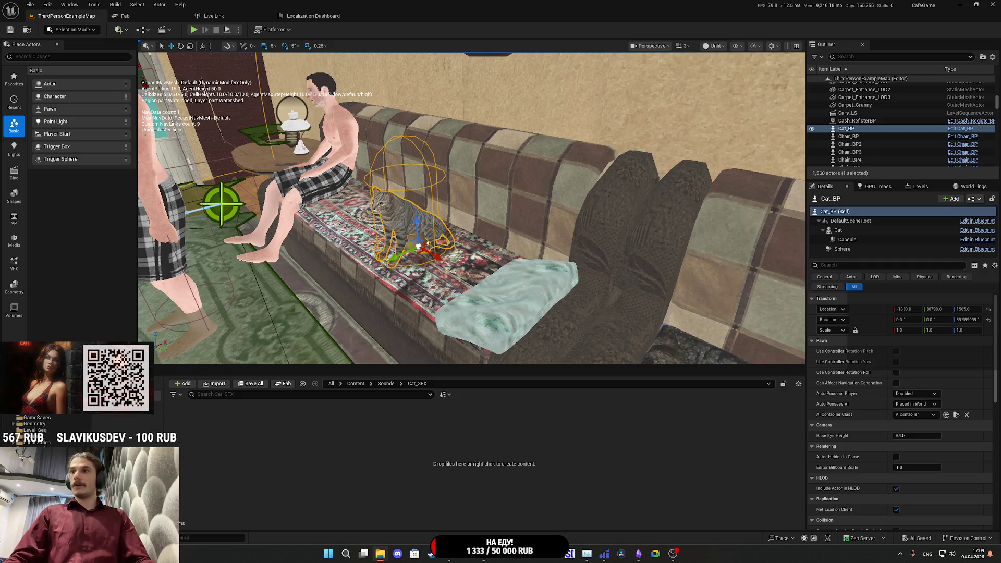
left_click(388, 384)
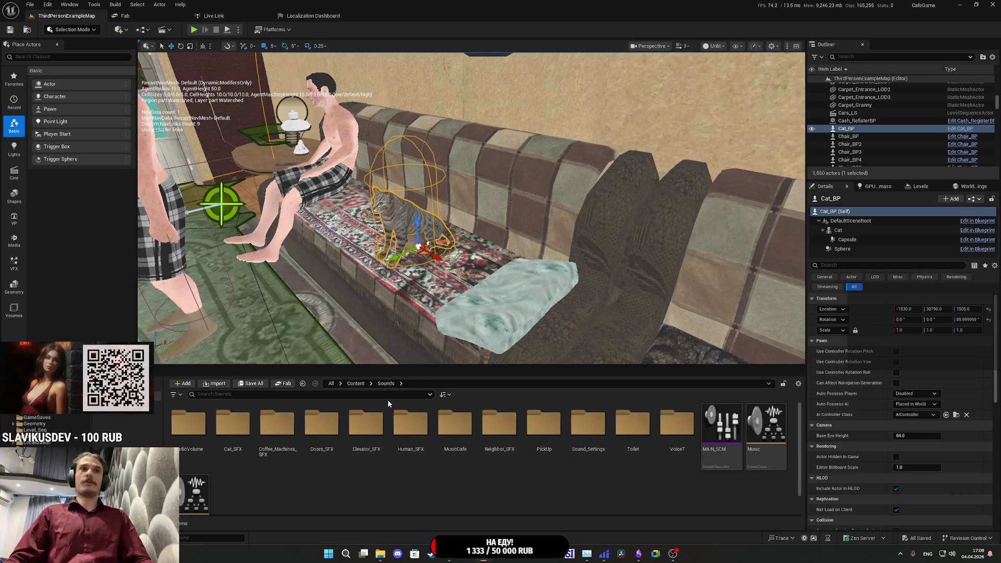
- Import the CA_1–CA_5 and CN_1–CN_6 cat sound waves using Kick_Woman1 as the template
double_click(410, 423)
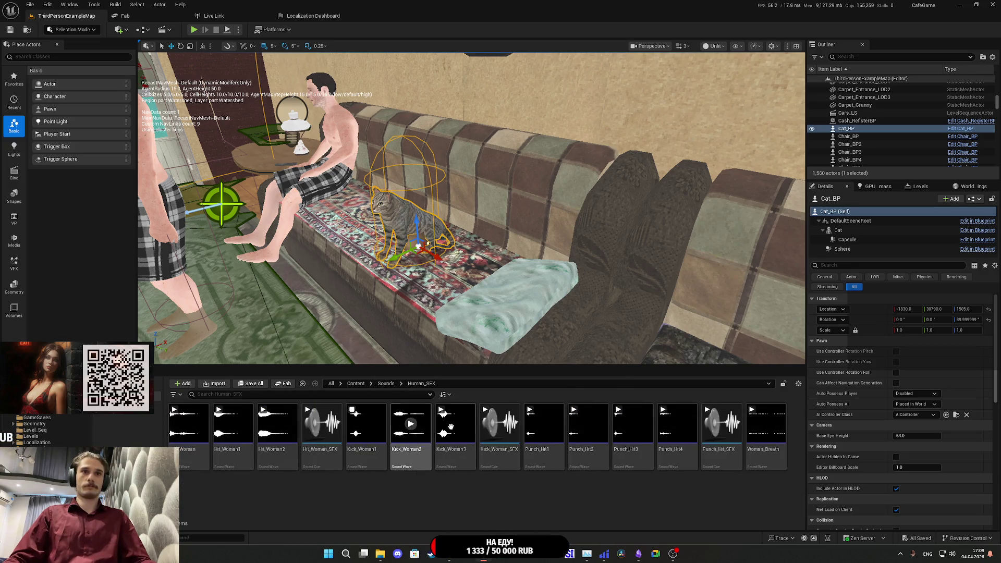
left_click(372, 458)
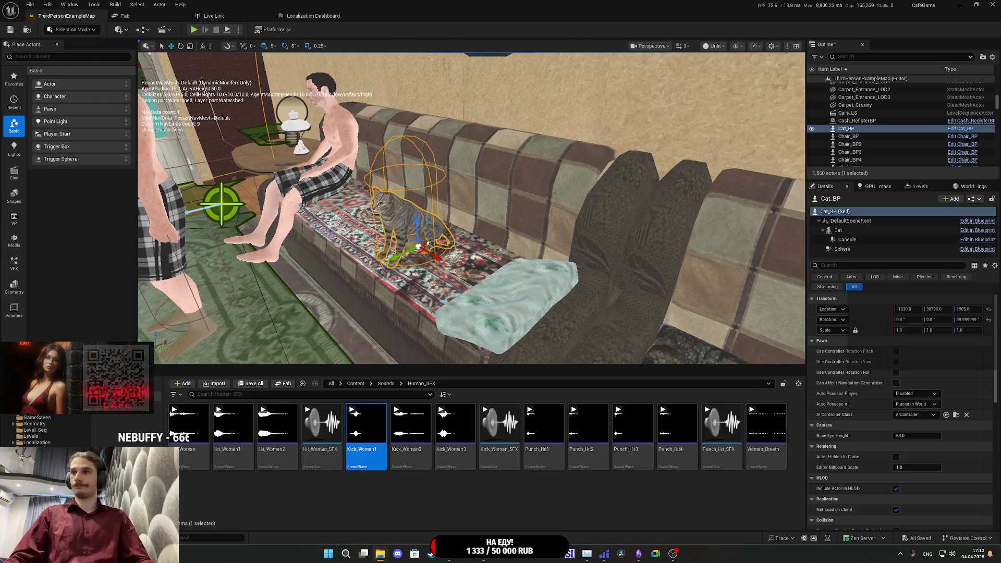
left_click_drag(529, 513, 528, 510)
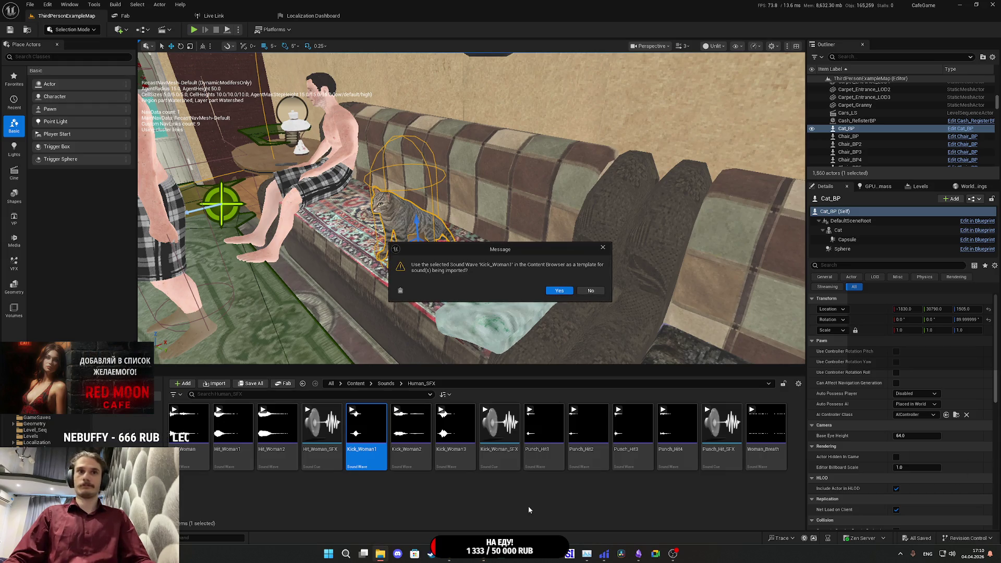
left_click(567, 294)
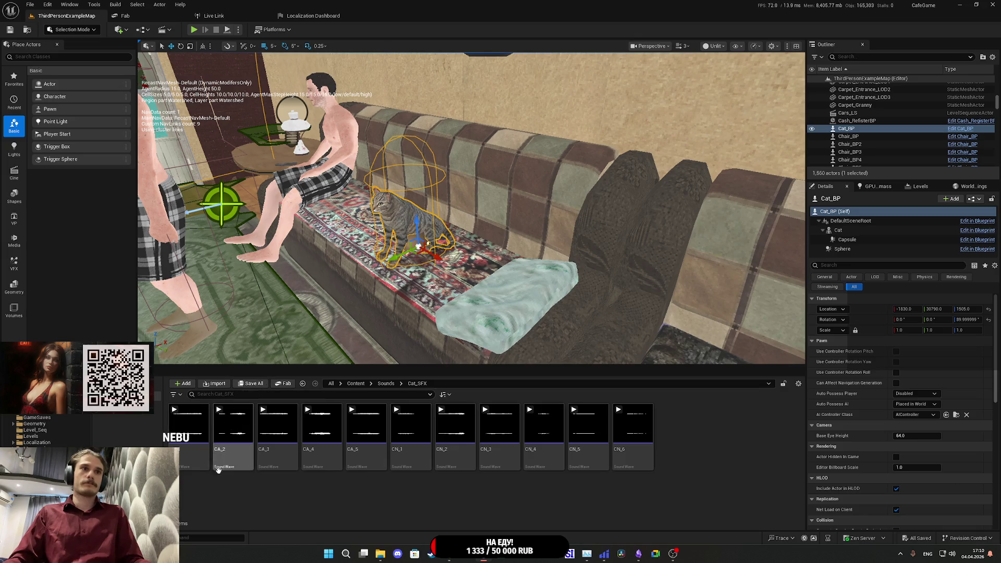
right_click(238, 487)
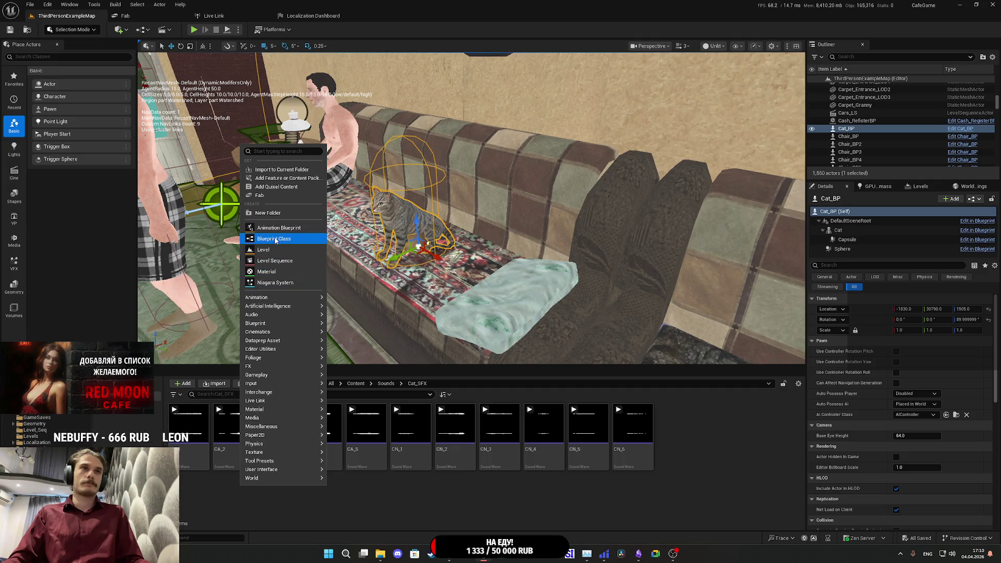
- Cancel the create-asset menu, switch to the stream dashboard, then close the Message Log
mouse_move(279, 315)
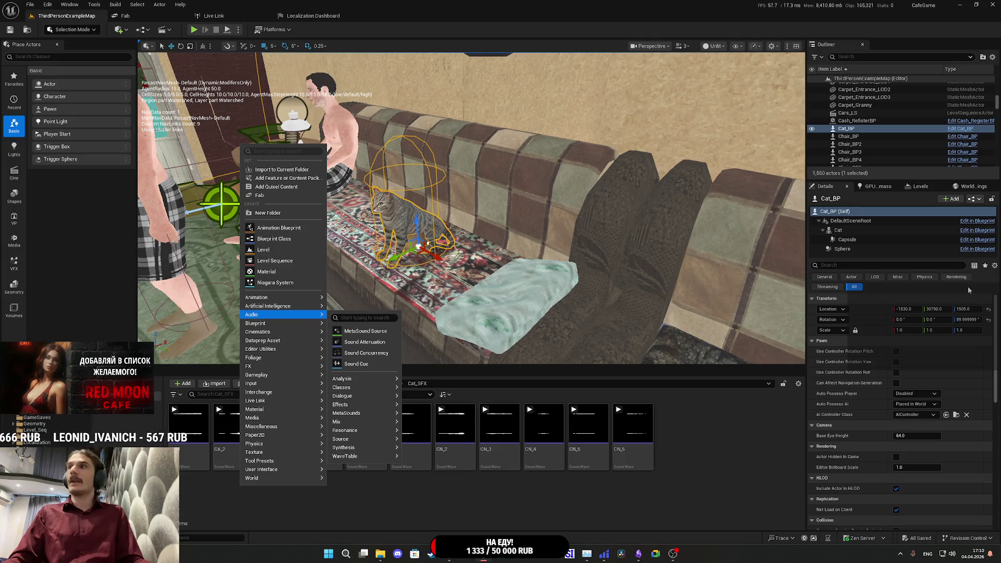
key("Escape")
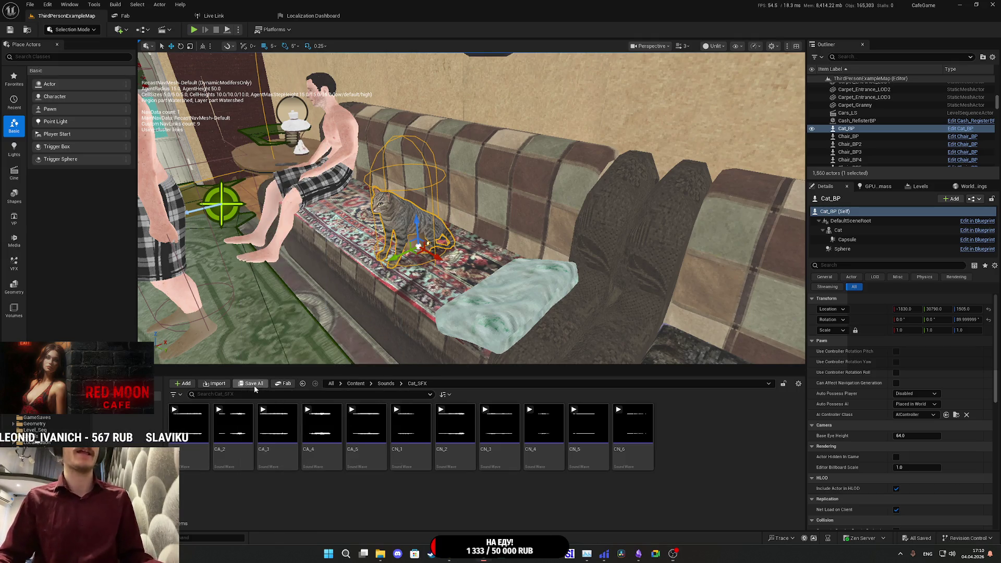
key("alt+Tab")
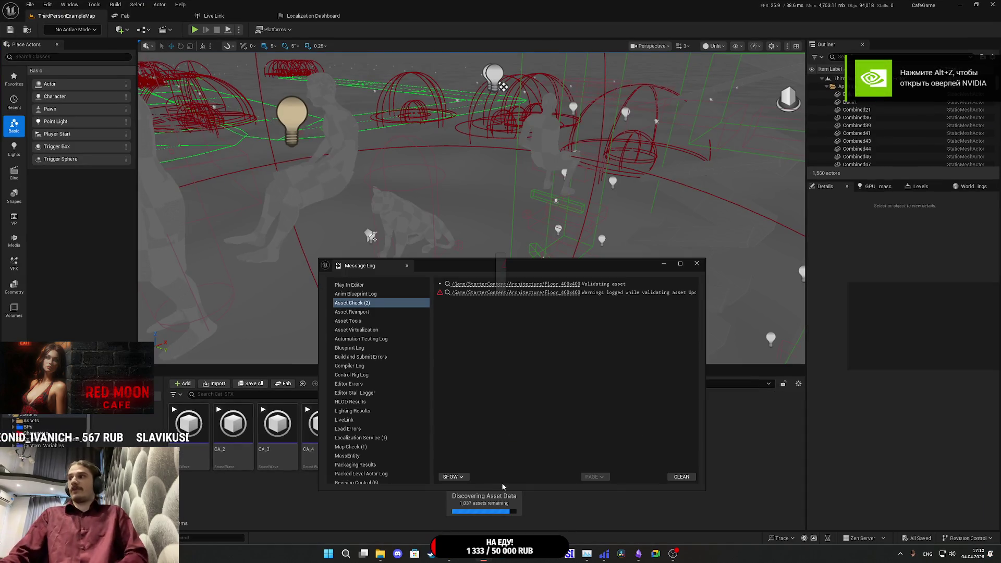
left_click(697, 264)
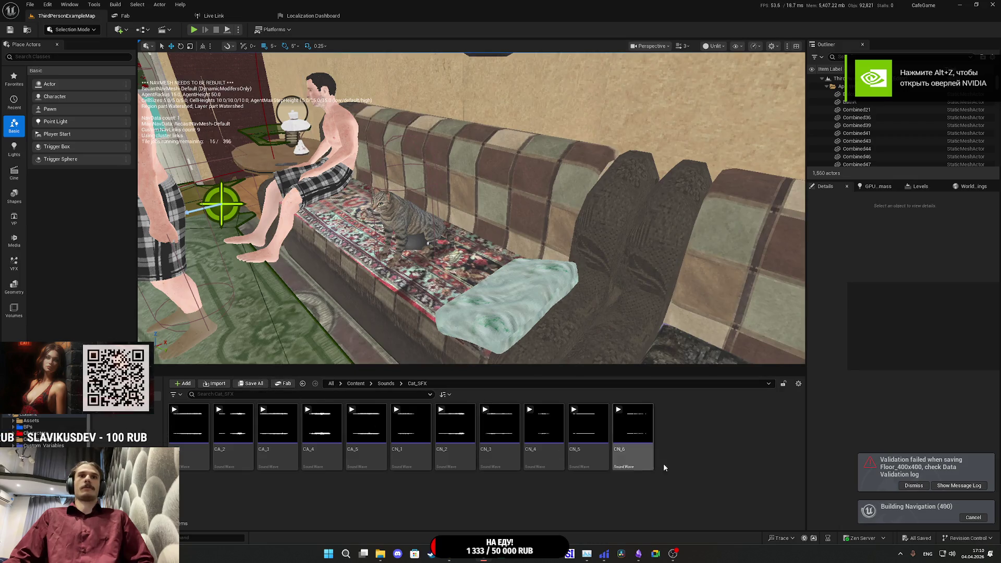
- Dismiss the validation-failed notification and scroll back to the couch in the level
left_click(912, 486)
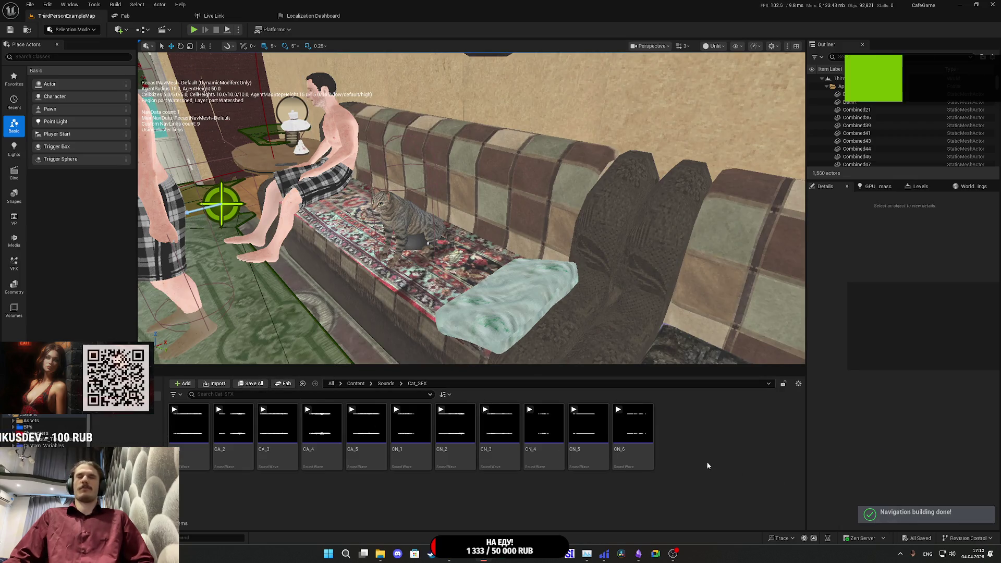
scroll(472, 208, "down", 3)
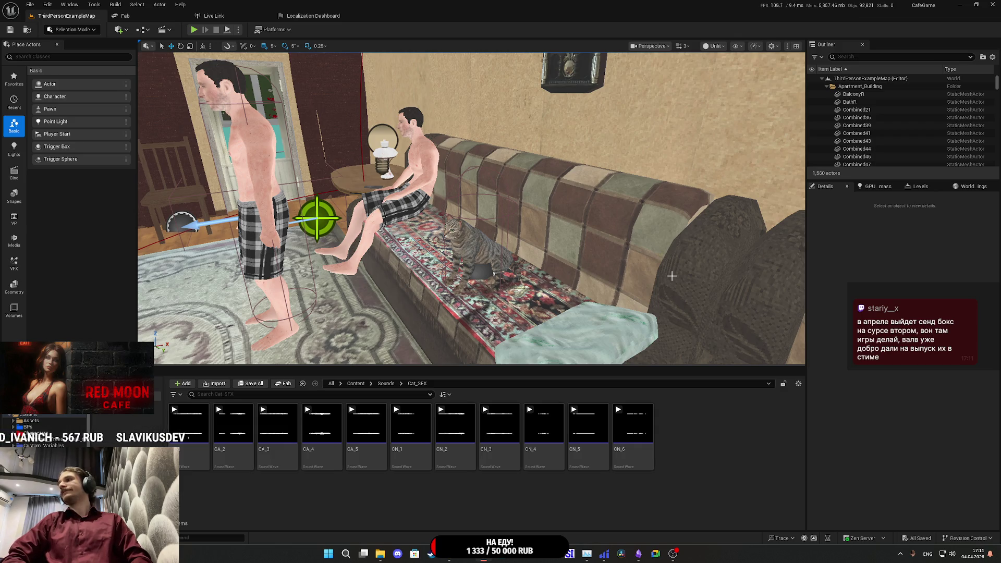
- Preview the CA_1 cat sound wave, then stop it and clear the selection
left_click(173, 425)
left_click(175, 411)
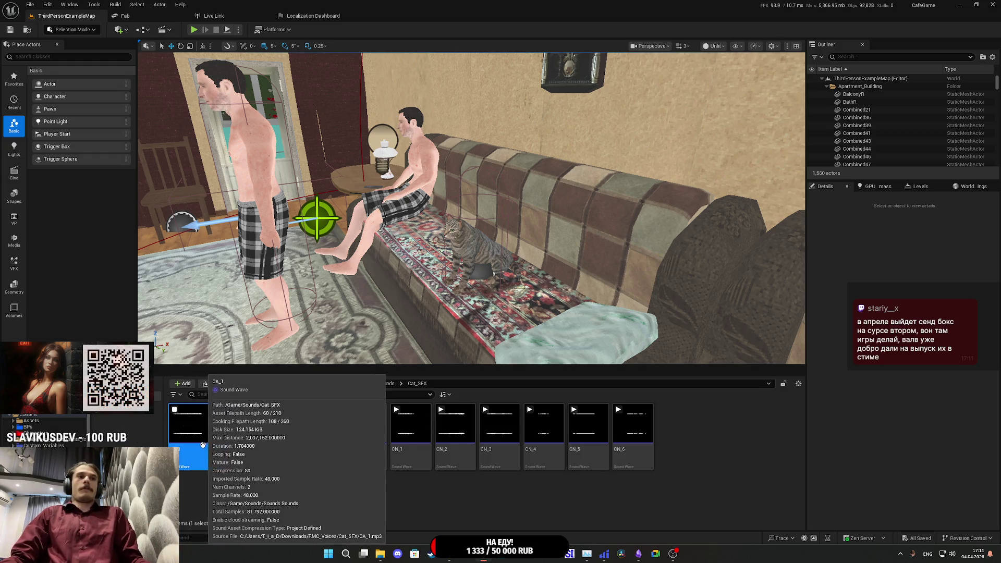
left_click(236, 485)
- Add an Audio > Sound Cue asset and name it Cat_SFX
right_click(689, 442)
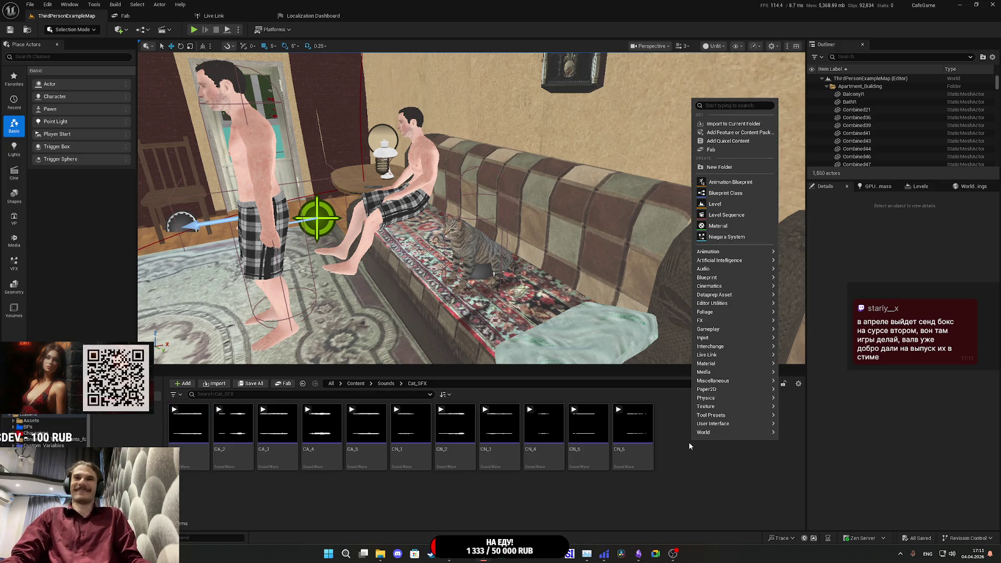
mouse_move(744, 274)
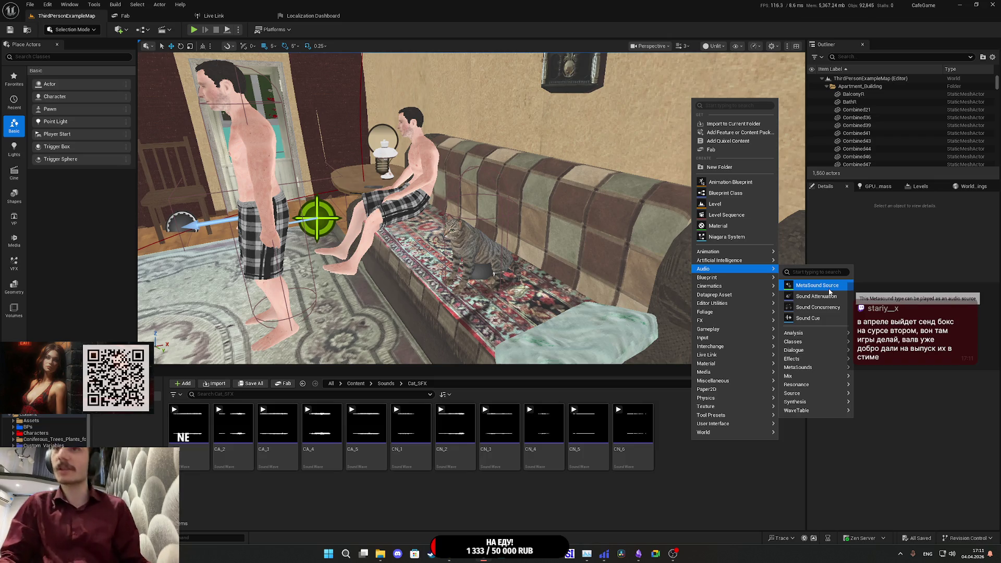
left_click(819, 318)
type("Cat_SFX")
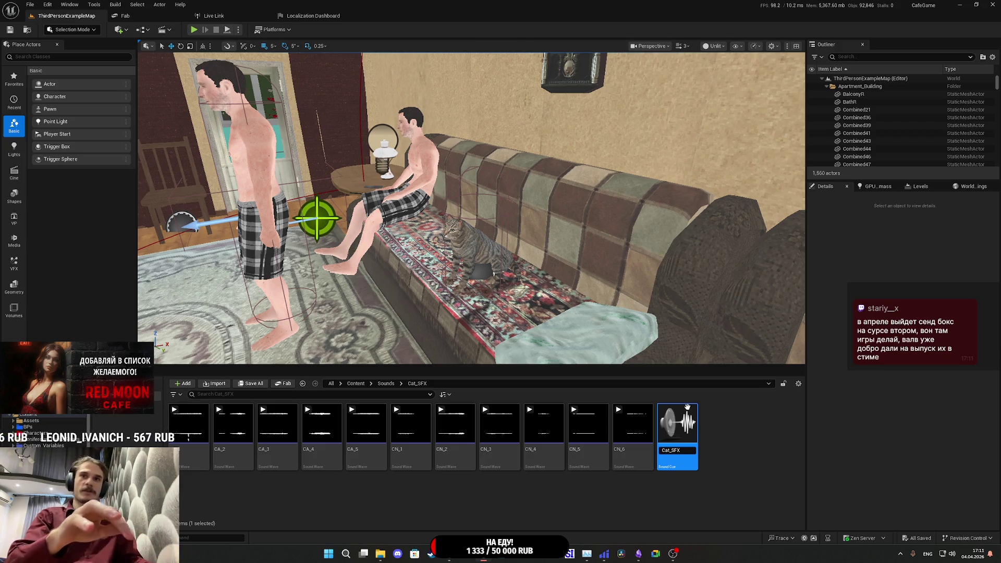
key("Return")
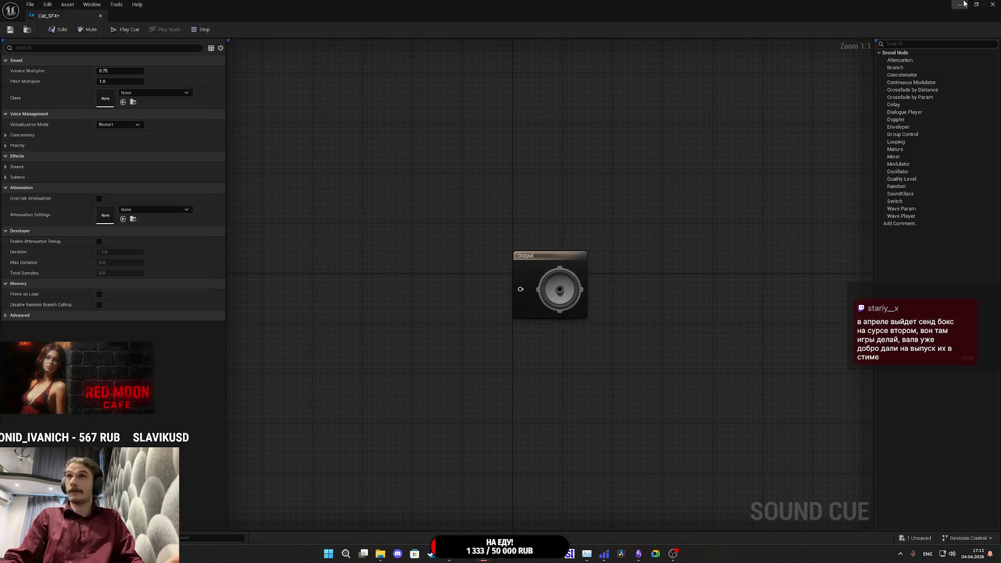
left_click(959, 5)
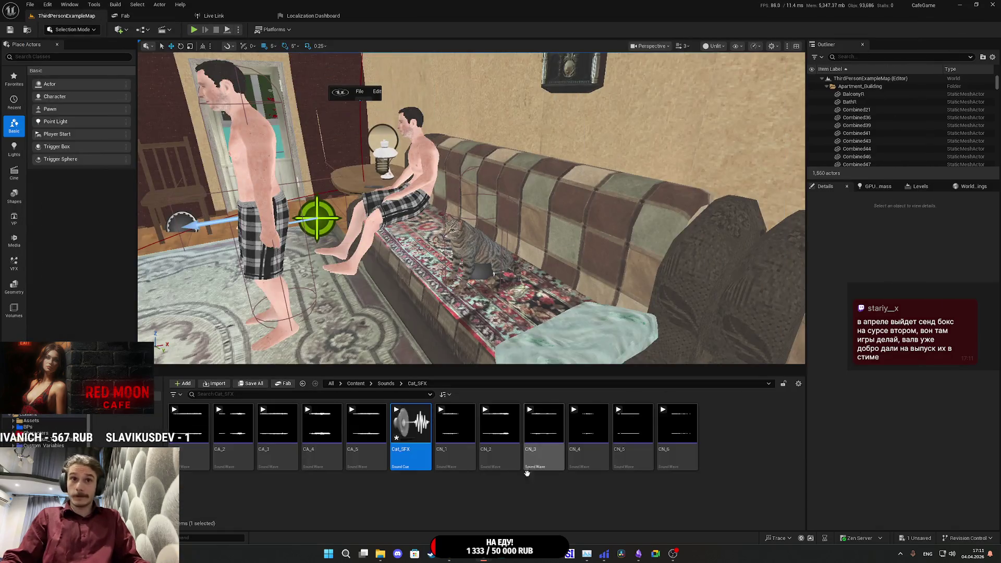
left_click(686, 453)
- Drop CN_1–CN_6 and CA_1–CA_5 into the enlarged cue graph as Wave Player nodes
left_click(455, 438, "shift")
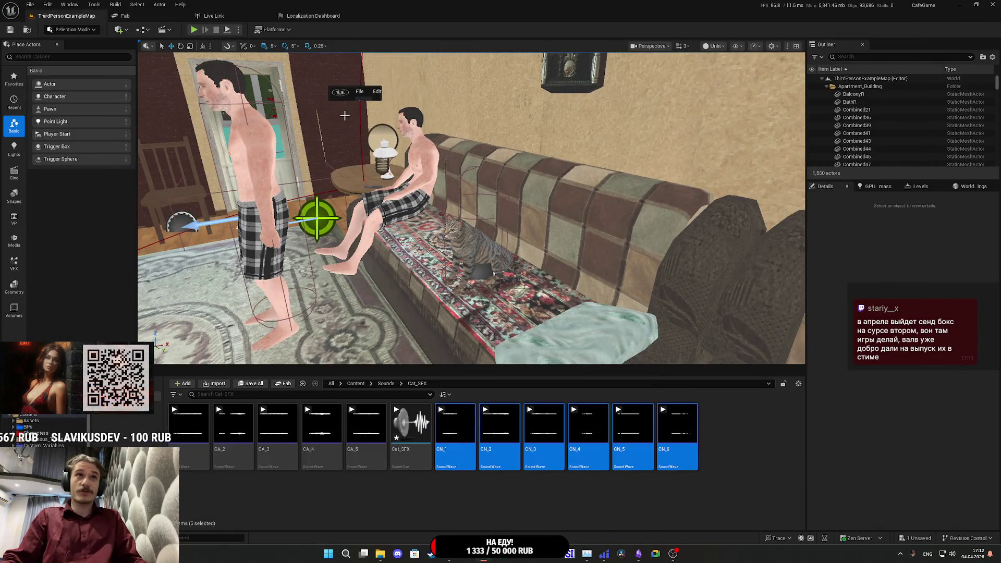
mouse_move(380, 97)
left_mouse_down()
mouse_move(423, 142)
mouse_move(718, 326)
left_mouse_up()
left_click_drag(467, 450, 467, 206)
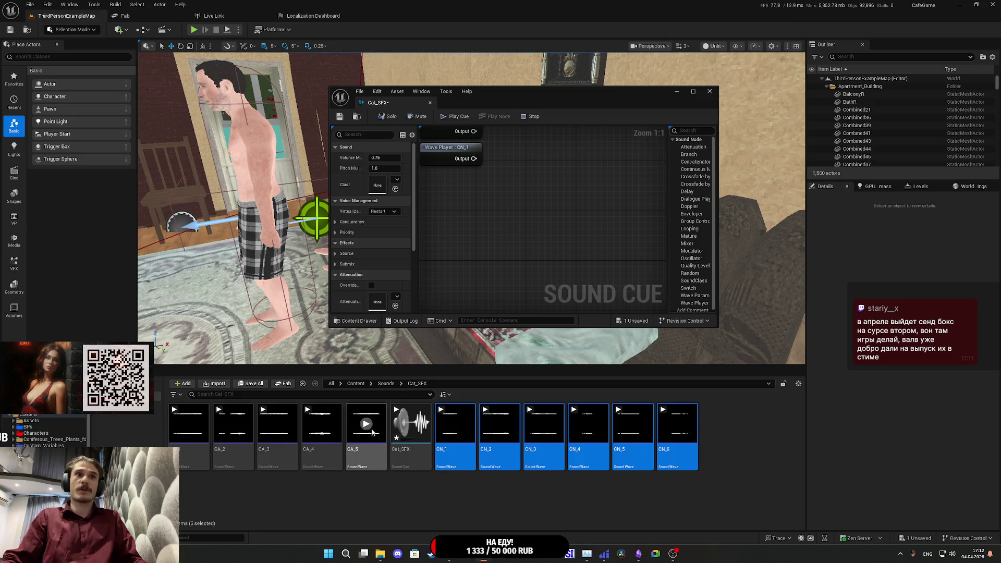
left_click(374, 454)
left_click(186, 456, "shift")
left_click_drag(186, 456, 495, 207)
- Audition the CA_1, CA_2, CA_3 and CA_5 sounds
left_click(188, 424)
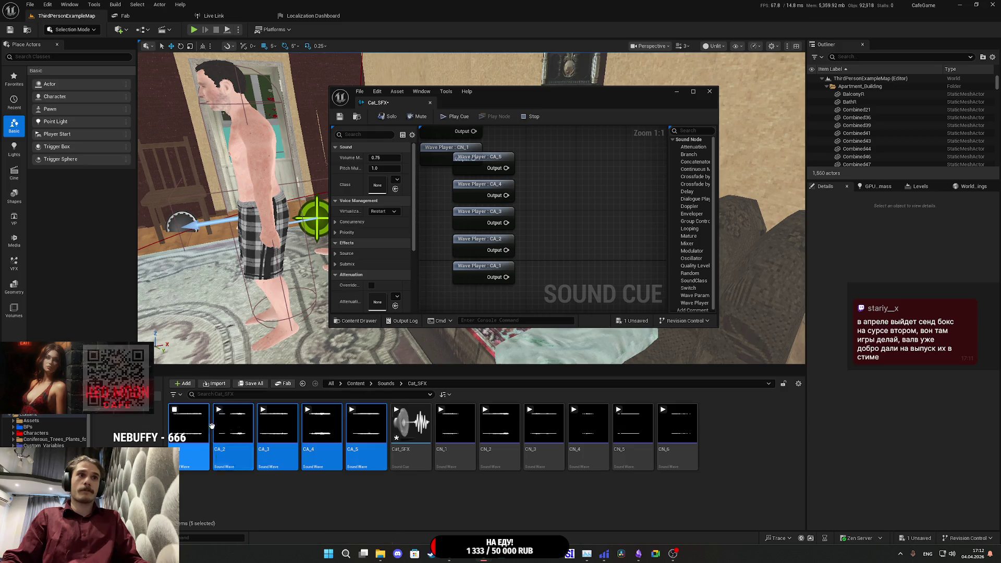
left_click(234, 426)
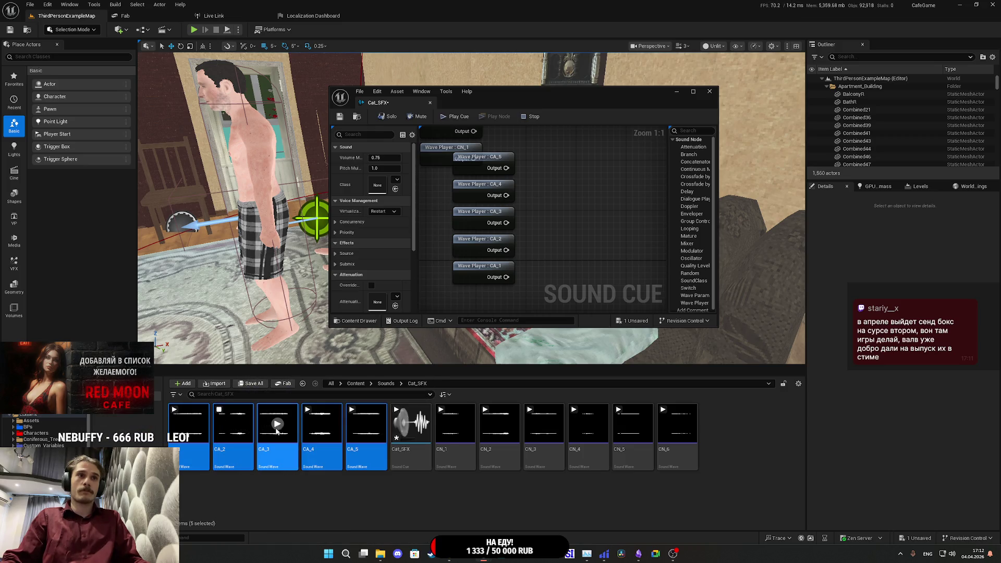
left_click(279, 426)
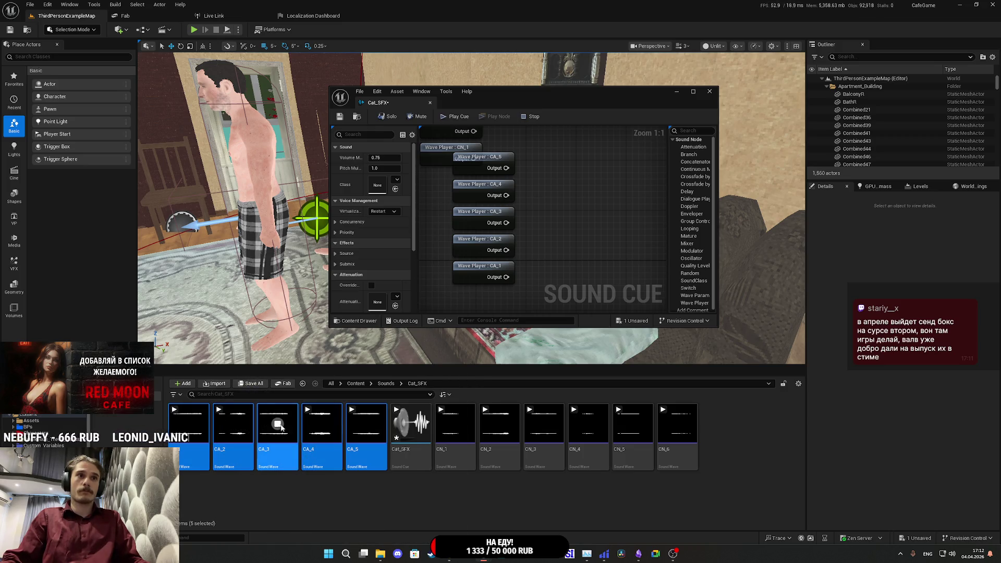
left_click(366, 424)
- Add extra CA_1 and CA_2 Wave Players and place them above CN_6
left_click(213, 456)
left_click(188, 457, "ctrl")
left_click_drag(189, 457, 590, 164)
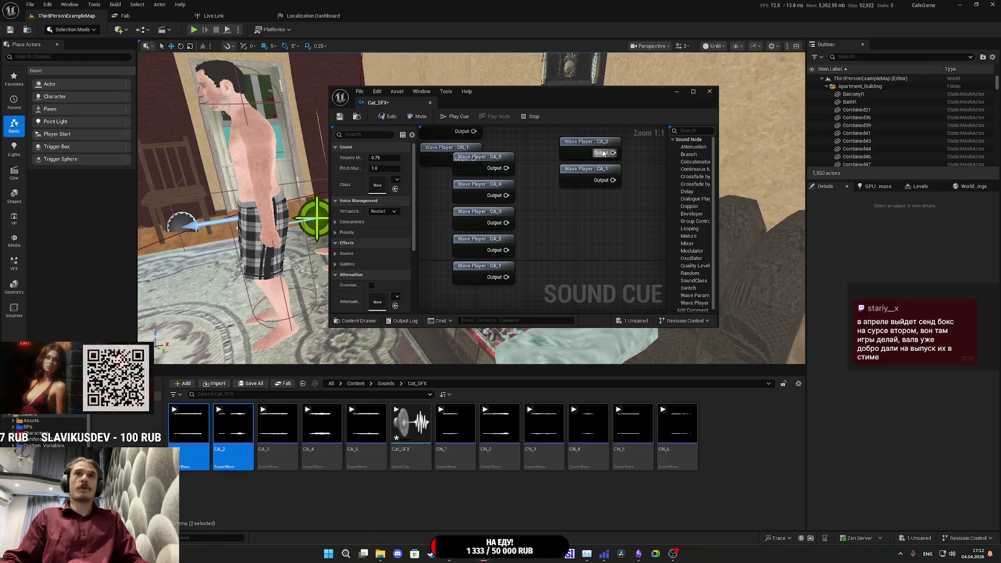
double_click(575, 104)
mouse_move(576, 298)
left_mouse_down()
mouse_move(549, 263)
mouse_move(468, 225)
mouse_move(362, 46)
mouse_move(352, 92)
left_mouse_up()
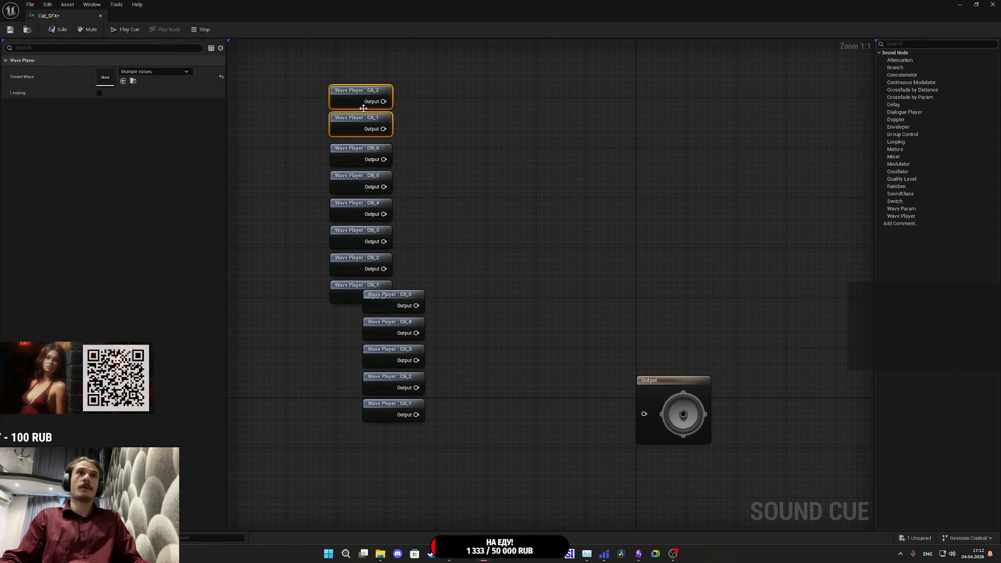
- Move the CA_5–CA_1 Wave Player nodes down below the CN group
left_click_drag(507, 335, 545, 217)
mouse_move(543, 302)
left_mouse_down()
mouse_move(398, 178)
mouse_move(414, 297)
left_mouse_up()
left_click(511, 292)
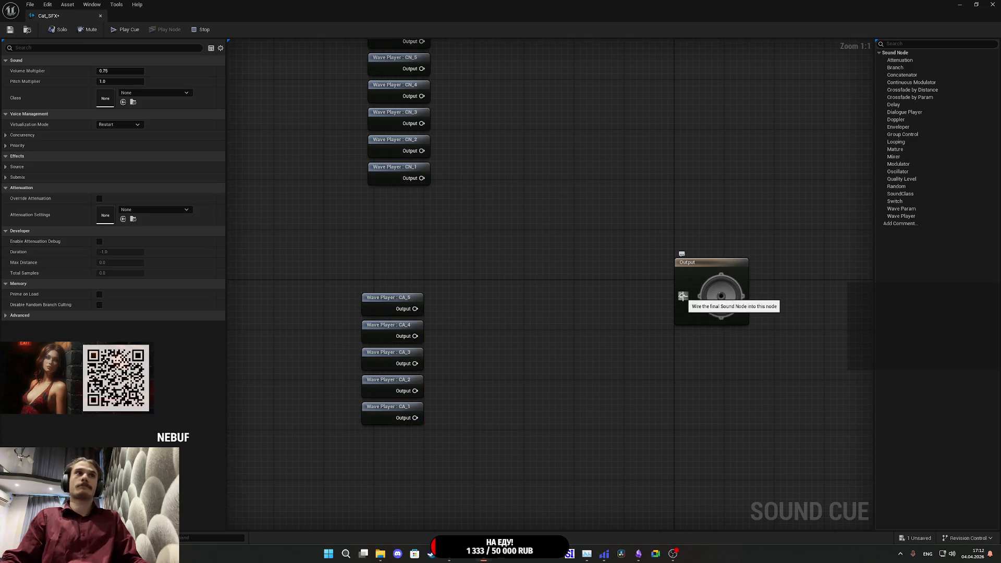
- Feed a new Looping node into the cue's Output, save Cat_SFX, and shift Looping left
left_click_drag(597, 290, 511, 315)
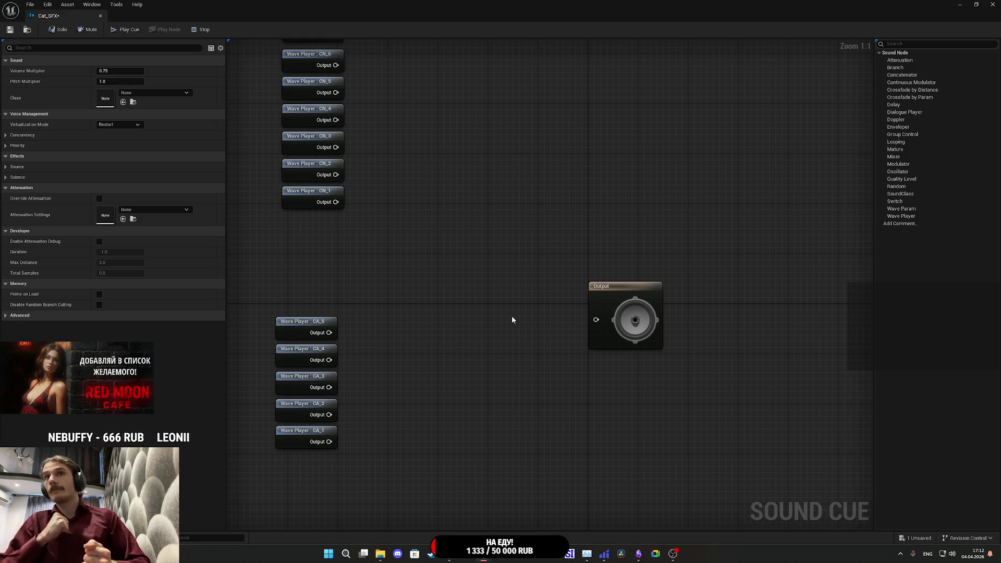
mouse_move(596, 320)
left_mouse_down()
mouse_move(565, 327)
mouse_move(531, 316)
mouse_move(537, 310)
left_mouse_up()
type("loo")
left_click(588, 345)
left_click(515, 347)
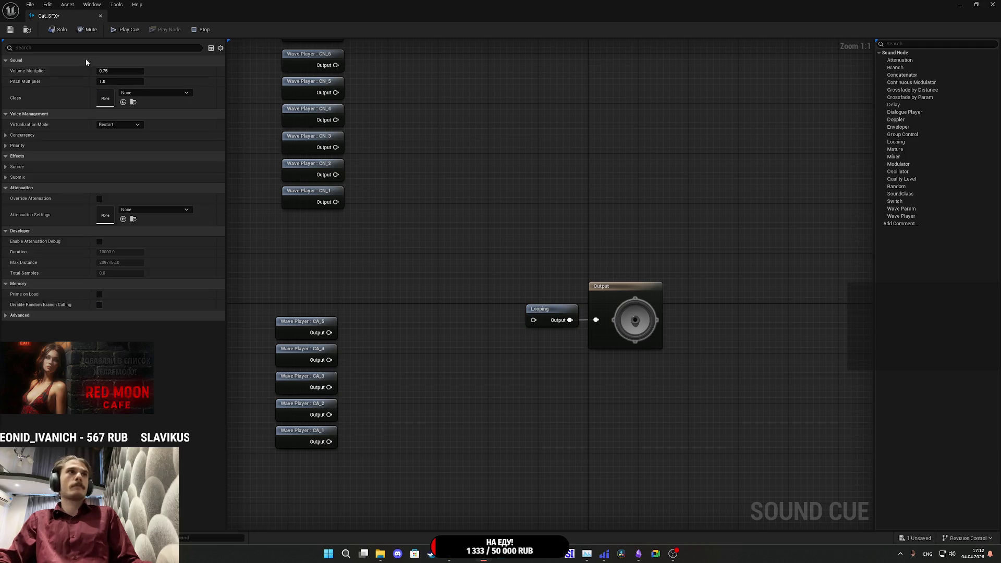
left_click(8, 30)
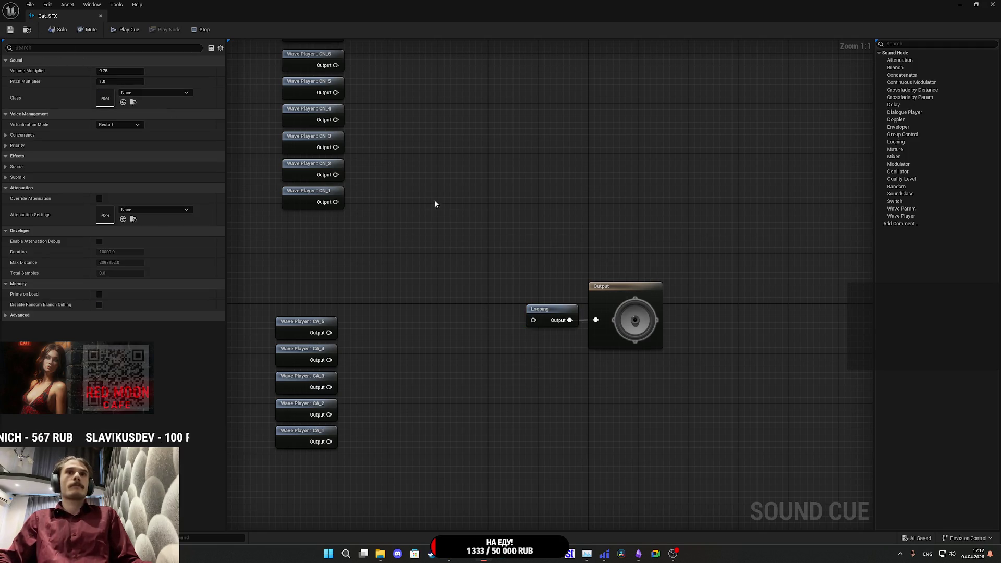
mouse_move(550, 313)
left_mouse_down()
mouse_move(492, 313)
mouse_move(545, 325)
left_mouse_up()
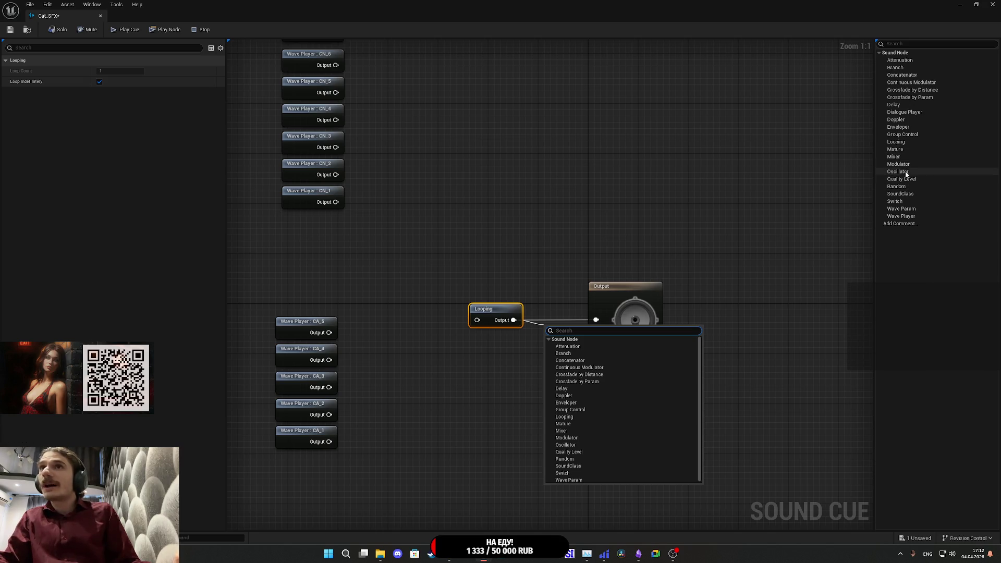
- Add a Modulator with pitch 0.9–1.15 and volume 0.75–1.05 after Looping
left_click_drag(897, 163, 870, 200)
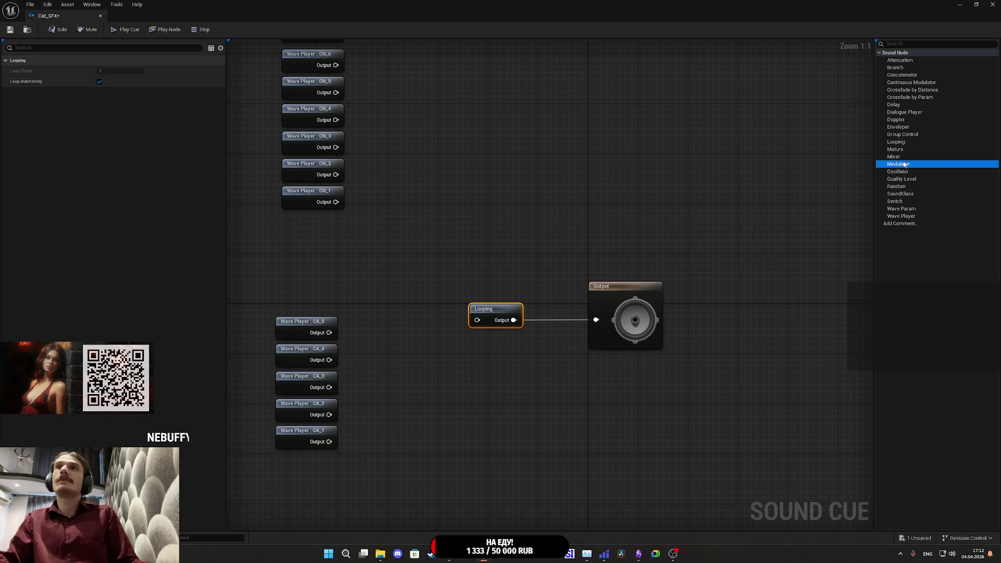
left_click_drag(903, 165, 493, 243)
left_click(505, 243)
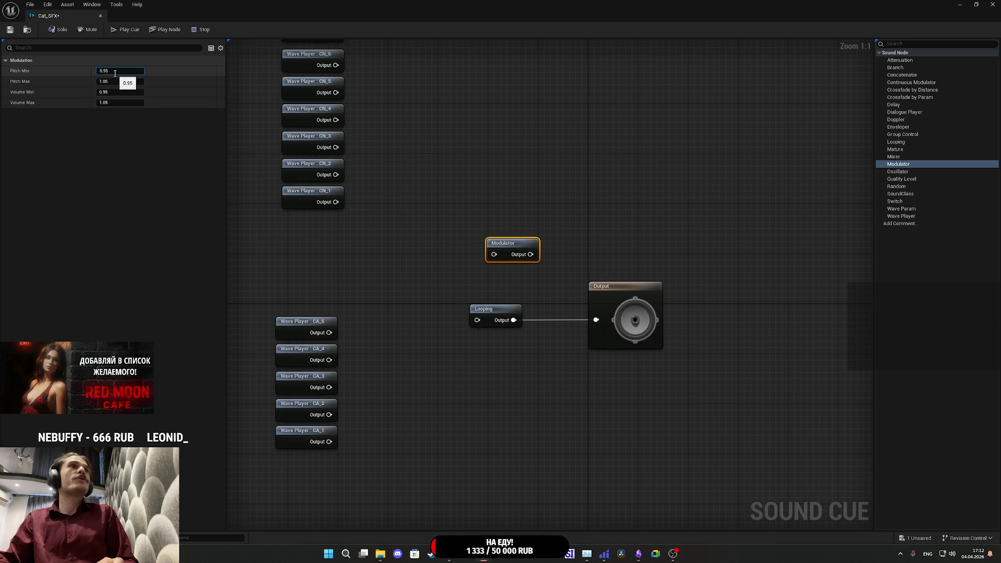
key("Return")
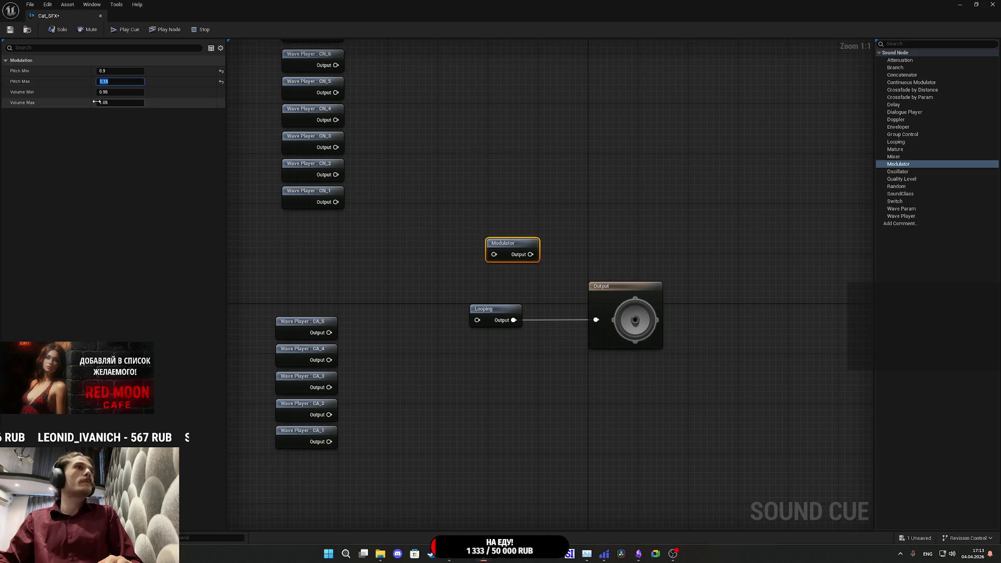
left_click(130, 95)
type("0")
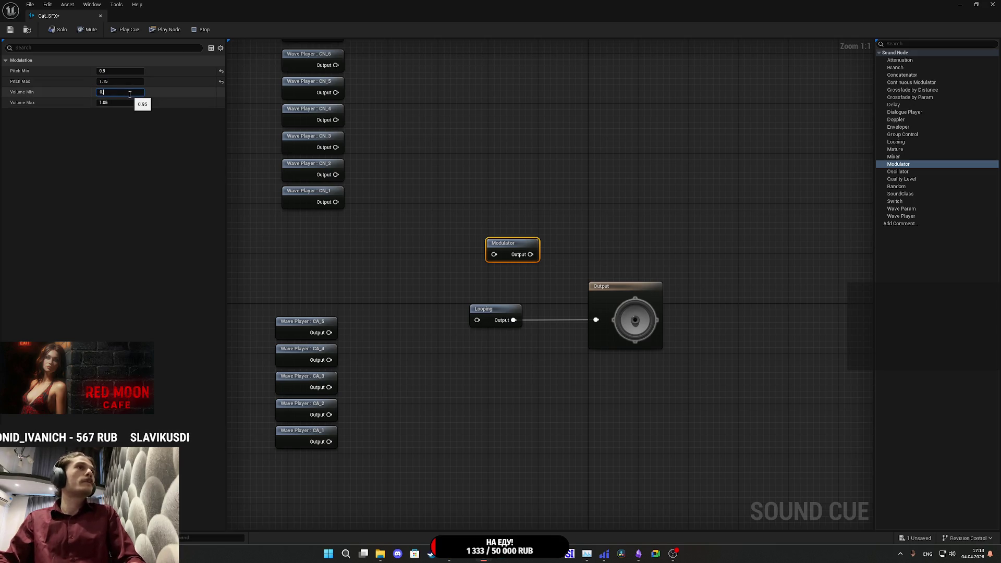
type(".75")
left_click(132, 100)
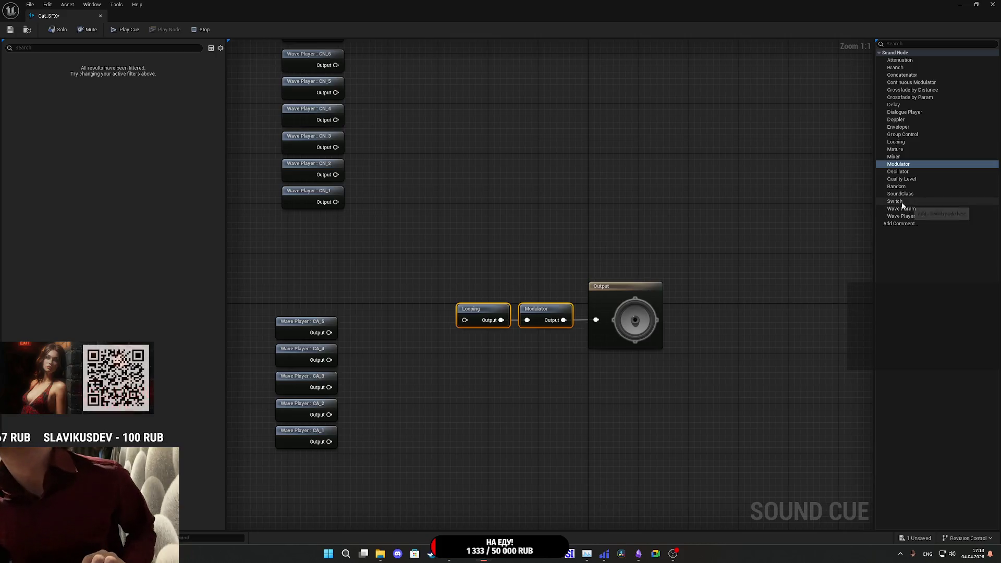
- Place a Switch node above the chain and break the wire on its 0 input
mouse_move(894, 201)
left_mouse_down()
mouse_move(862, 214)
mouse_move(521, 213)
left_mouse_up()
left_click_drag(577, 251, 513, 229)
left_click(465, 219, "alt")
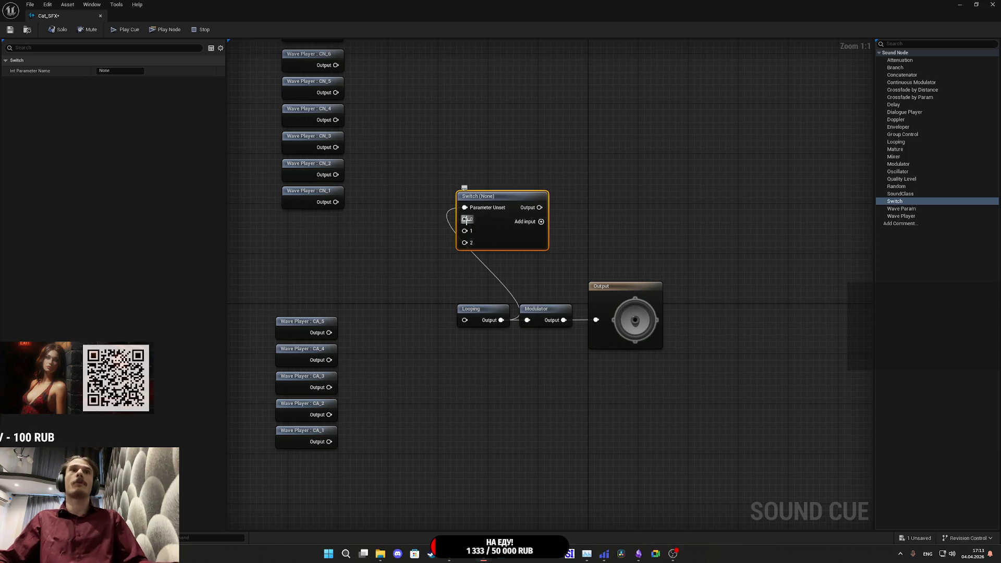
- Nudge Looping and Modulator right and remove the Switch's input 2 pin
left_click(572, 258)
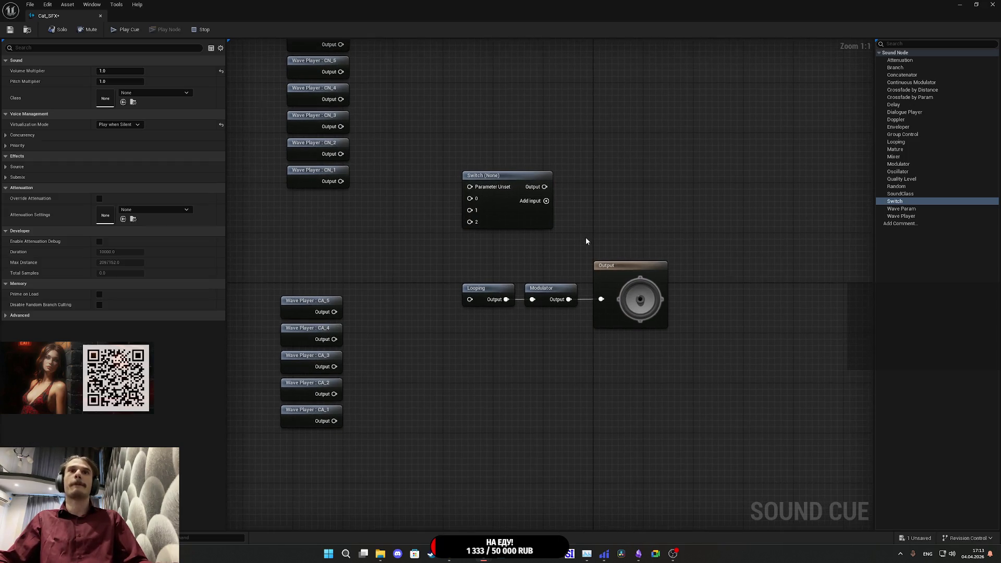
left_click_drag(518, 311, 560, 287)
left_click(519, 236)
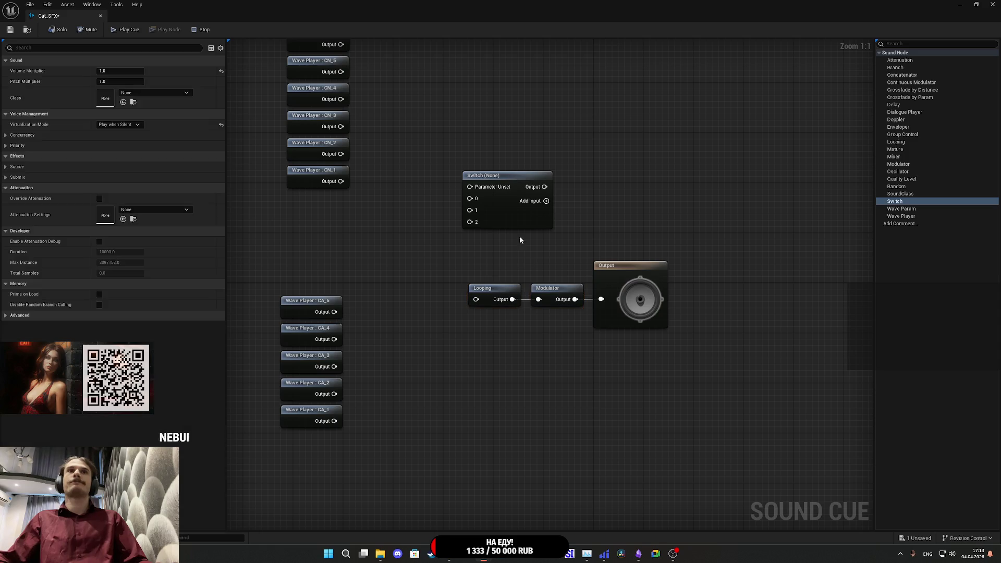
left_click(475, 214)
right_click(470, 223)
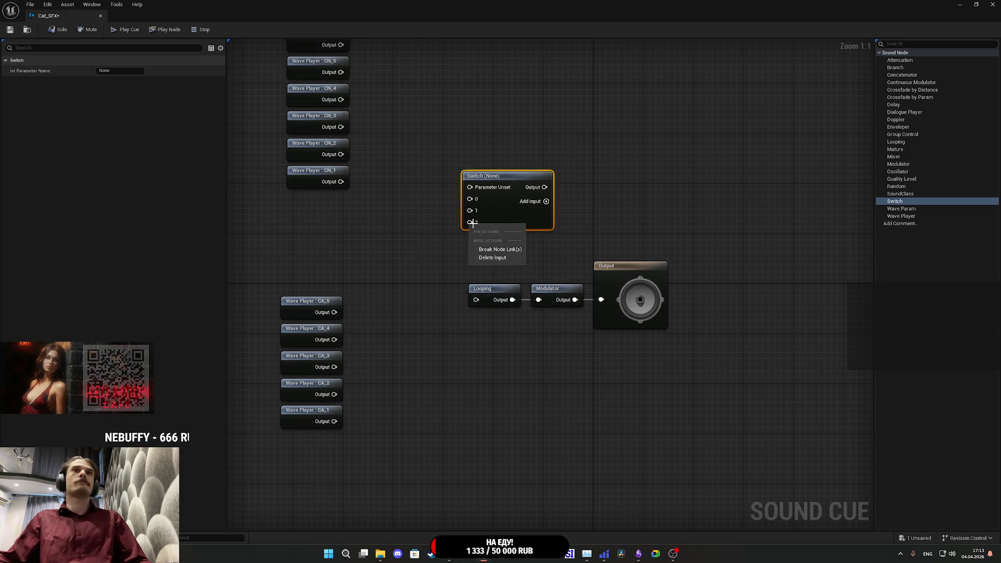
left_click(508, 247)
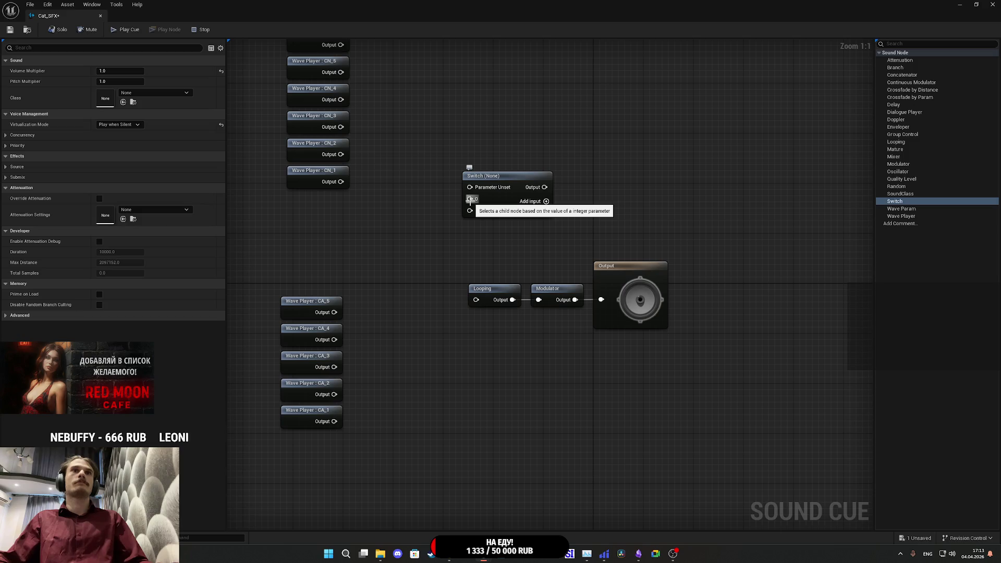
- Add a Random node for the eight upper wave players and wire it to Switch input 1
mouse_move(429, 186)
left_mouse_down()
mouse_move(480, 286)
mouse_move(396, 86)
mouse_move(407, 93)
left_mouse_up()
right_click(444, 166)
type("random")
left_click(478, 220)
left_click_drag(478, 221, 466, 183)
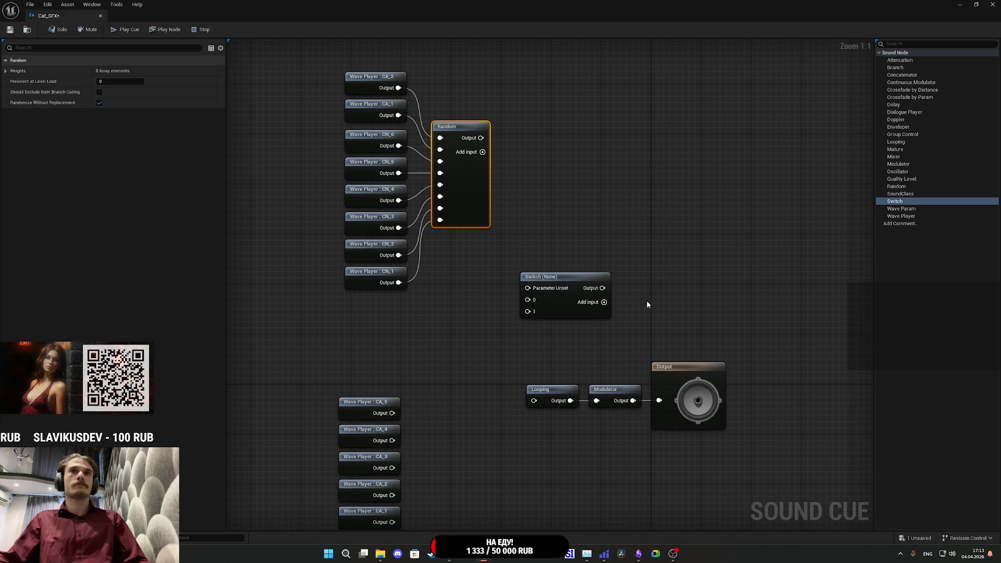
left_click(556, 347)
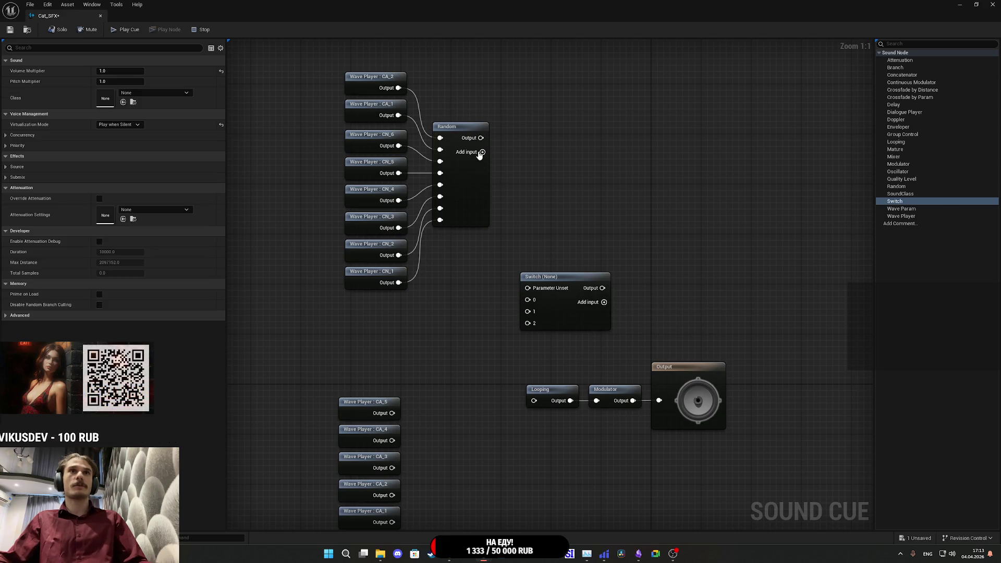
left_click_drag(502, 271, 497, 231)
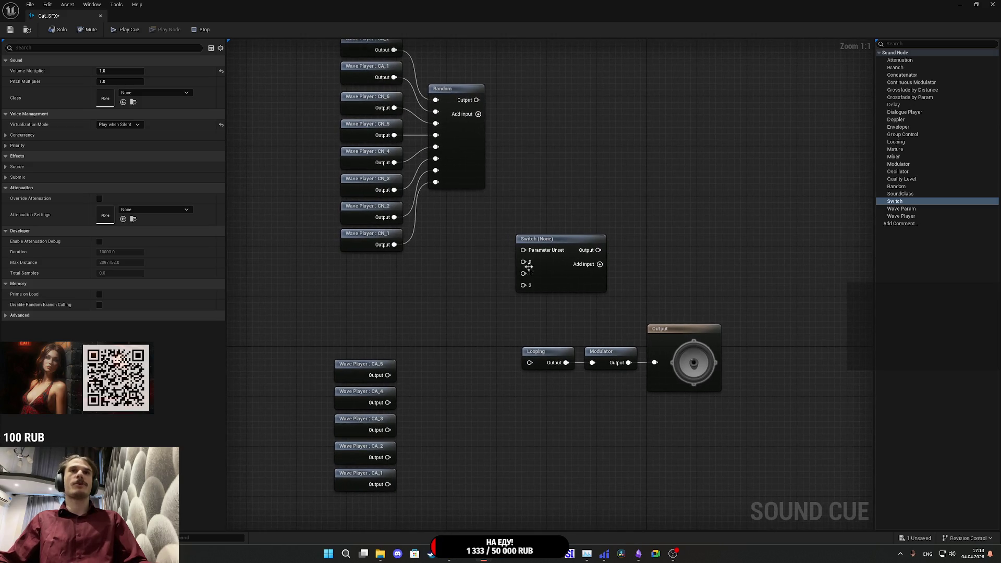
right_click(417, 269)
left_click_drag(474, 232, 544, 293)
left_click_drag(449, 405, 455, 331)
- Add a Random node for the five CA wave players and move Looping, Modulator and Output beside the Switch
left_click_drag(464, 264, 358, 413)
right_click(452, 320)
type("ra")
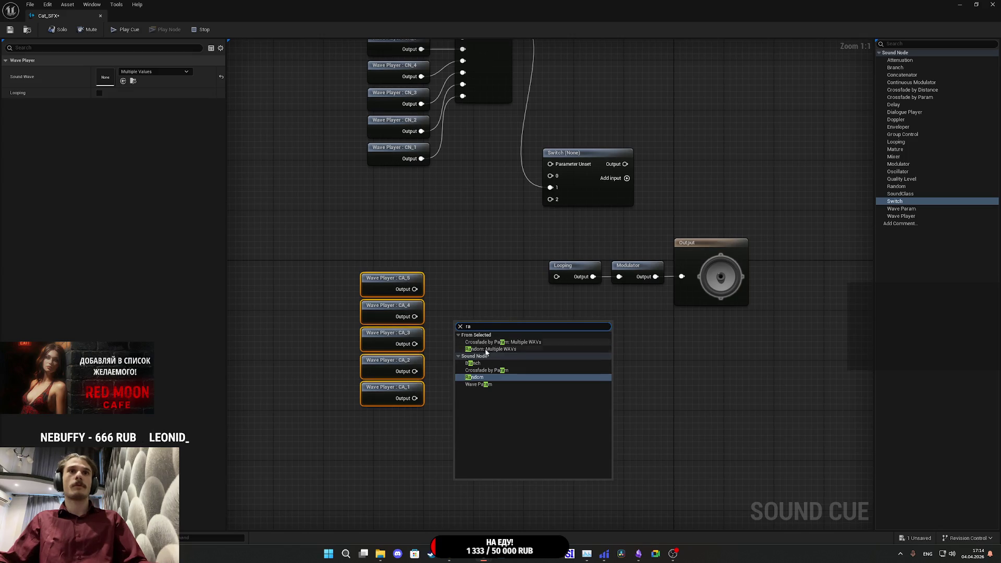
left_click(486, 349)
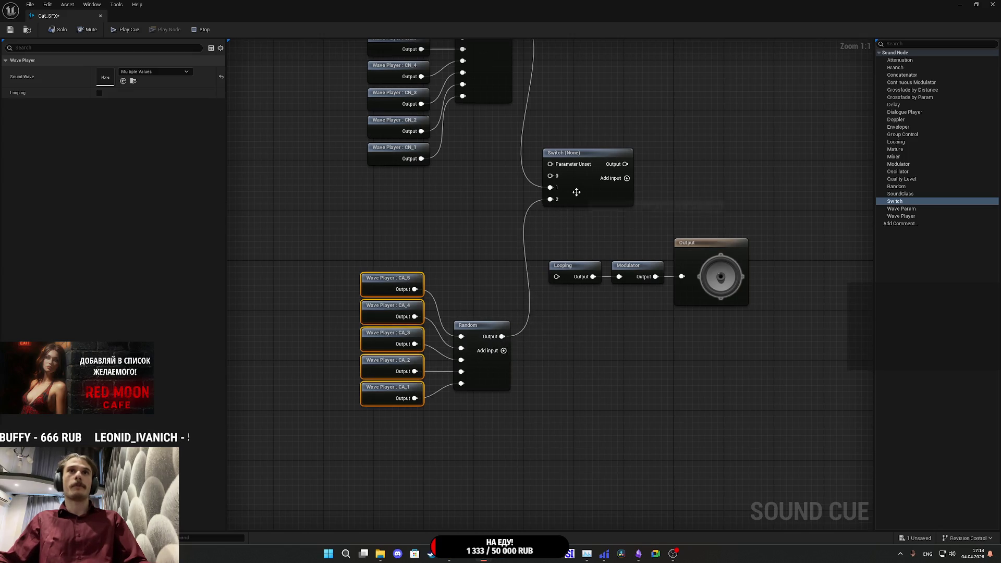
mouse_move(615, 317)
left_mouse_down()
mouse_move(481, 369)
mouse_move(623, 292)
mouse_move(728, 178)
mouse_move(716, 185)
left_mouse_up()
left_click(716, 186)
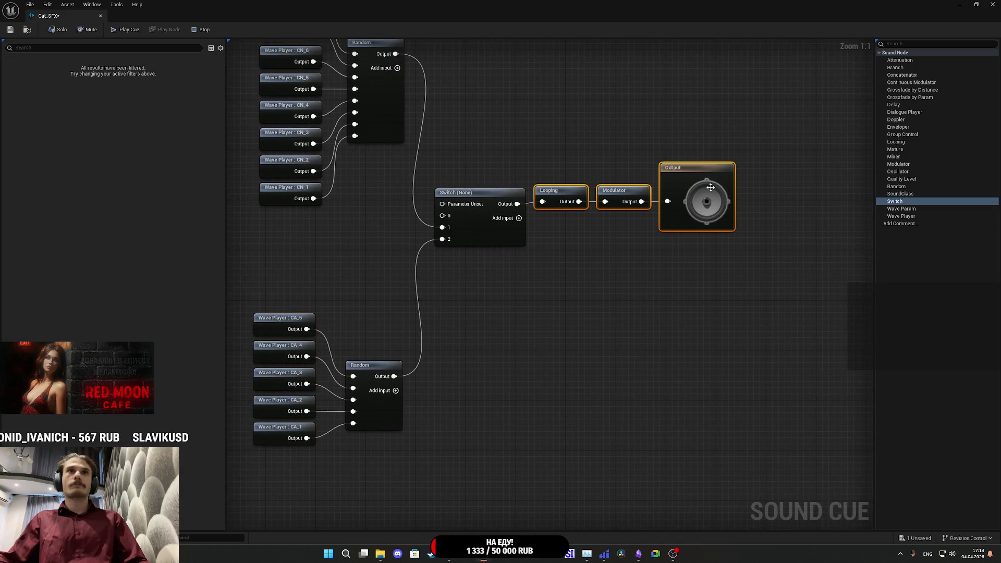
left_click(527, 281)
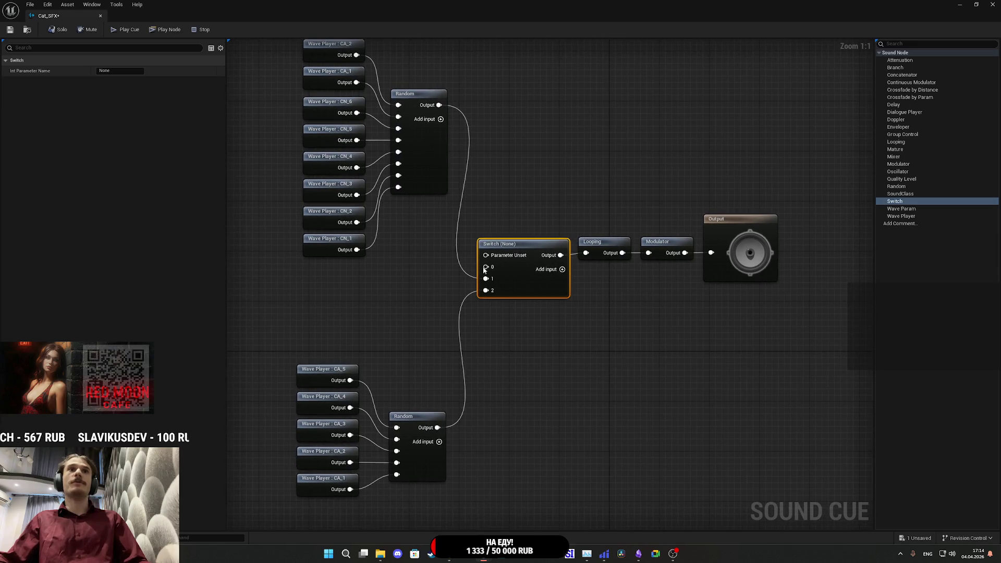
- Set the Switch's Int Parameter Name to Cat_State
left_click(121, 71)
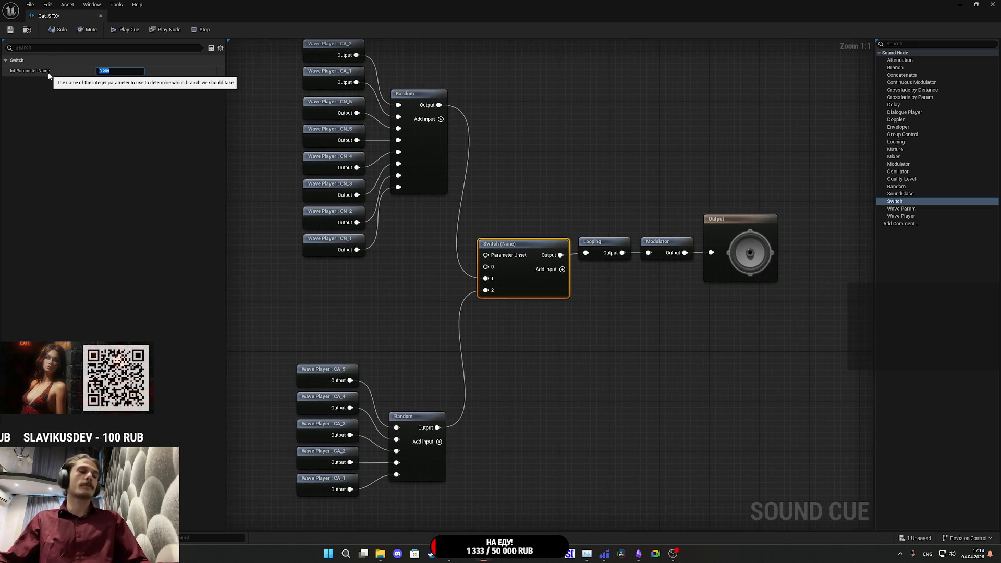
type("Cat_S")
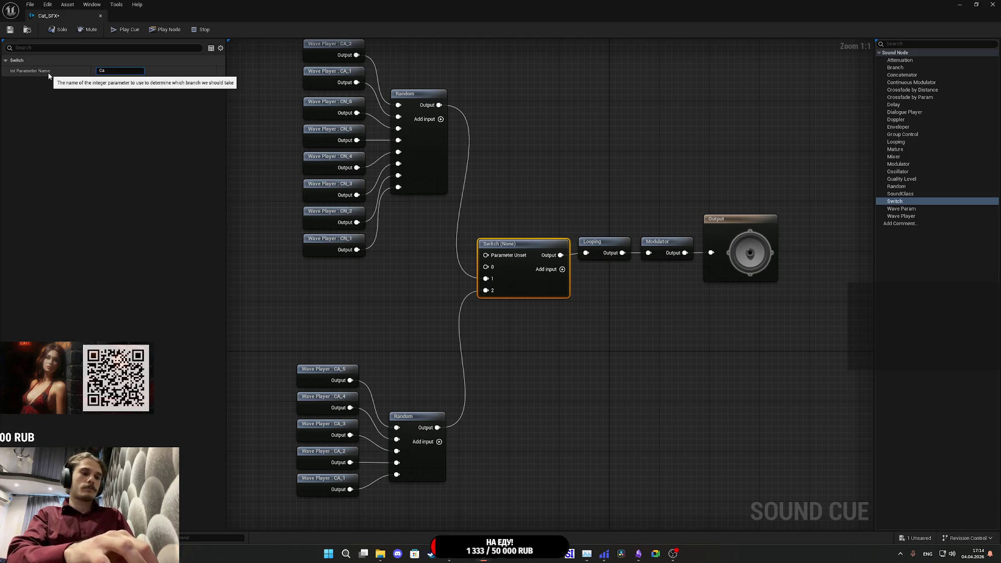
type("tate")
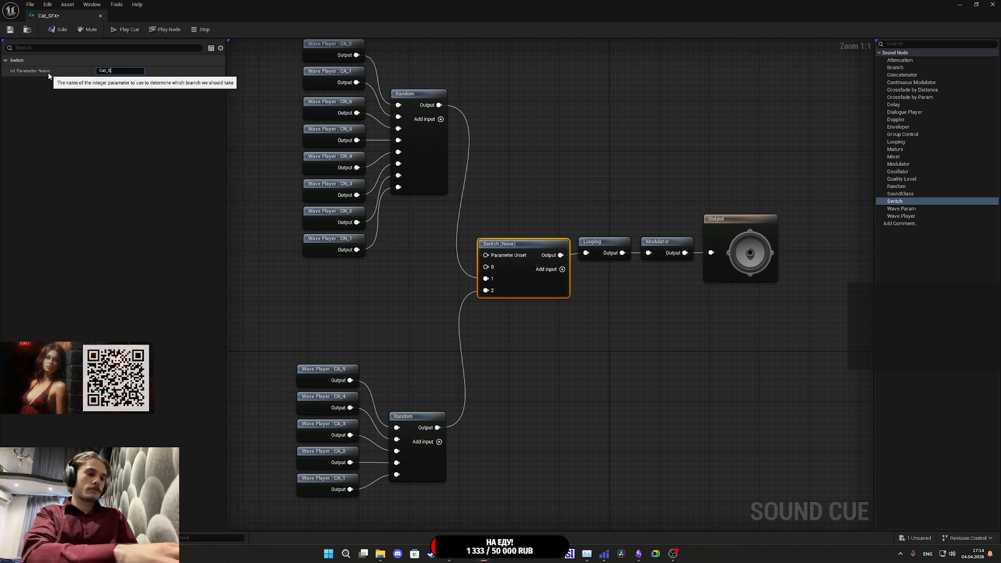
key("Return")
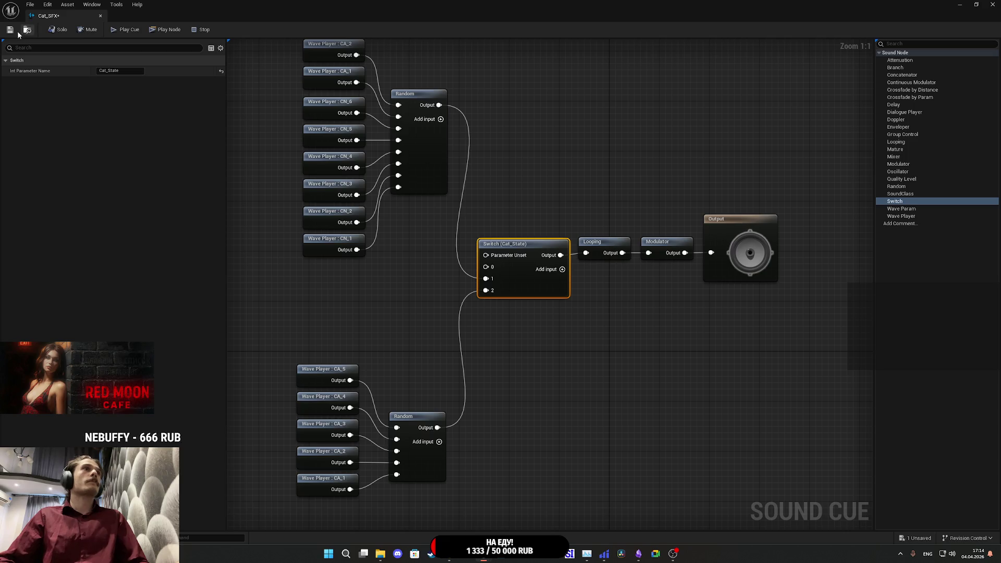
- Regroup the wave players and both Random nodes into a tidy layout and save Cat_SFX
left_click(583, 160)
left_click_drag(519, 388, 351, 152)
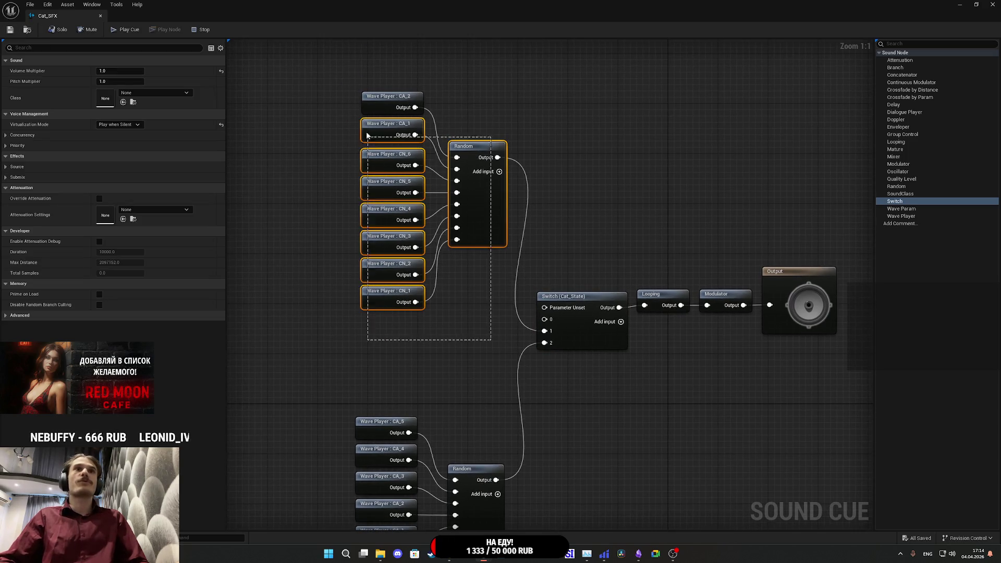
mouse_move(488, 293)
left_mouse_down()
mouse_move(479, 317)
mouse_move(486, 303)
left_mouse_up()
scroll(477, 184, "down", 2)
left_click(477, 184)
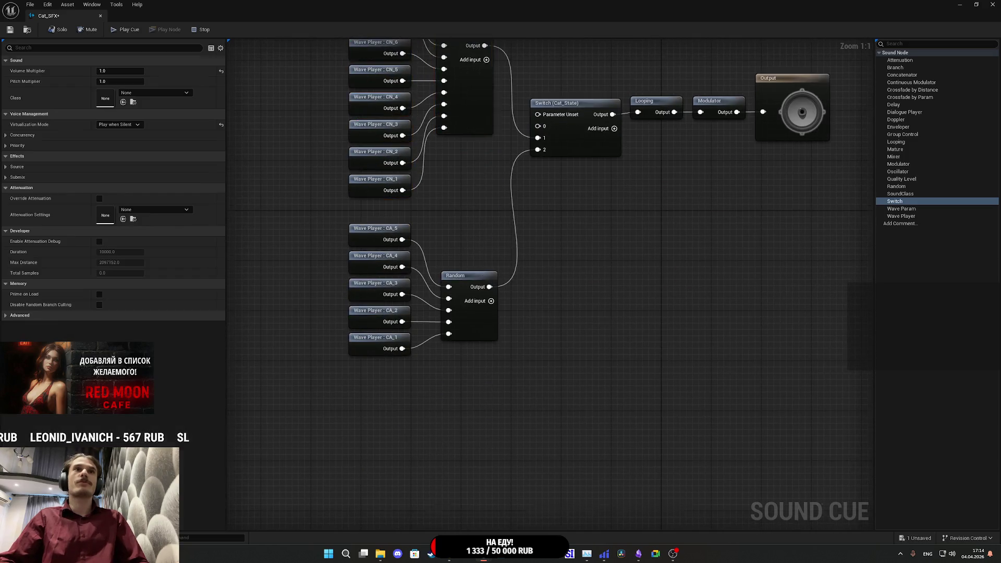
mouse_move(477, 372)
left_mouse_down()
mouse_move(481, 436)
mouse_move(404, 111)
left_mouse_up()
mouse_move(481, 224)
left_mouse_down()
mouse_move(475, 191)
mouse_move(458, 196)
left_mouse_up()
left_click(334, 92)
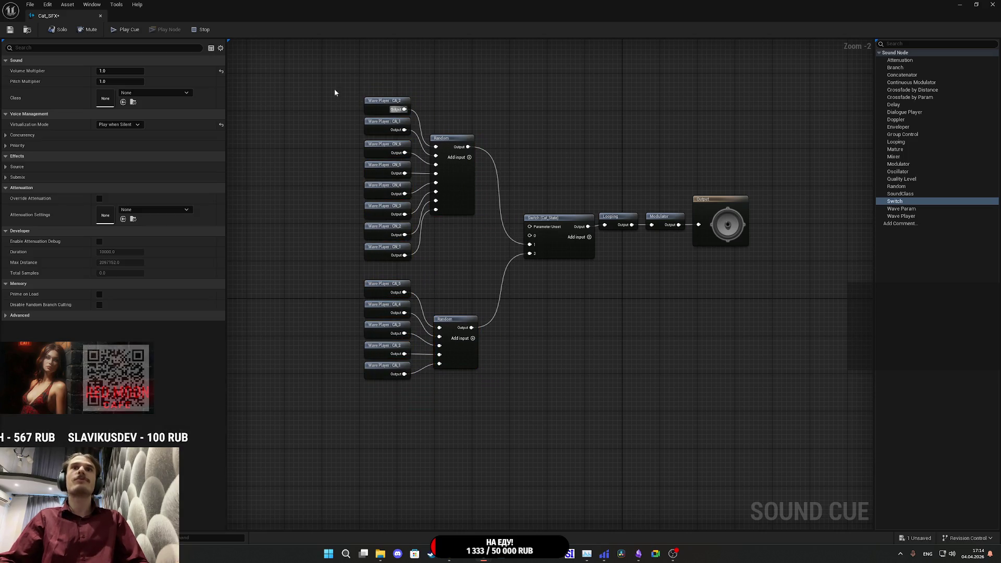
left_click(9, 29)
left_click_drag(614, 137, 590, 141)
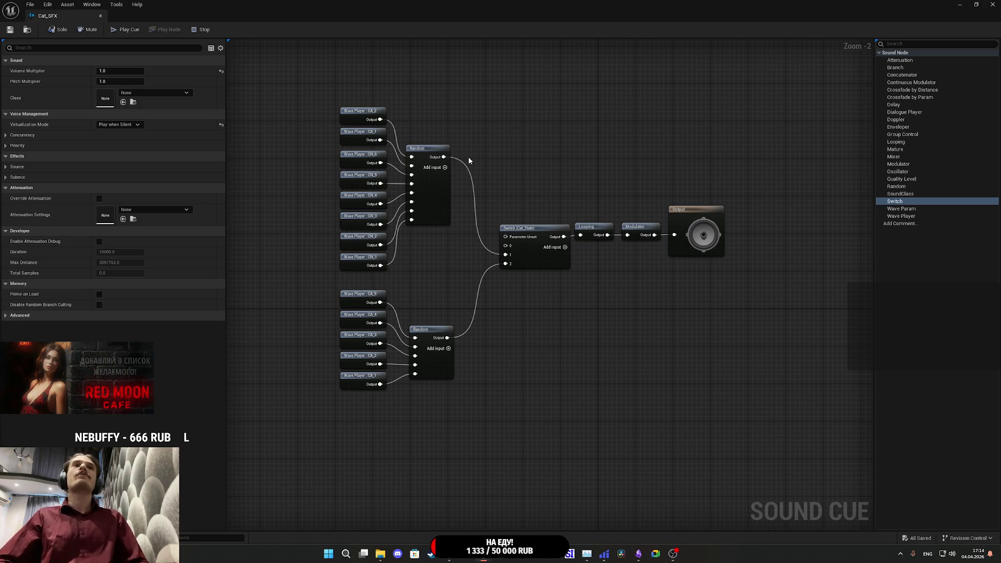
left_click_drag(459, 186, 461, 188)
- Add a Delay after the upper Random, wire it to Switch input 1, and edit its Delay Min
type("de")
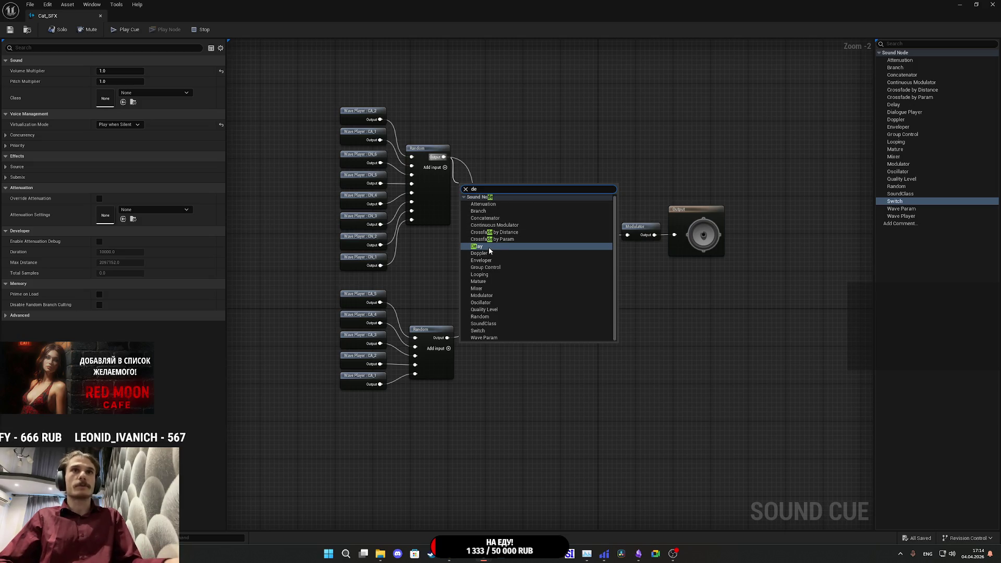
left_click(489, 251)
left_click_drag(511, 245, 508, 255)
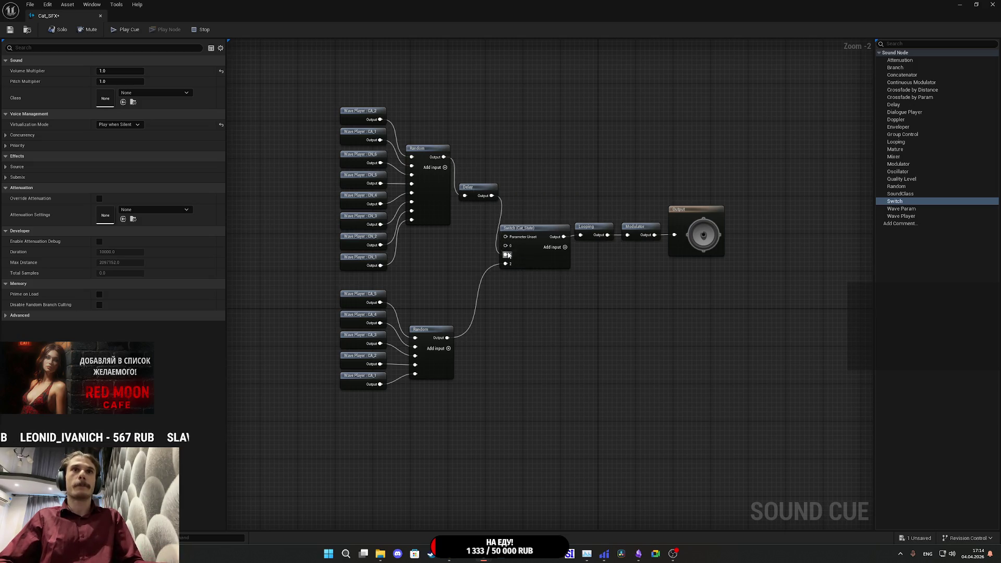
left_click_drag(476, 191, 474, 148)
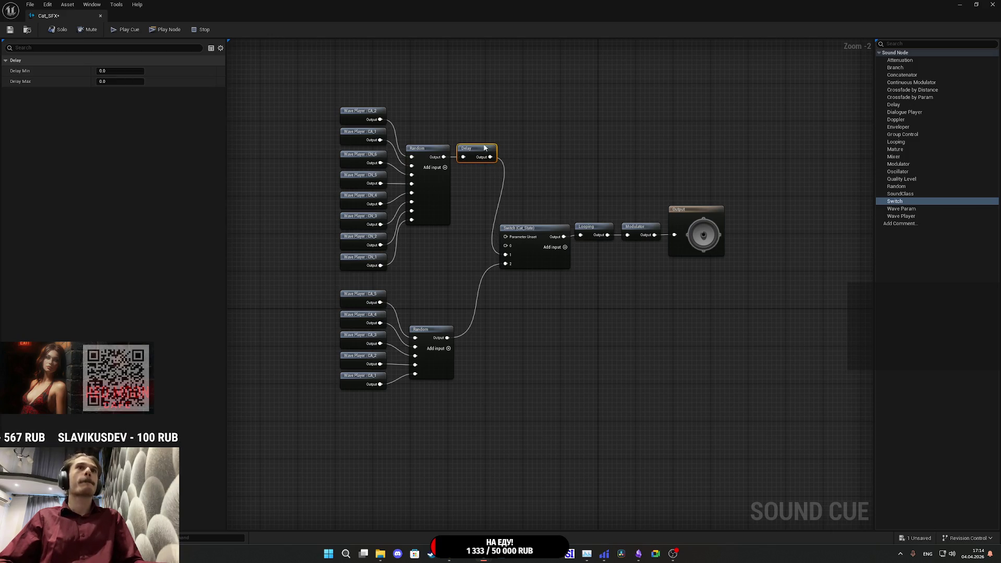
scroll(477, 154, "up", 2)
left_click(112, 71)
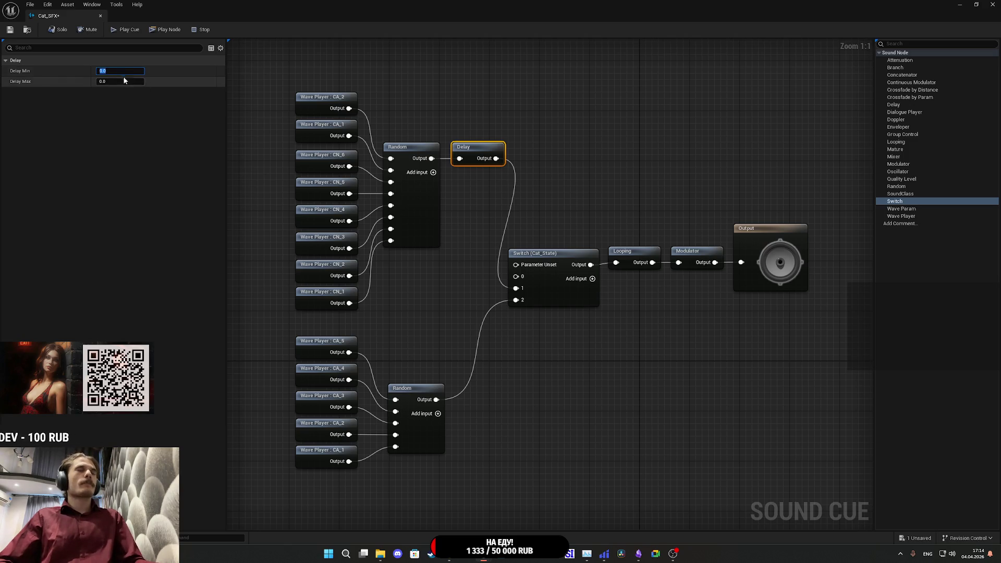
type("20")
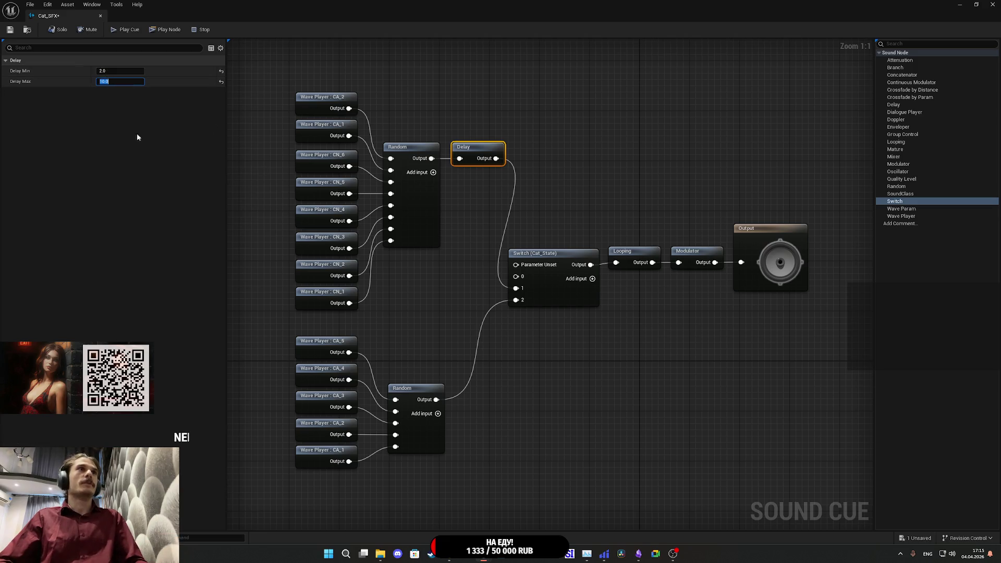
left_click_drag(438, 289, 447, 233)
- Add a 0.5–2.0 second Delay after the lower Random, feeding Switch input 2
left_click_drag(446, 343, 475, 350)
type("de")
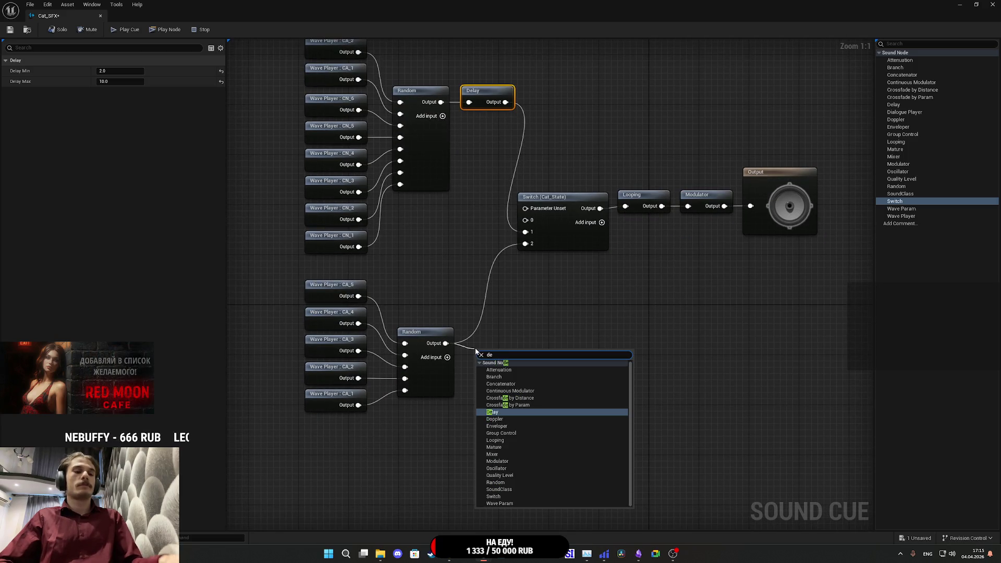
type("la")
left_click(499, 371)
left_click_drag(518, 365, 524, 246)
left_click_drag(511, 357, 503, 301)
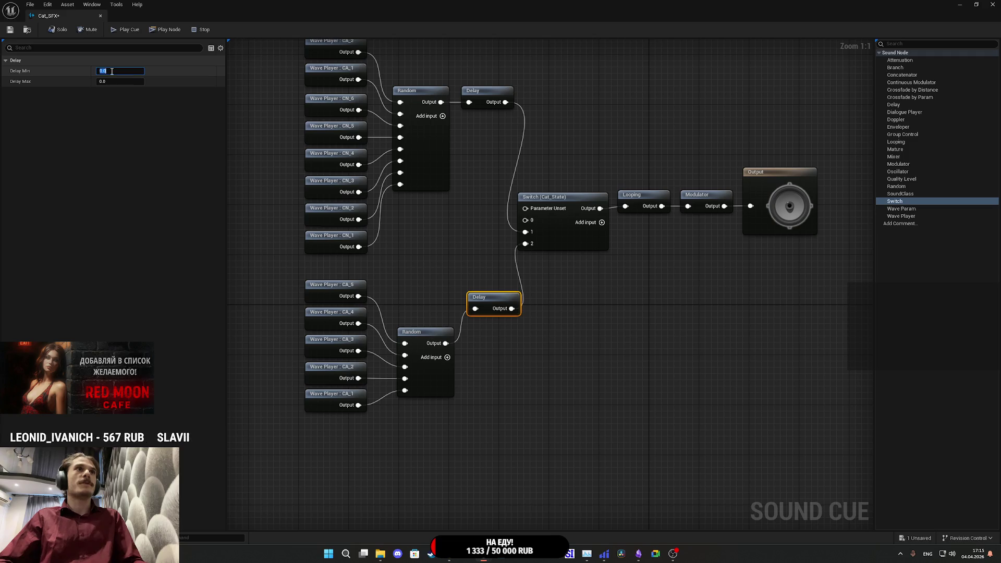
key("Tab")
type("2")
key("Return")
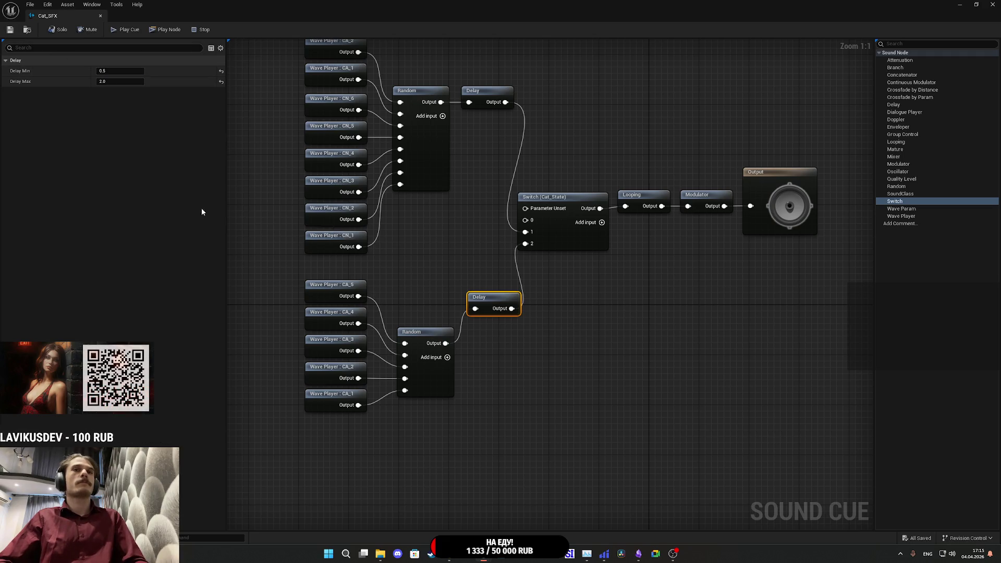
- Recentre the node network and close the Cat_SFX sound cue editor
left_click(555, 335)
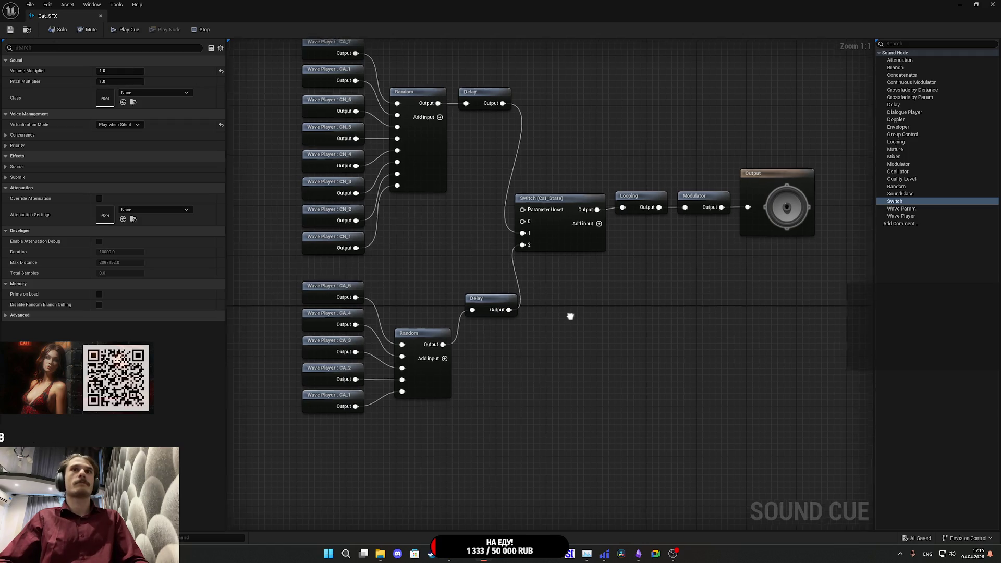
left_click_drag(570, 315, 516, 333)
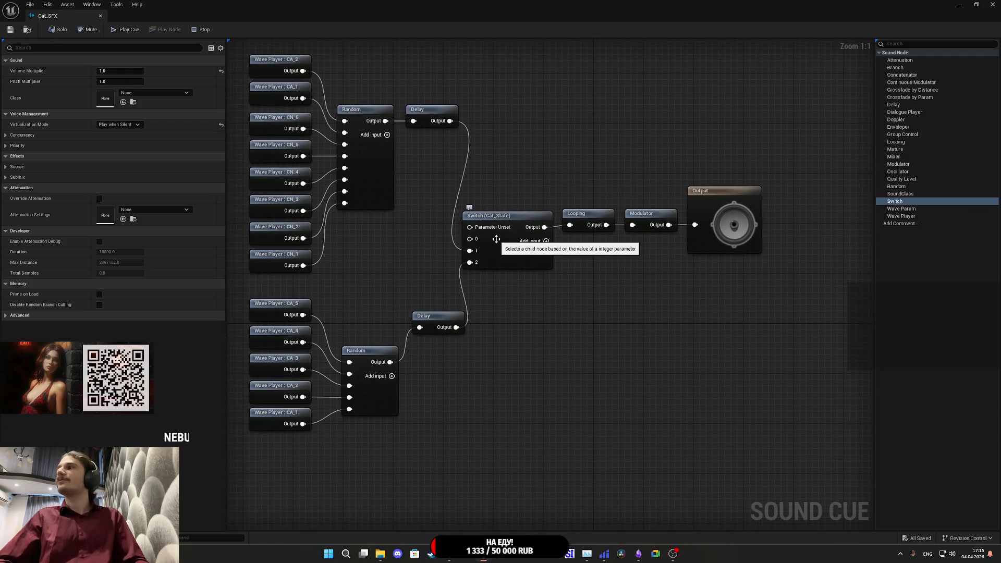
left_click_drag(496, 239, 495, 241)
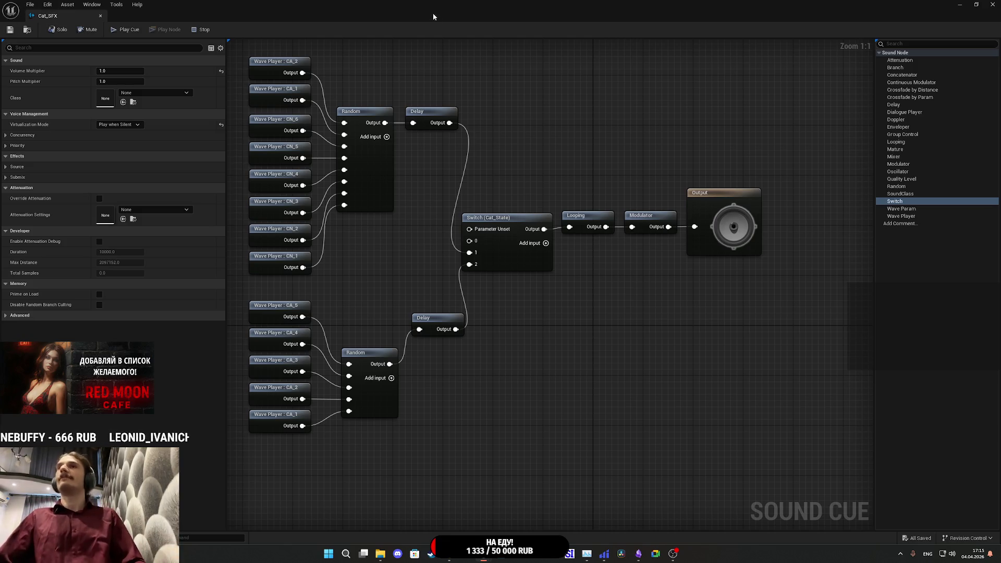
left_click(993, 4)
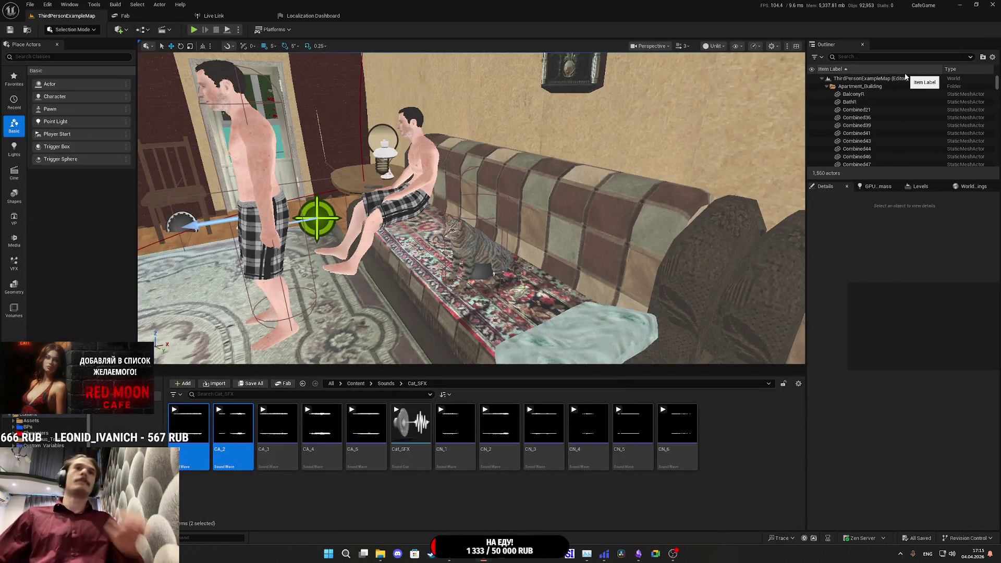
- Open the cat's Cat_BP in the Blueprint Editor and maximize its window
left_click(482, 260)
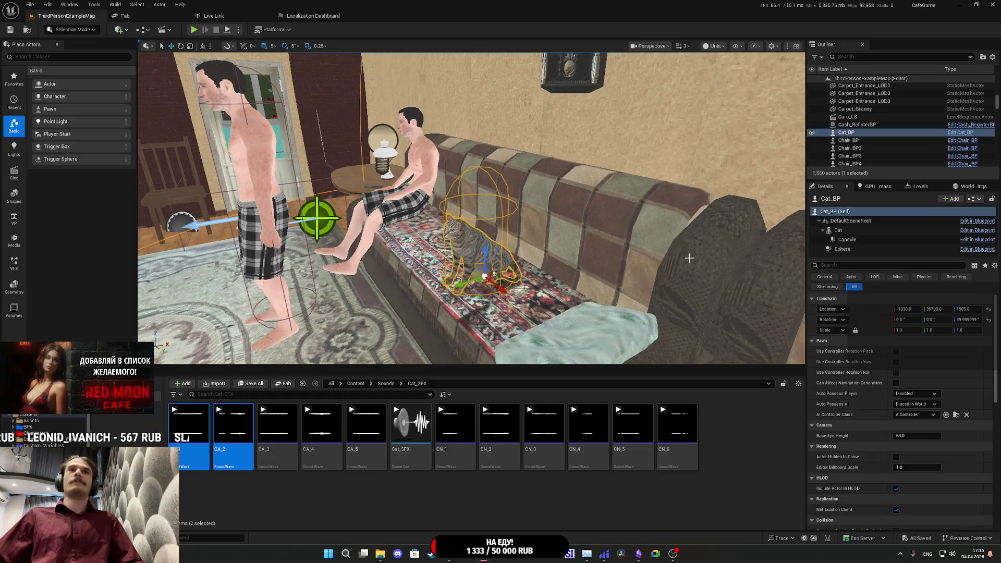
left_click(979, 201)
left_click(936, 221)
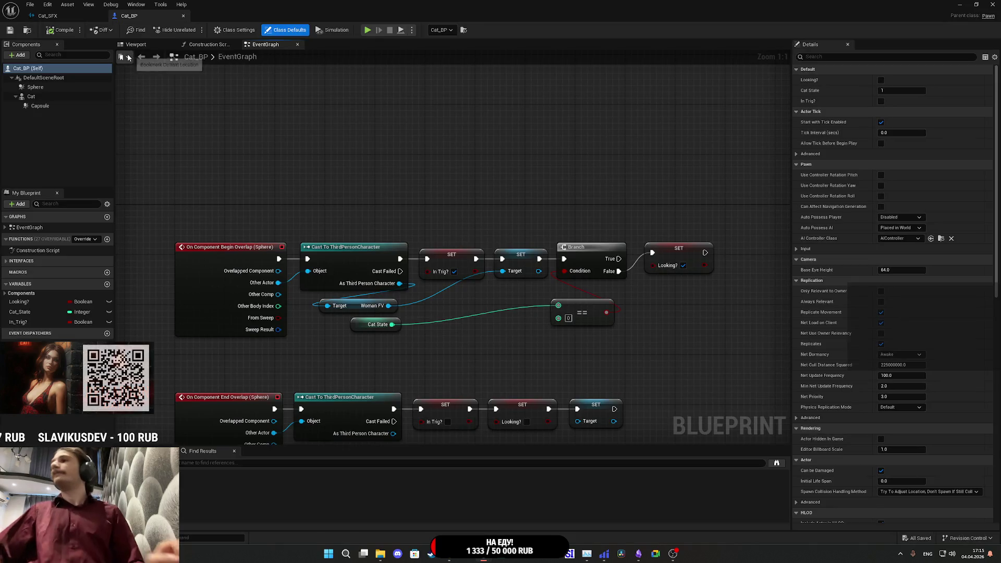
left_click(31, 97)
left_click(25, 54)
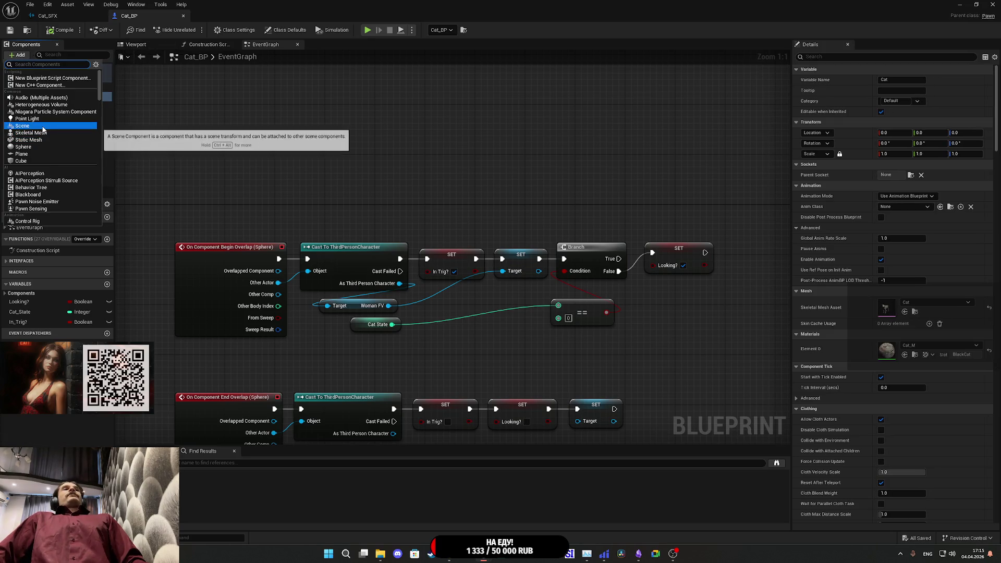
key("Escape")
left_click(983, 5)
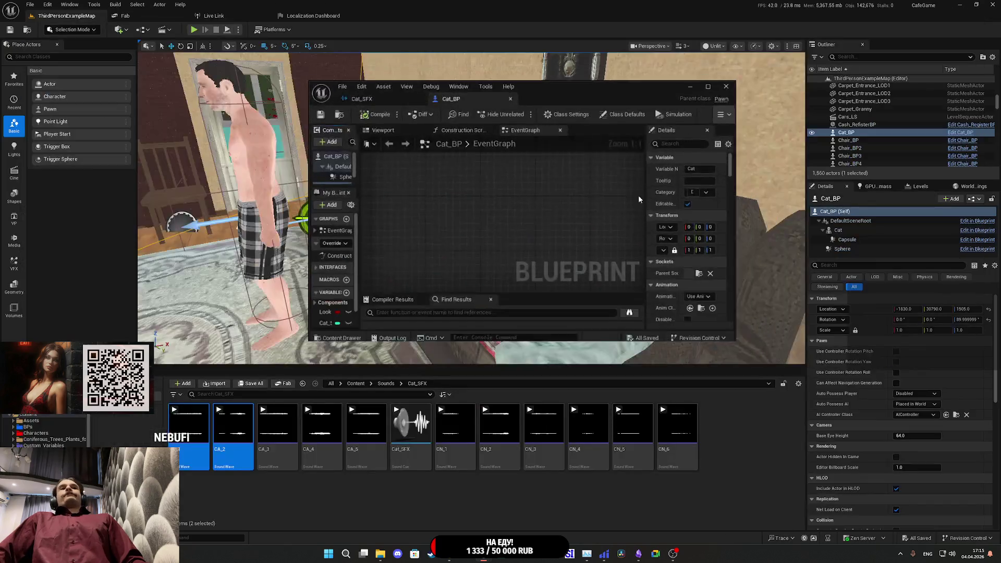
double_click(583, 102)
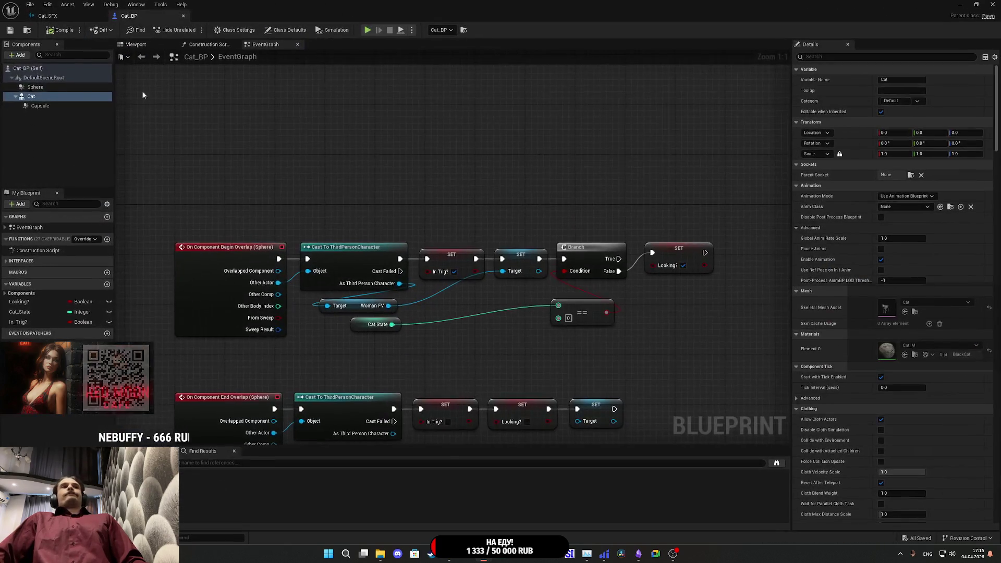
- Add a Cat_SFX audio component attached to the DEF-spine_011 bone and compile
left_click(20, 55)
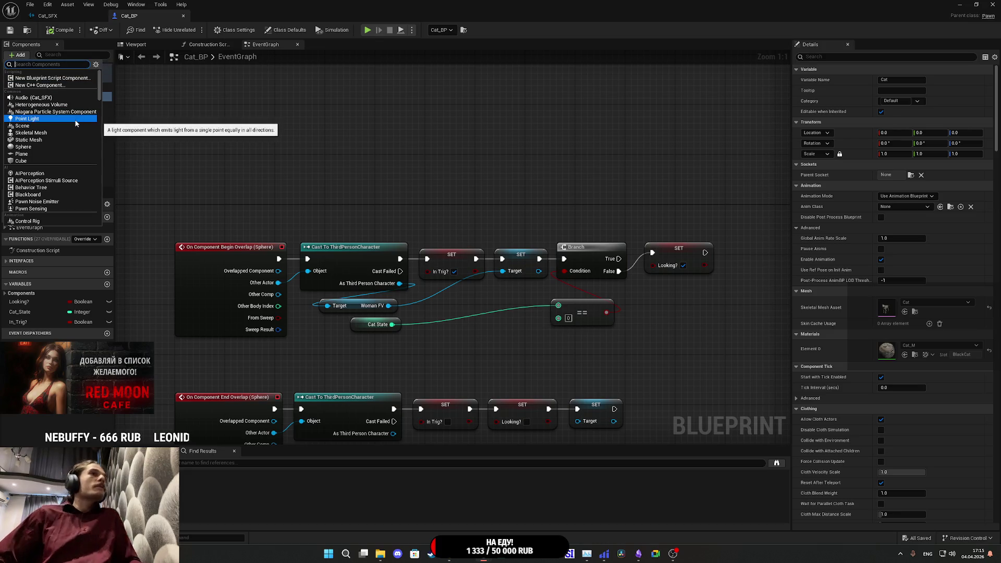
left_click(72, 98)
key("Return")
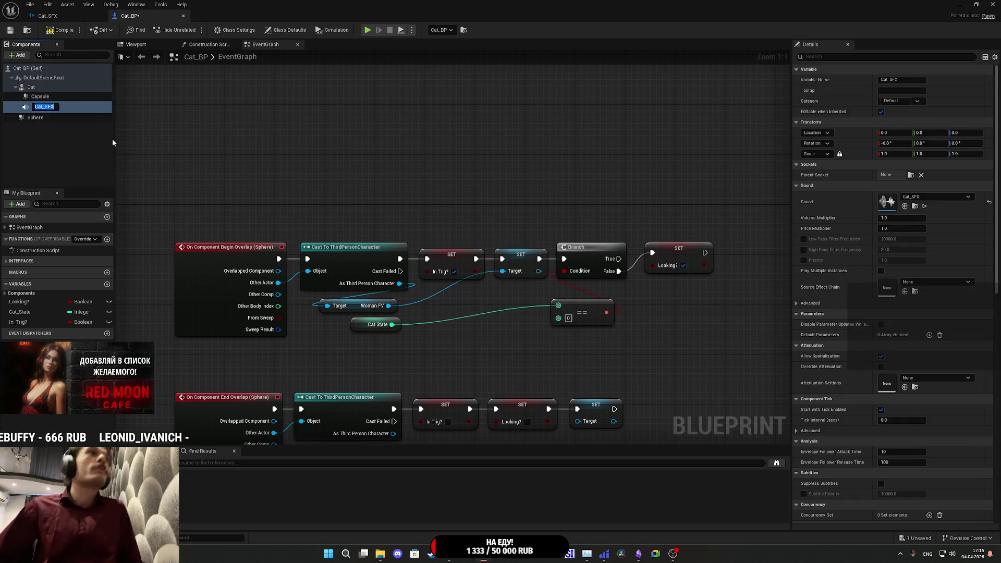
left_click(60, 143)
left_click(41, 106)
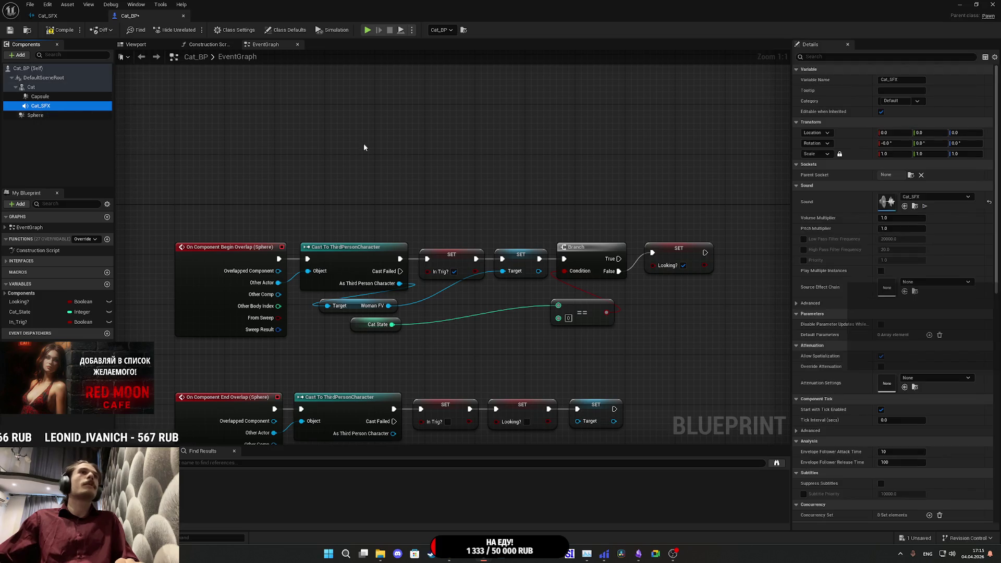
left_click(909, 176)
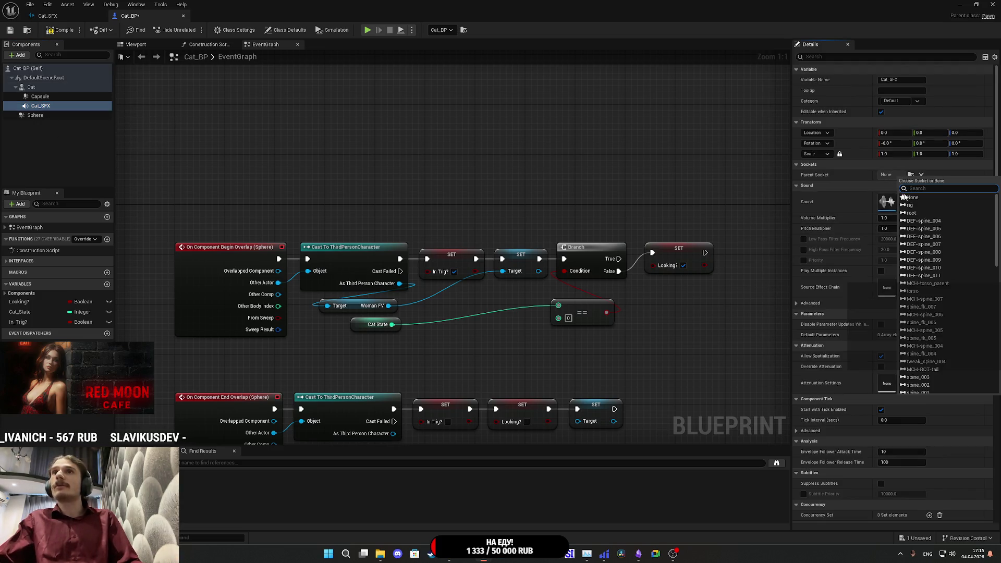
left_click(933, 275)
left_click(59, 33)
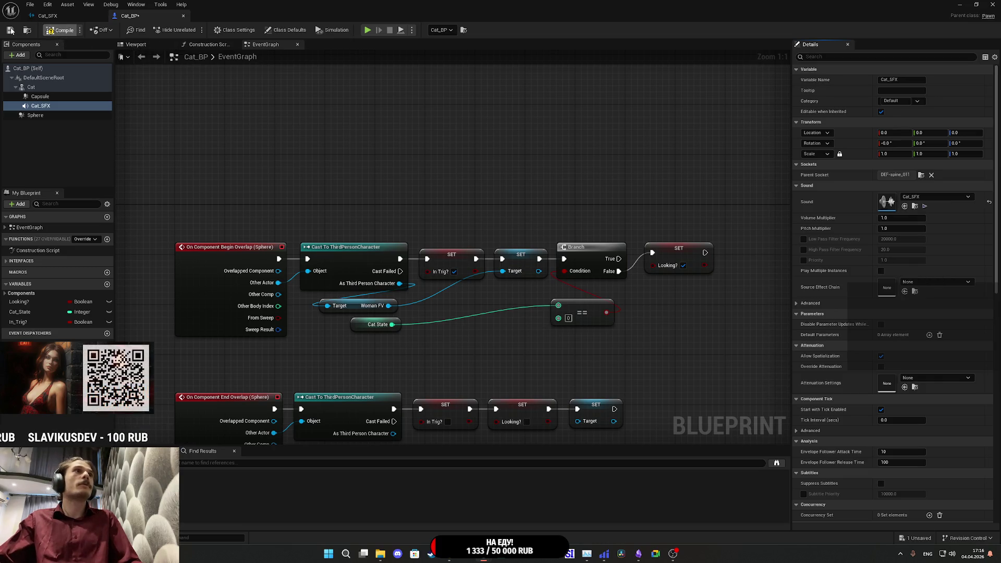
- Move the Cat_SFX component just in front of the cat's nose and recompile
left_click(135, 44)
scroll(514, 284, "up", 5)
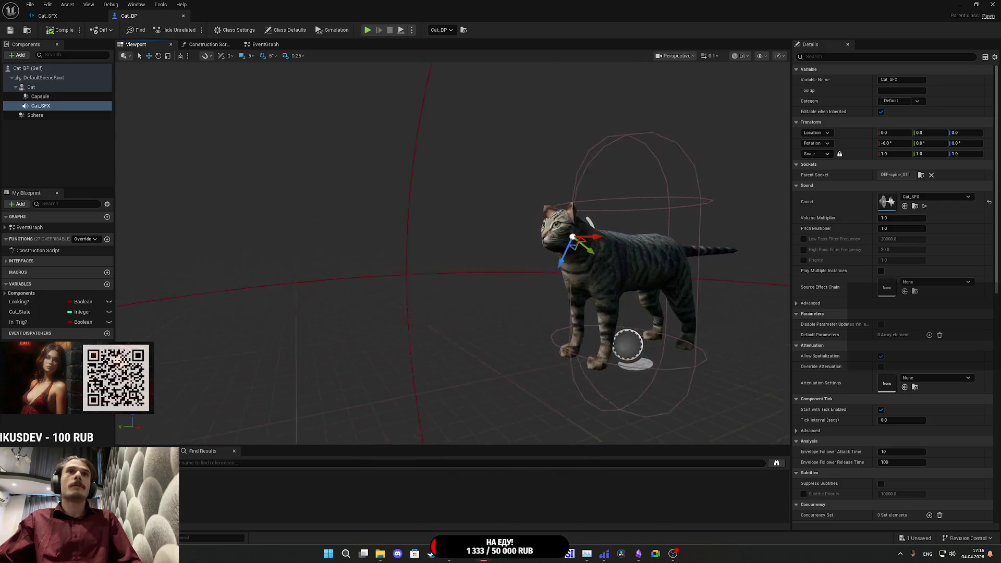
mouse_move(500, 270)
left_mouse_down()
mouse_move(367, 228)
mouse_move(394, 213)
mouse_move(357, 254)
mouse_move(374, 240)
left_mouse_up()
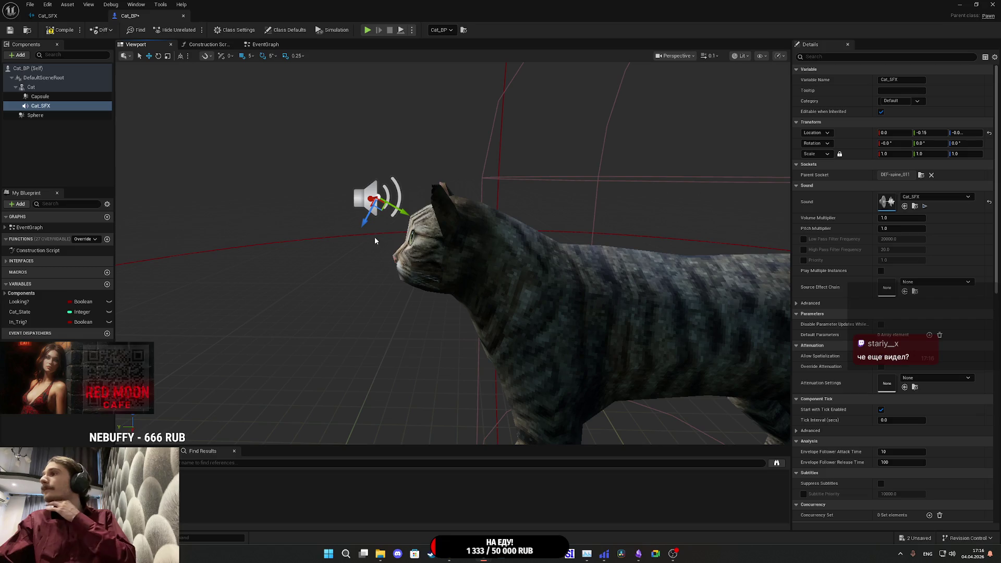
left_click_drag(375, 213, 360, 248)
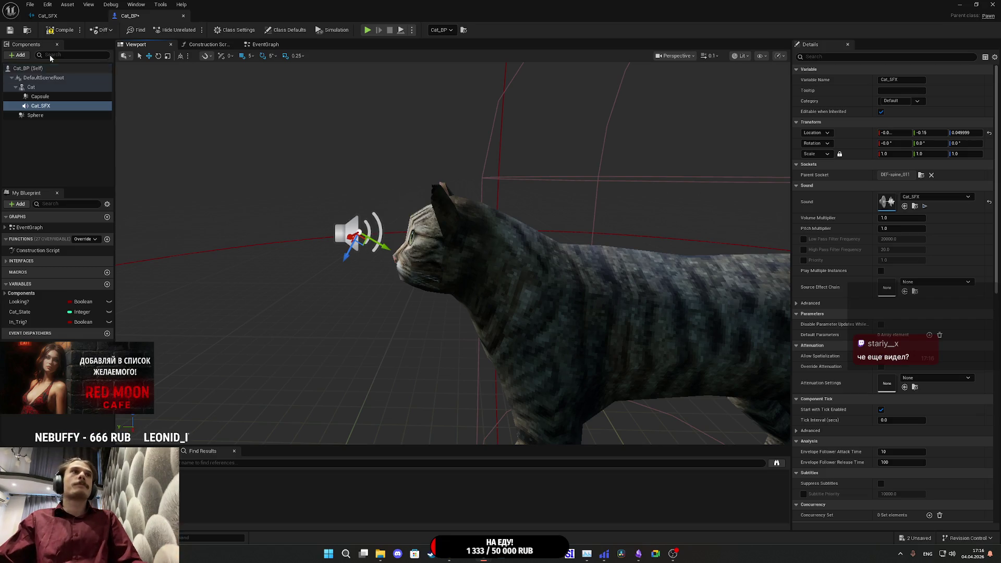
left_click(58, 32)
left_click_drag(213, 145, 240, 134)
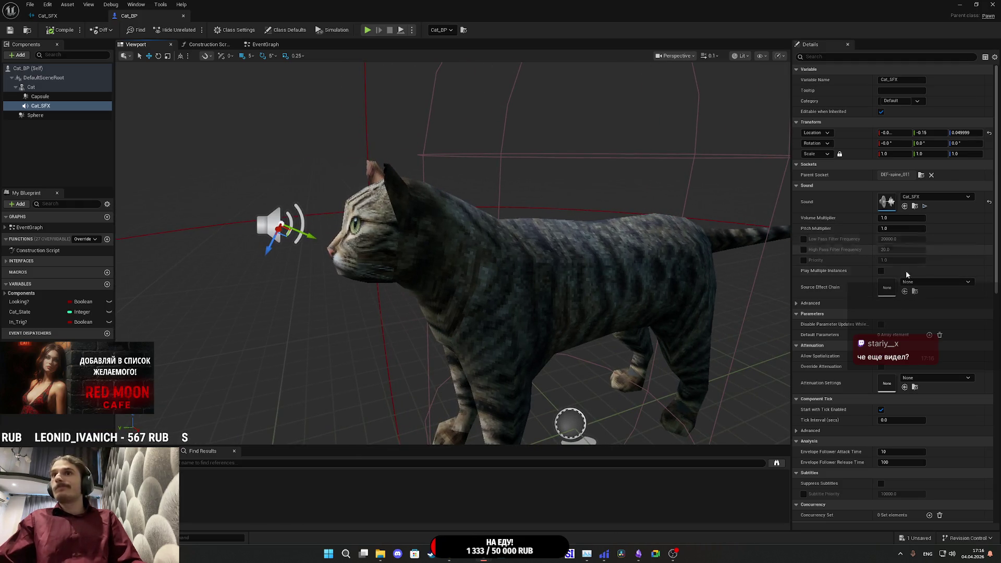
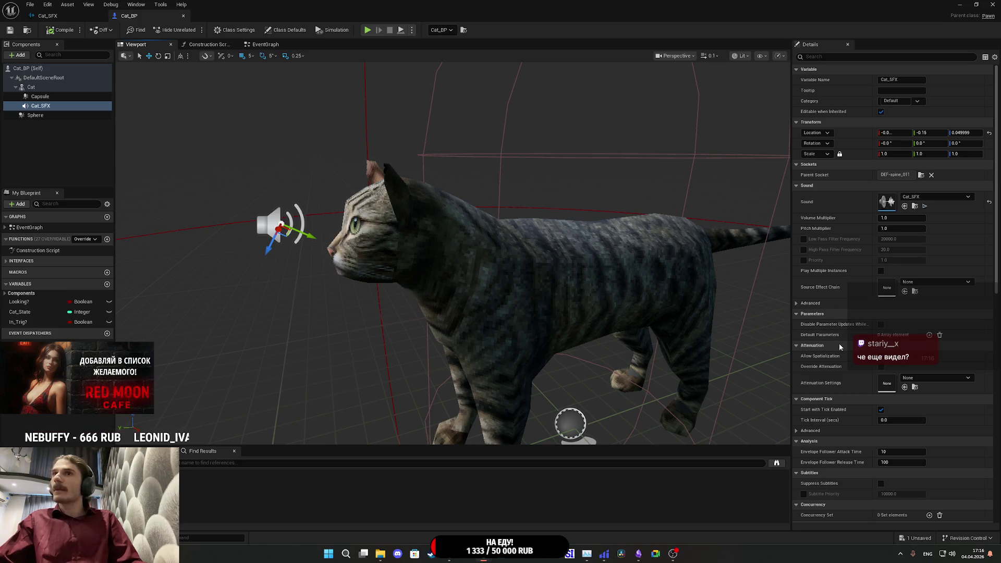
- Assign Appart_SA as Cat_SFX's attenuation and frame the sound component in the viewport
left_click(933, 377)
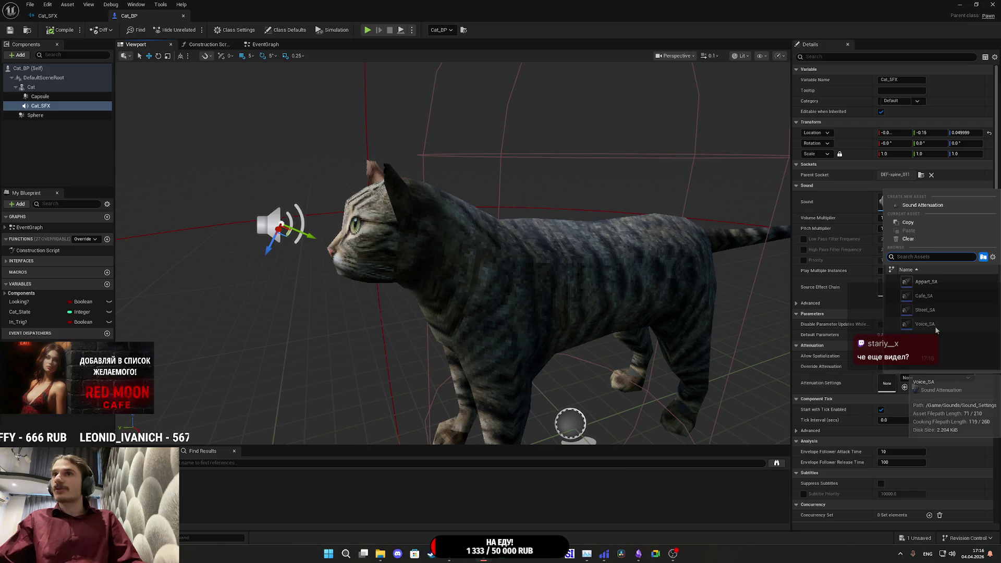
left_click(926, 282)
key("f")
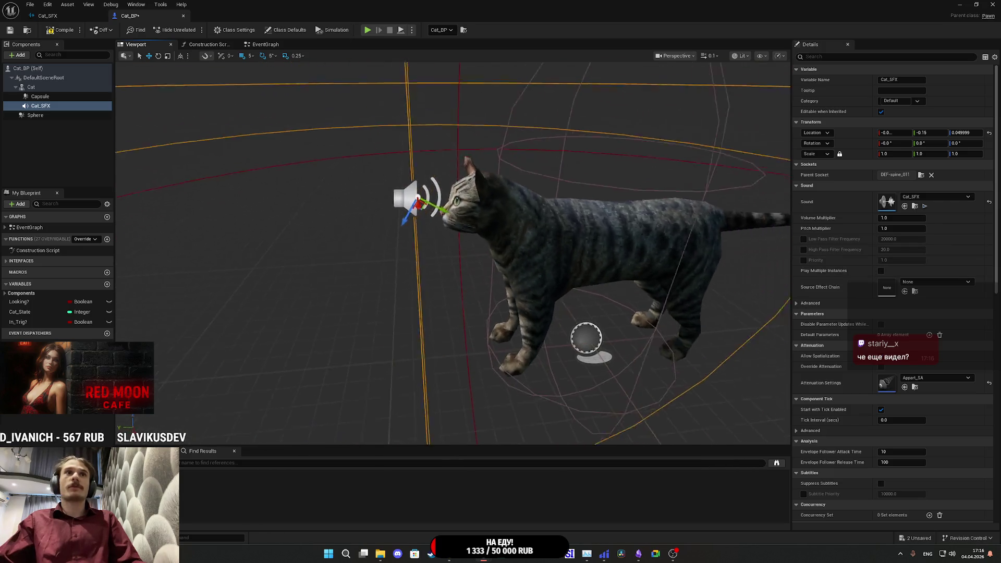
scroll(452, 253, "up", 5)
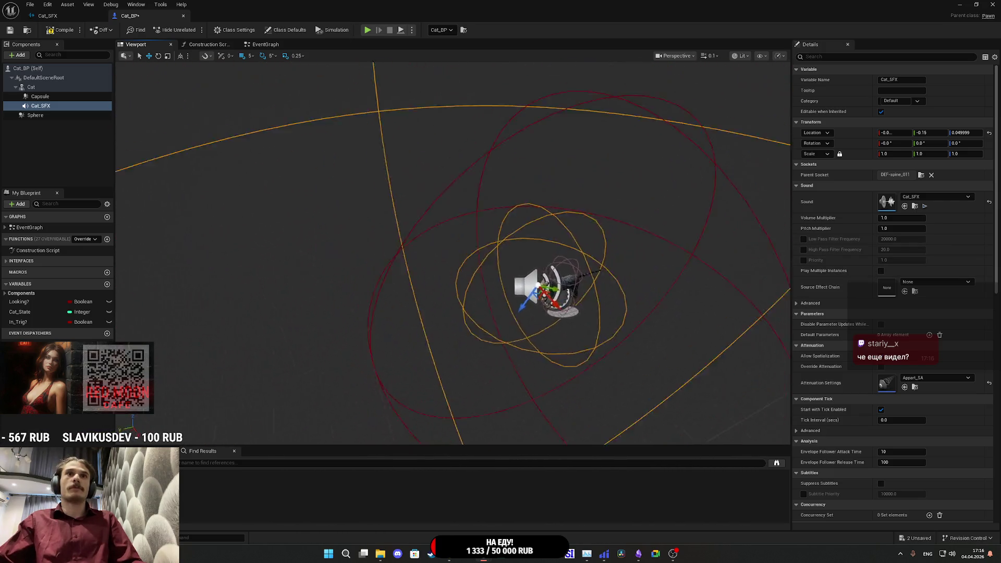
key("f")
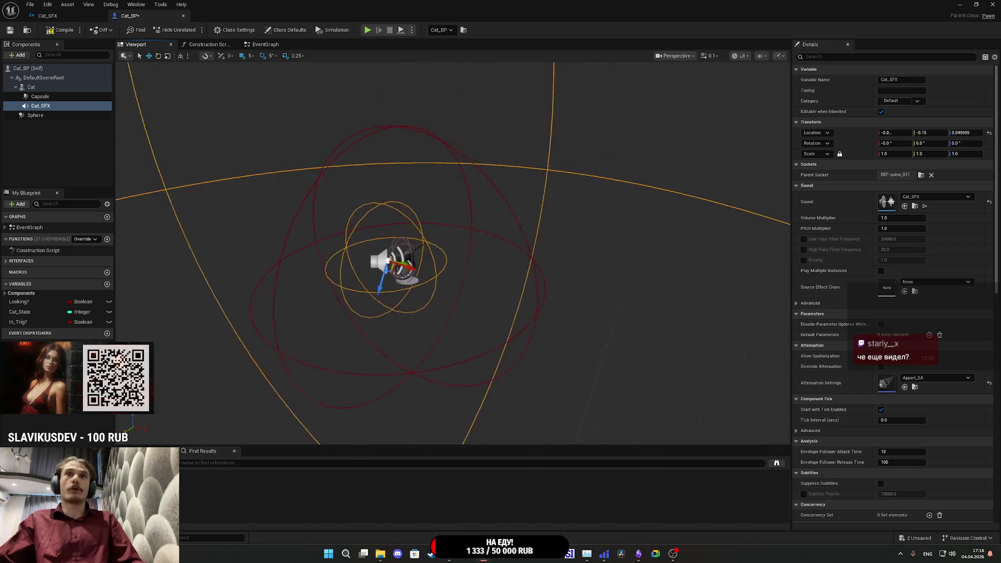
- Compare the Cafe_SA, Street_SA and Voice_SA attenuations on Cat_SFX, framing its range spheres
left_click(921, 379)
left_click(924, 295)
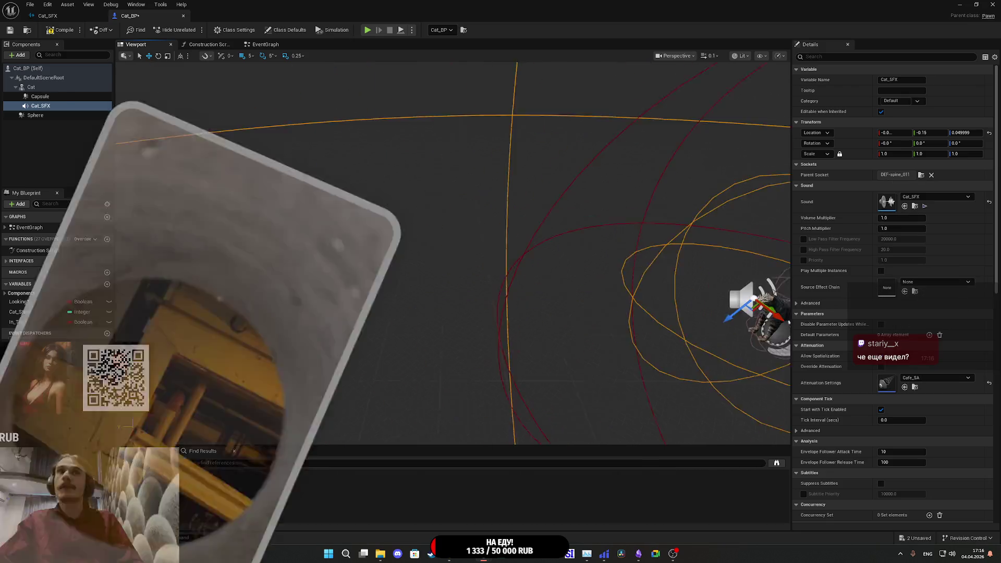
key("f")
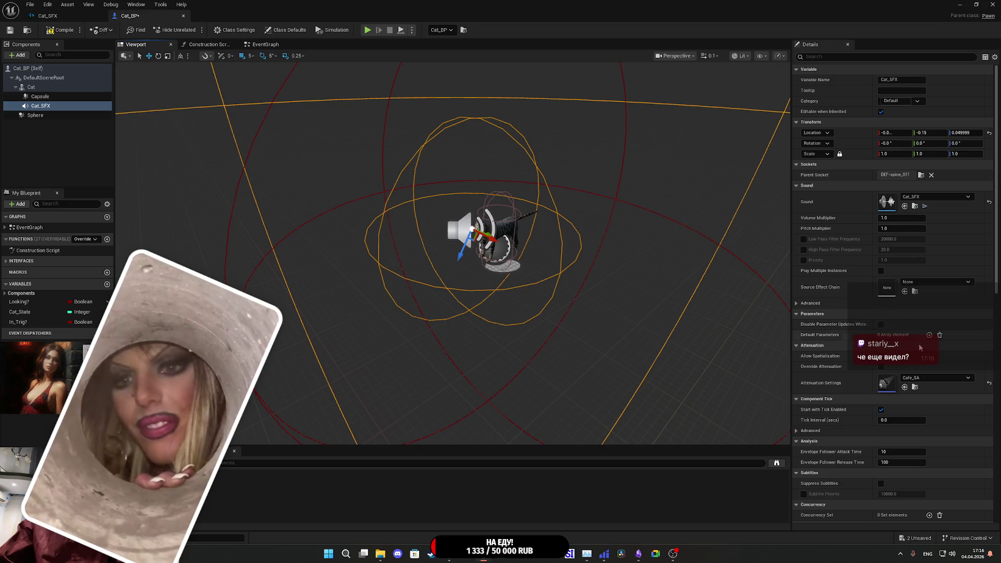
left_click(923, 379)
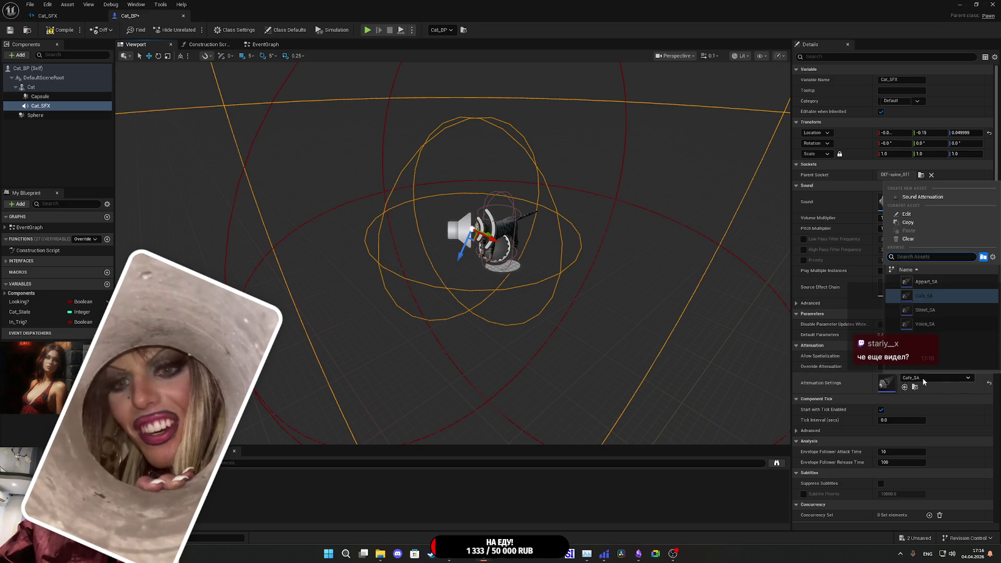
left_click(929, 316)
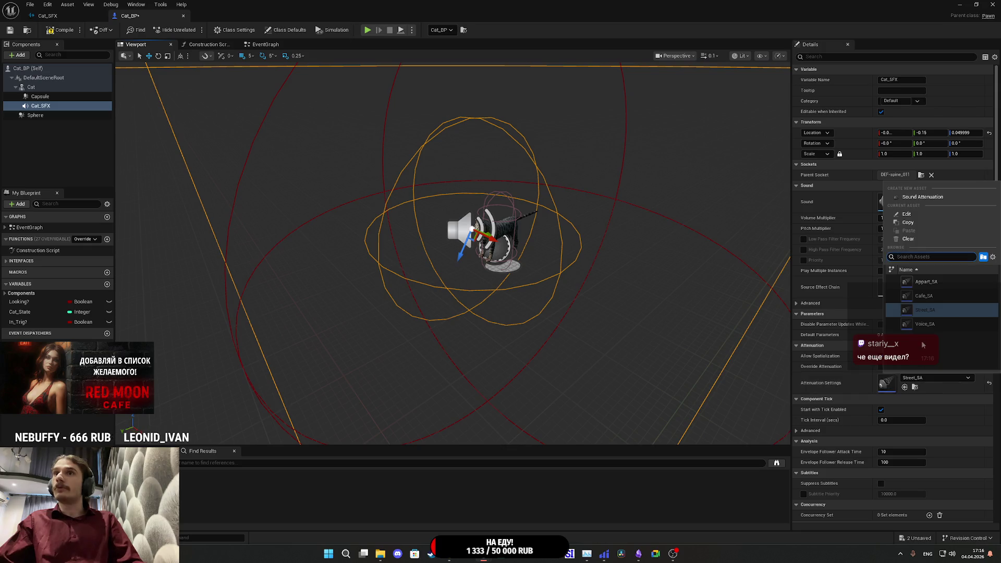
left_click(936, 377)
left_click(929, 326)
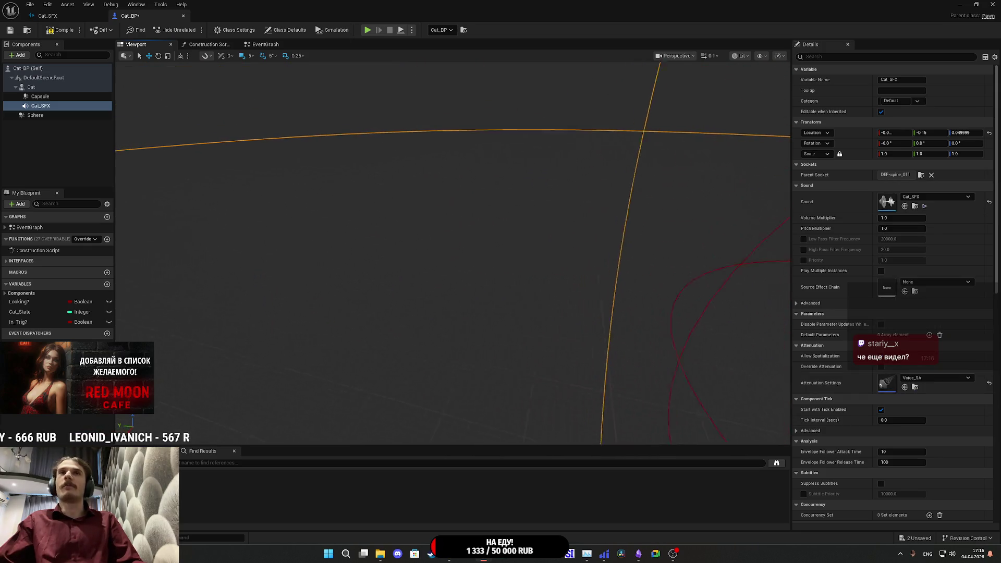
key("f")
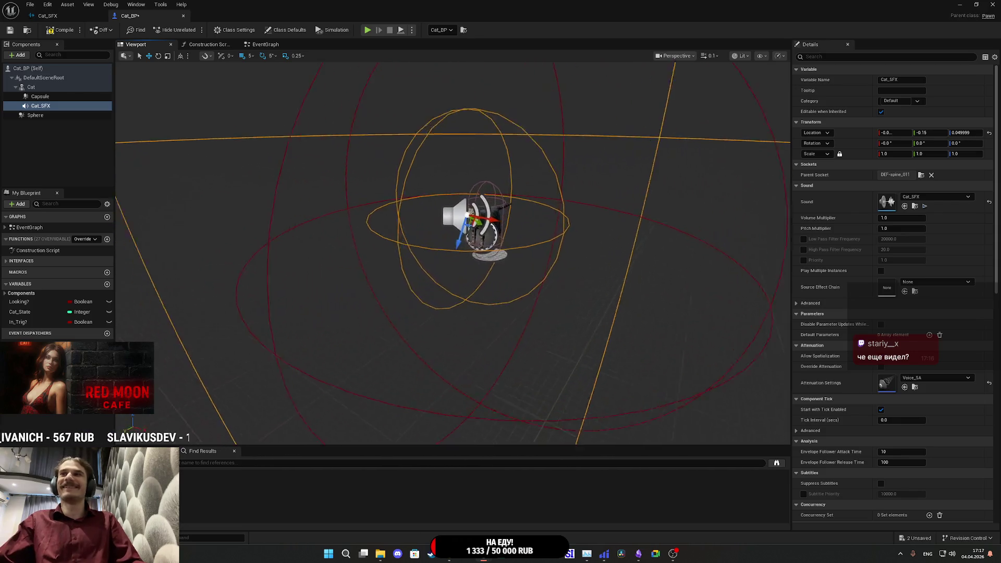
- Switch Cat_SFX's attenuation back to Appart_SA and save Cat_BP
left_click(931, 376)
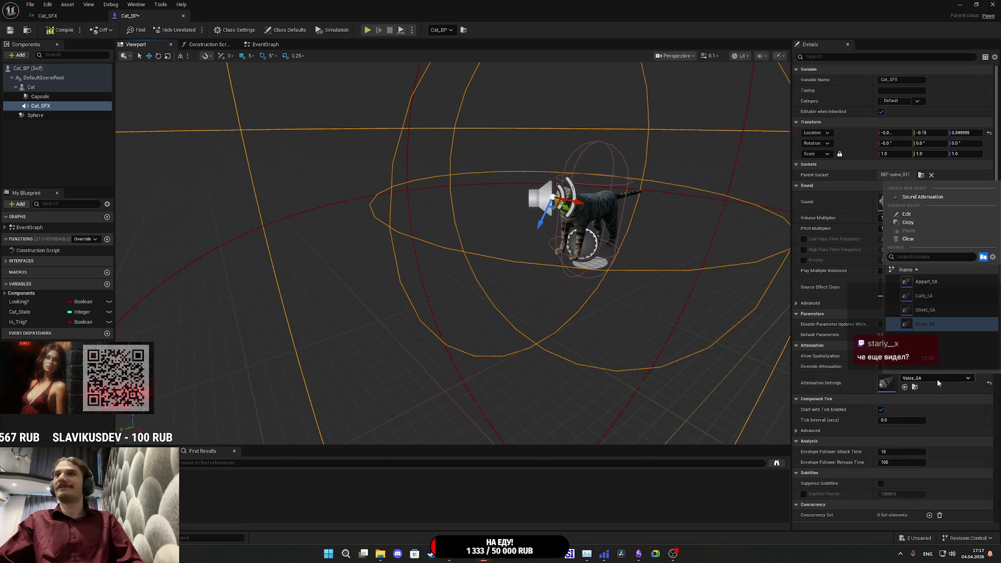
left_click(921, 286)
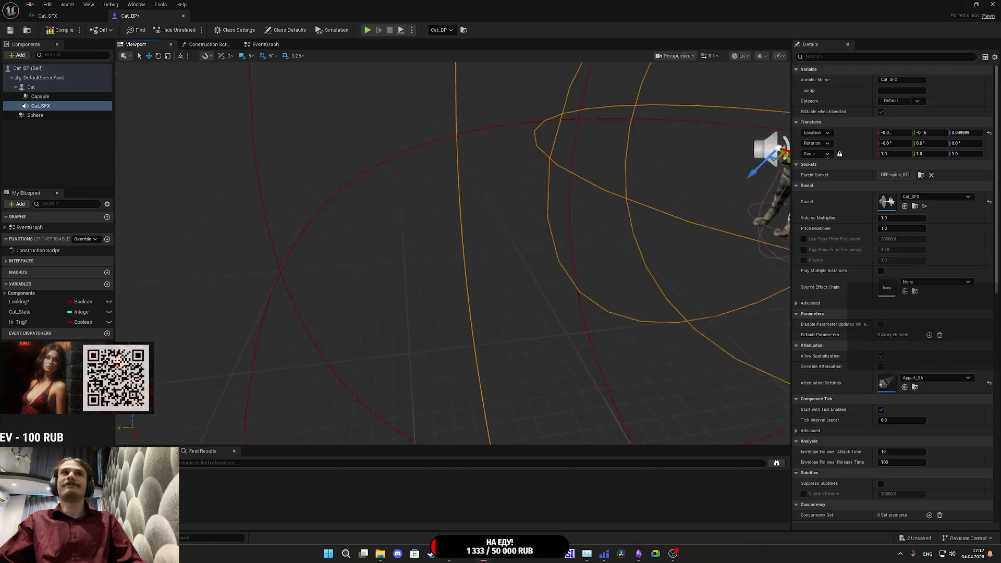
key("f")
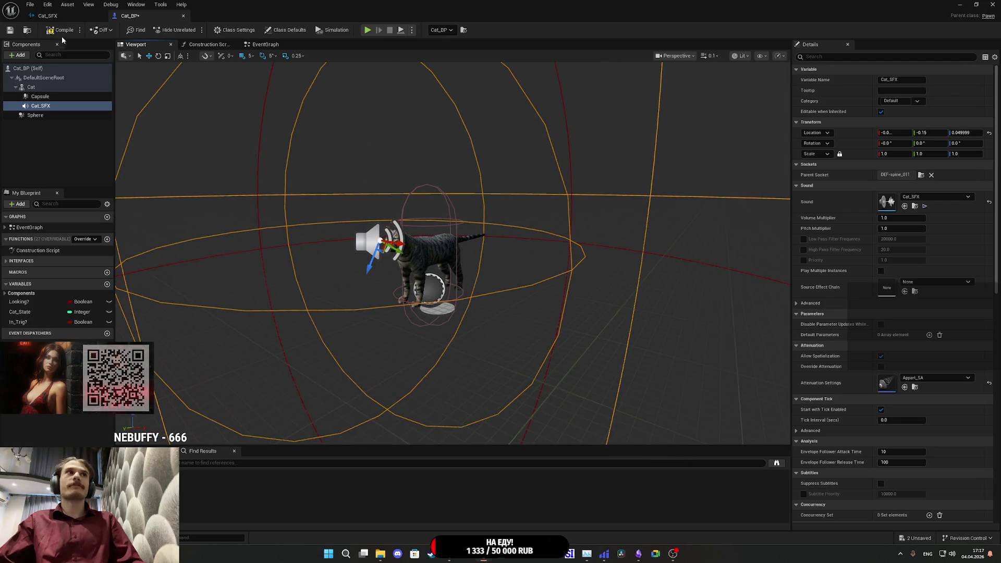
left_click(9, 31)
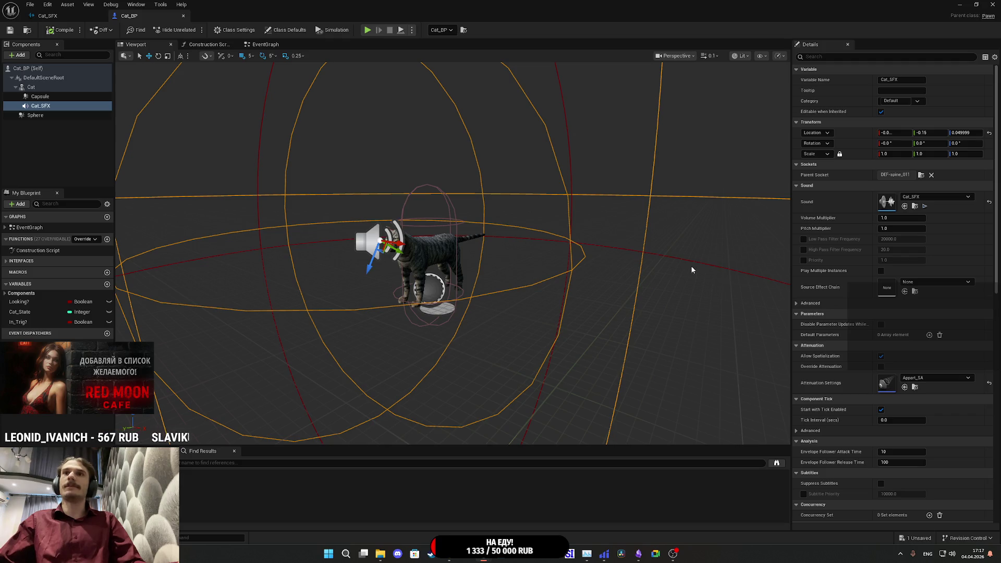
- Drop a Cat SFX reference into the EventGraph and undo a mistaken Set Parameters node
left_click(248, 46)
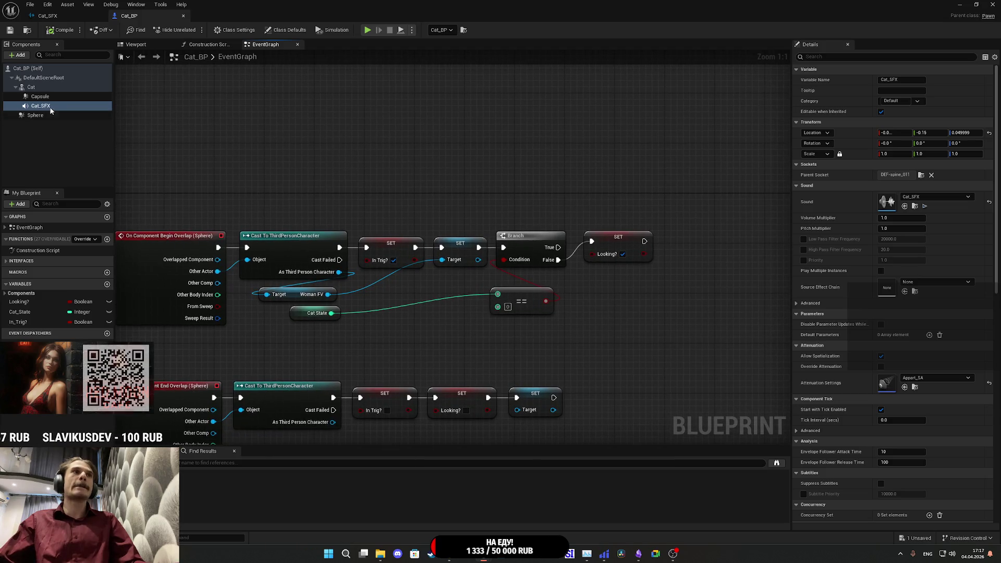
mouse_move(51, 110)
left_mouse_down()
mouse_move(115, 115)
mouse_move(395, 181)
mouse_move(462, 162)
left_mouse_up()
type("set para")
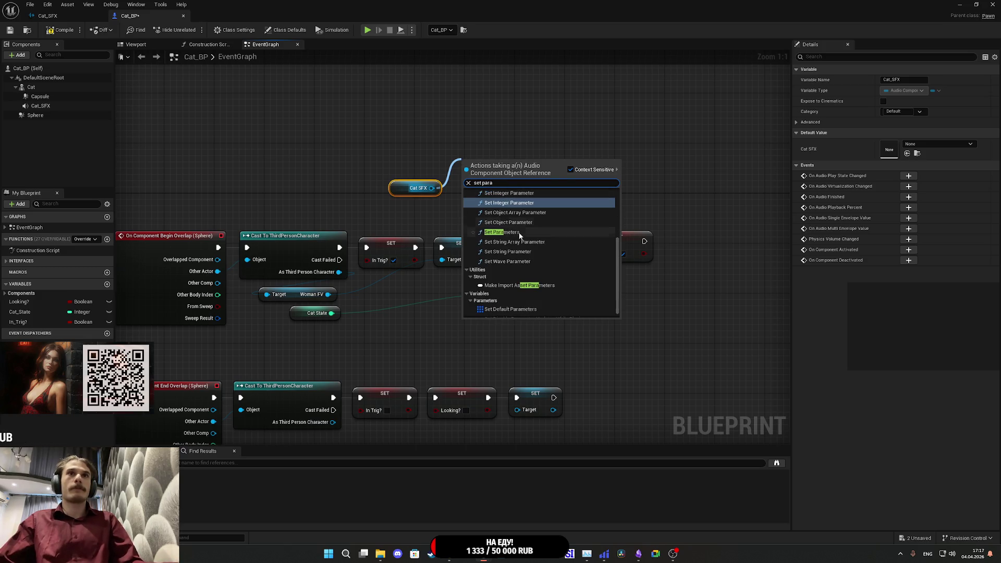
left_click(519, 235)
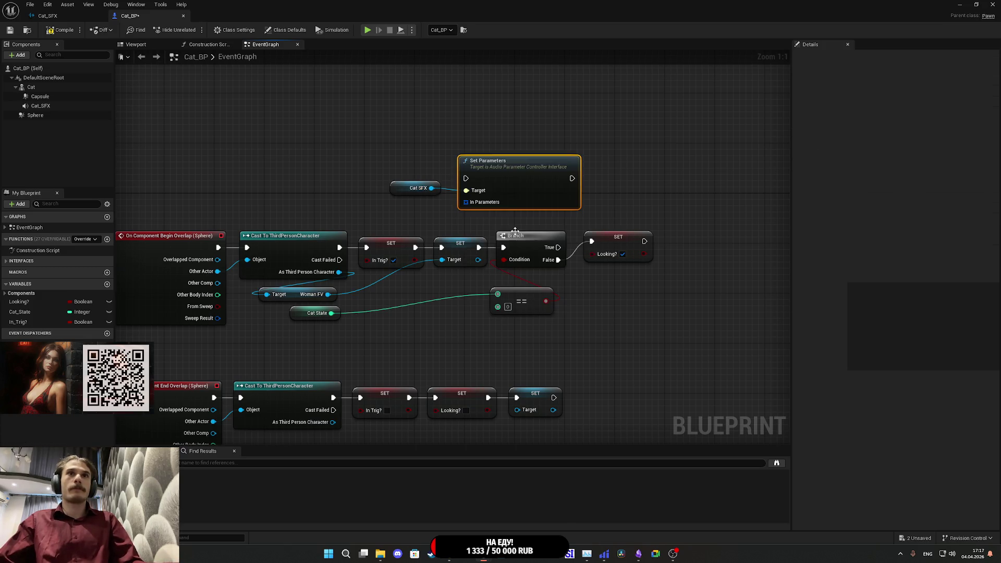
key("ctrl+z")
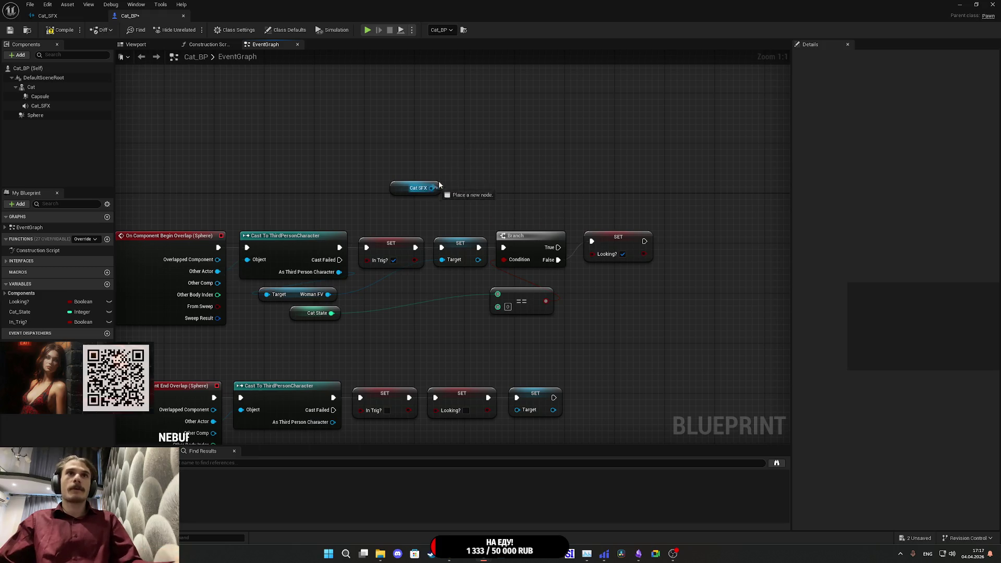
- Add a Set Integer Parameter node wired to Cat SFX and arrange the two nodes together
left_click_drag(431, 188, 459, 166)
type("set para")
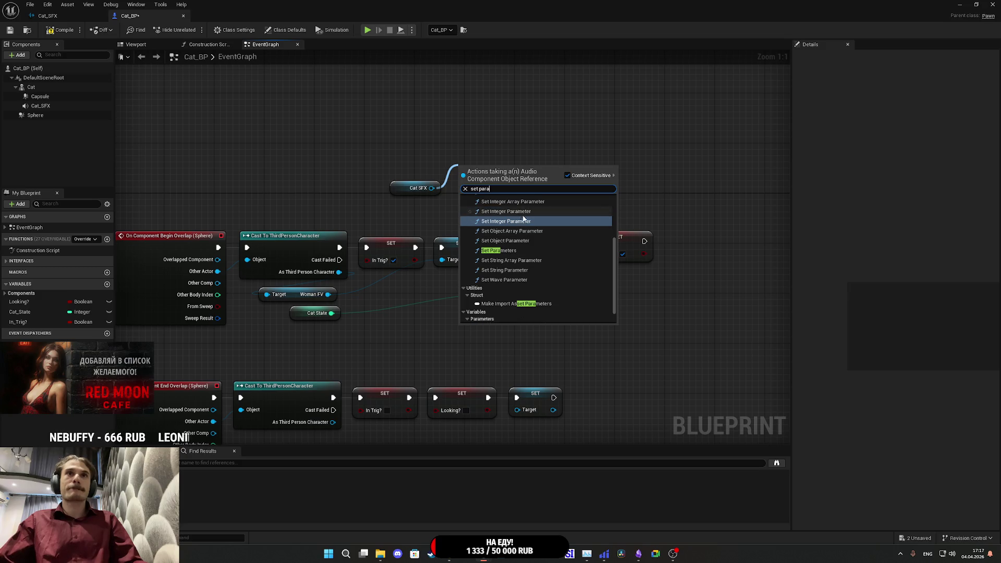
left_click(516, 208)
left_click_drag(497, 203, 515, 164)
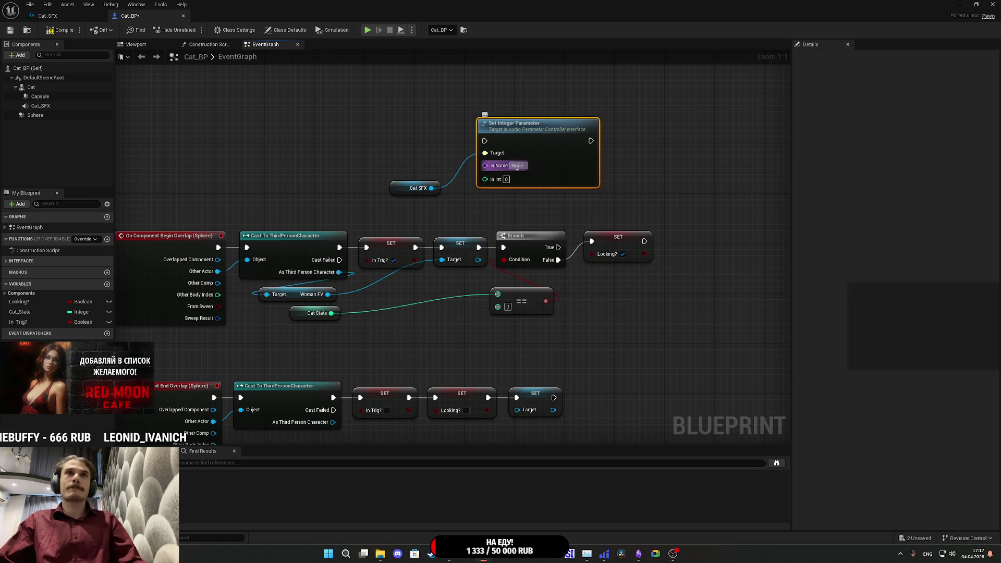
left_click_drag(640, 187, 558, 209)
mouse_move(325, 214)
left_mouse_down()
mouse_move(350, 176)
mouse_move(355, 183)
left_mouse_up()
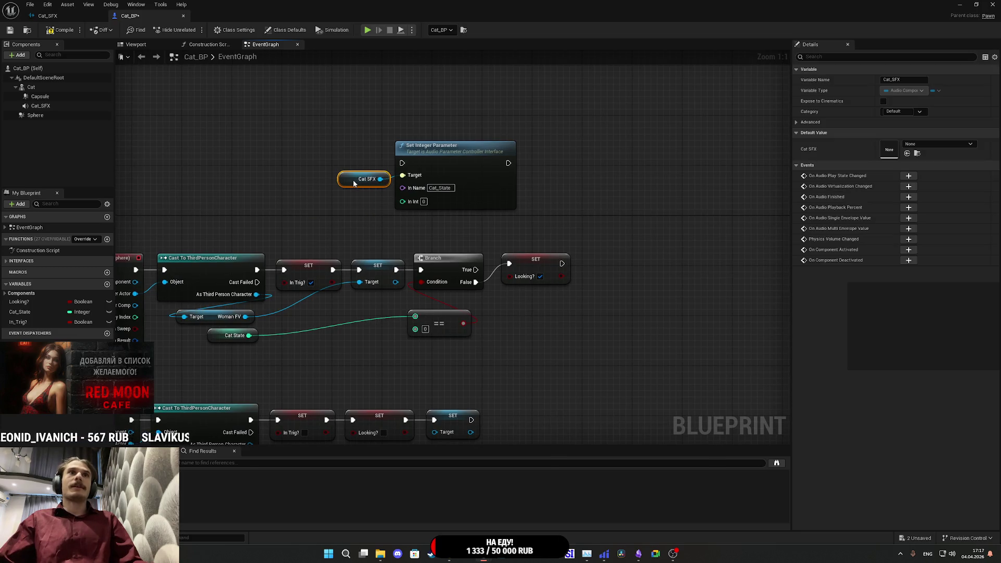
left_click(416, 184, "ctrl")
left_click_drag(449, 177, 467, 184)
scroll(671, 297, "down", 3)
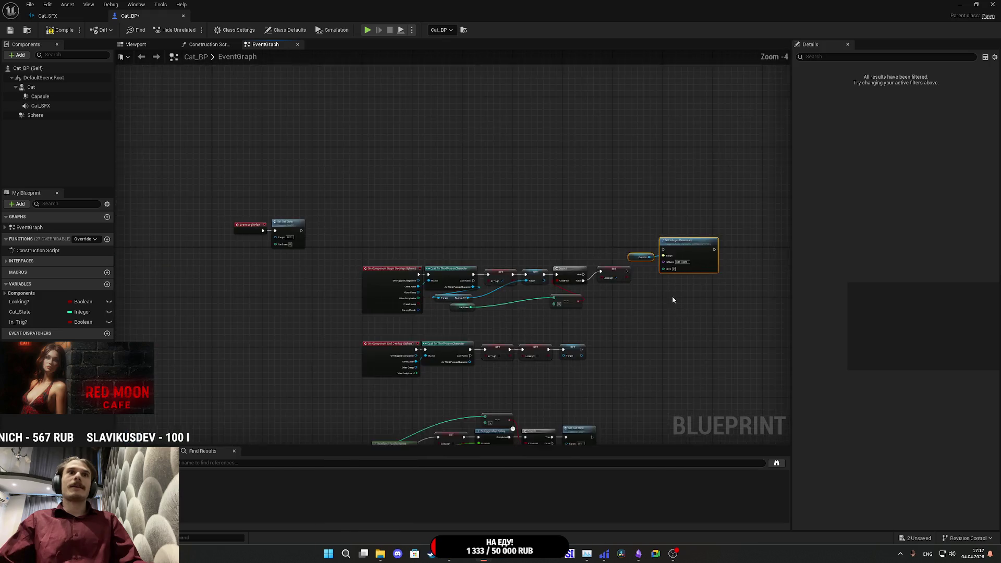
- Rearrange the graph, placing Set Integer Parameter below the Switch on Int node
scroll(408, 173, "down", 2)
left_click_drag(409, 172, 398, 173)
mouse_move(371, 125)
left_mouse_down()
mouse_move(377, 304)
mouse_move(369, 340)
mouse_move(498, 226)
left_mouse_up()
scroll(499, 230, "up", 4)
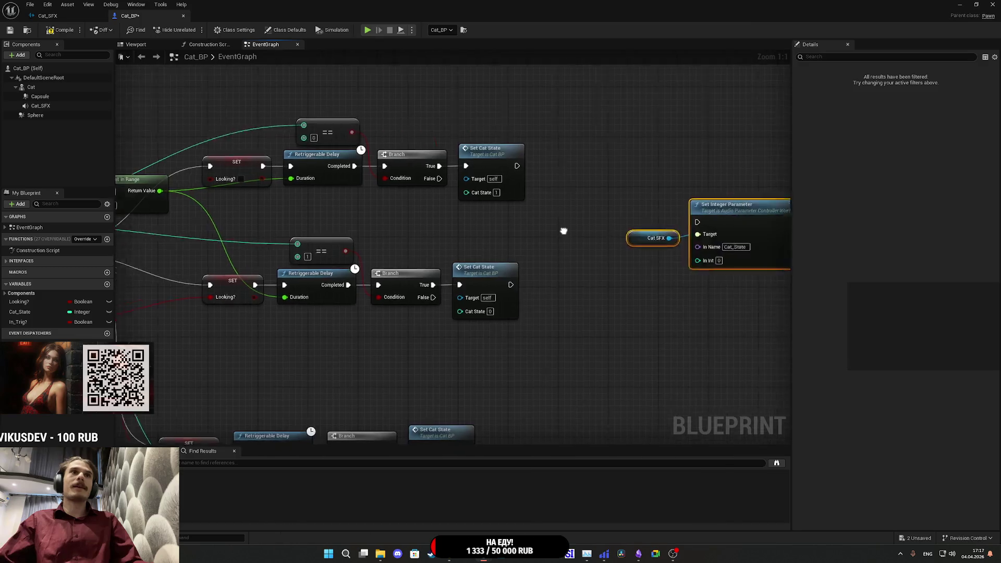
scroll(584, 232, "down", 3)
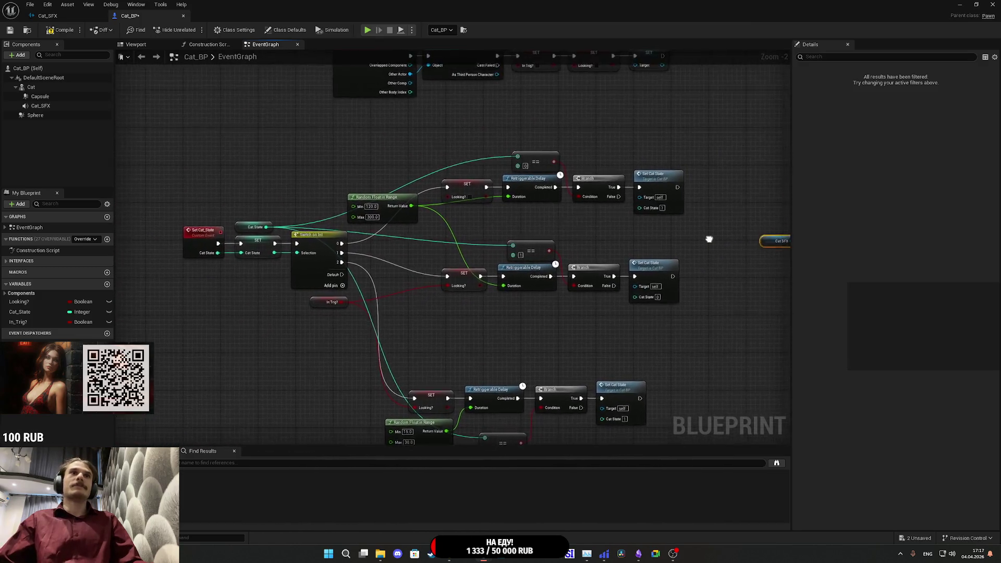
scroll(708, 239, "up", 1)
mouse_move(644, 241)
left_mouse_down()
mouse_move(532, 250)
mouse_move(697, 253)
mouse_move(643, 252)
mouse_move(558, 174)
left_mouse_up()
scroll(596, 219, "down", 2)
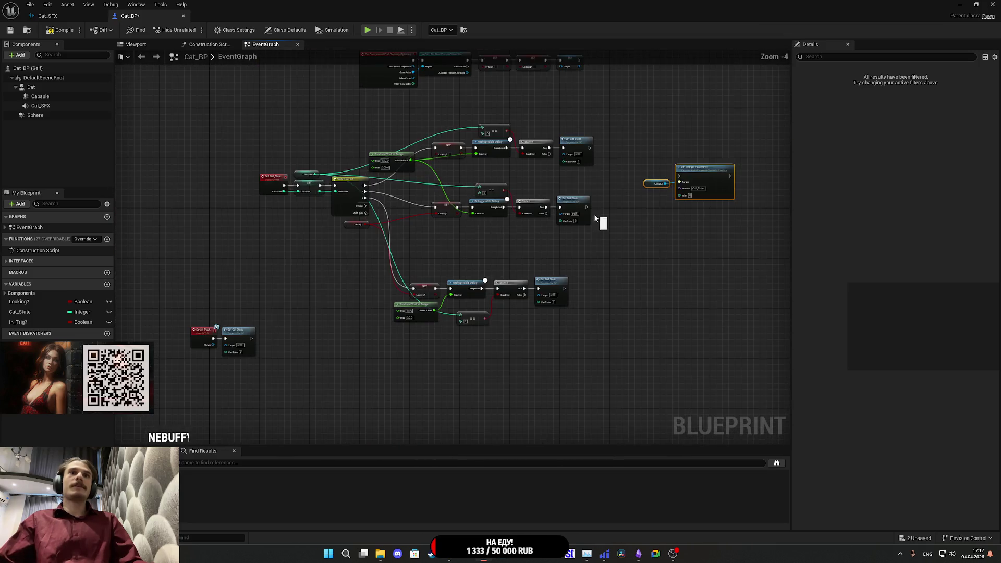
mouse_move(579, 339)
left_mouse_down()
mouse_move(458, 195)
mouse_move(362, 120)
left_mouse_up()
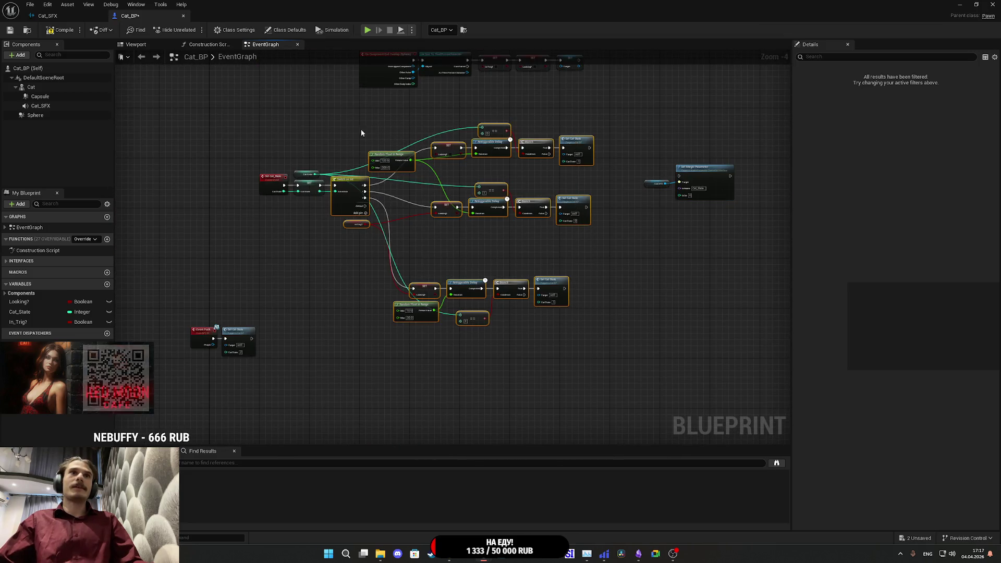
left_click_drag(379, 202, 423, 200)
left_click(681, 189)
left_click_drag(682, 188, 328, 239)
- Make room by shifting the main nodes, Switch on Int and In Trig? to the right
scroll(377, 207, "up", 4)
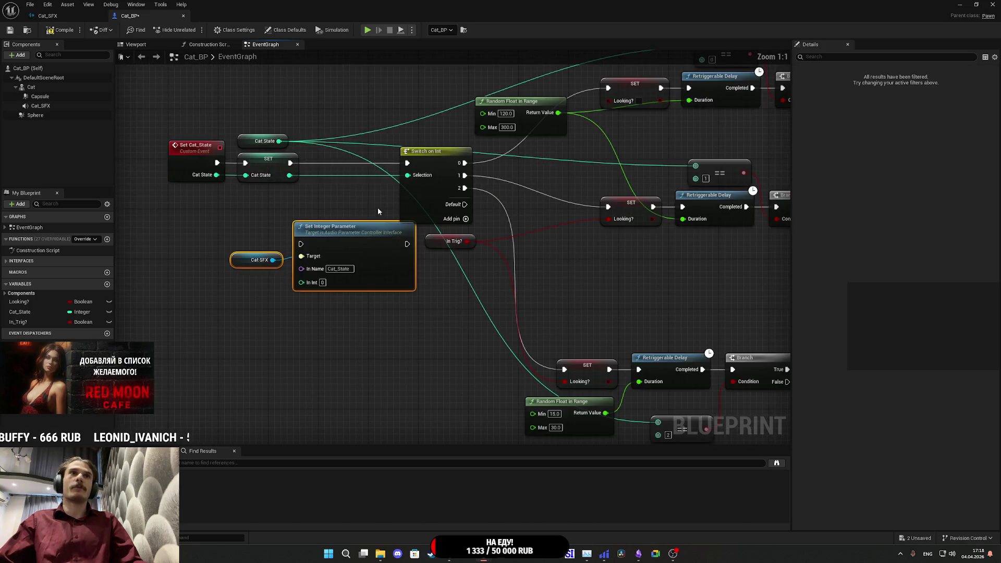
scroll(303, 241, "down", 3)
mouse_move(603, 402)
left_mouse_down()
mouse_move(292, 138)
mouse_move(299, 115)
left_mouse_up()
scroll(308, 121, "up", 3)
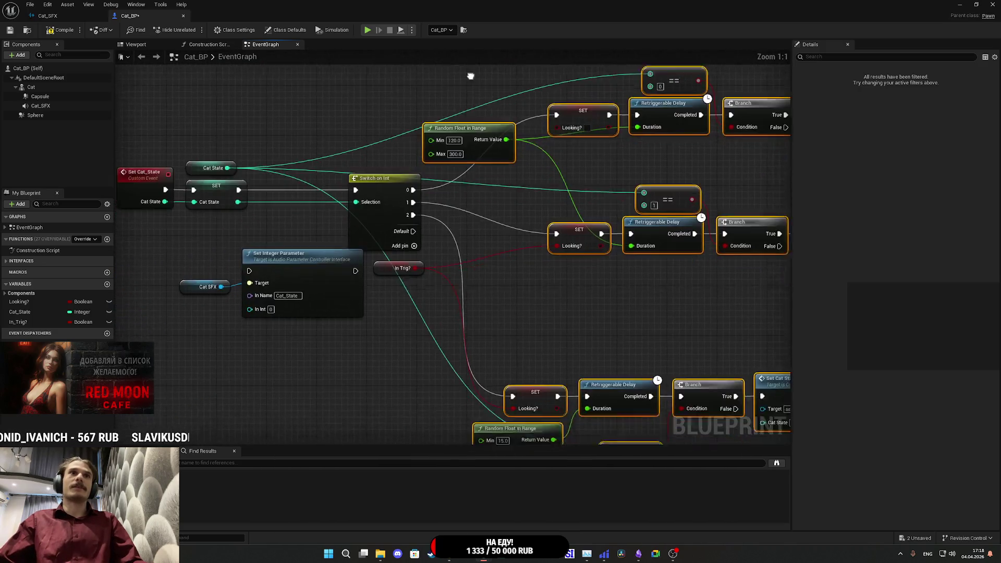
mouse_move(470, 130)
left_mouse_down()
mouse_move(517, 128)
mouse_move(538, 106)
left_mouse_up()
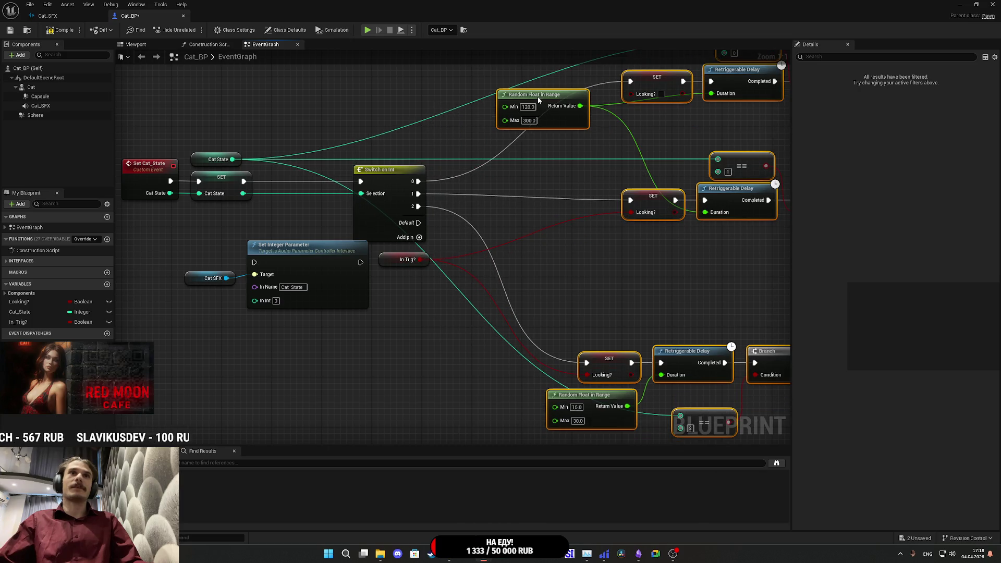
left_click_drag(448, 126, 530, 142)
mouse_move(477, 282)
left_mouse_down()
mouse_move(586, 310)
mouse_move(565, 259)
mouse_move(473, 276)
left_mouse_up()
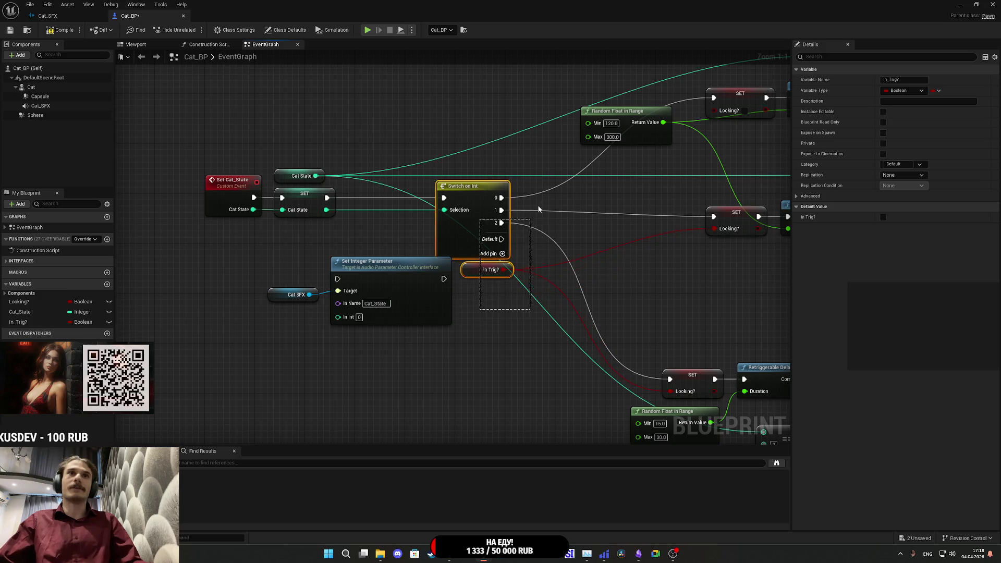
left_click_drag(539, 209, 530, 219)
left_click_drag(473, 239, 525, 233)
left_click(507, 308)
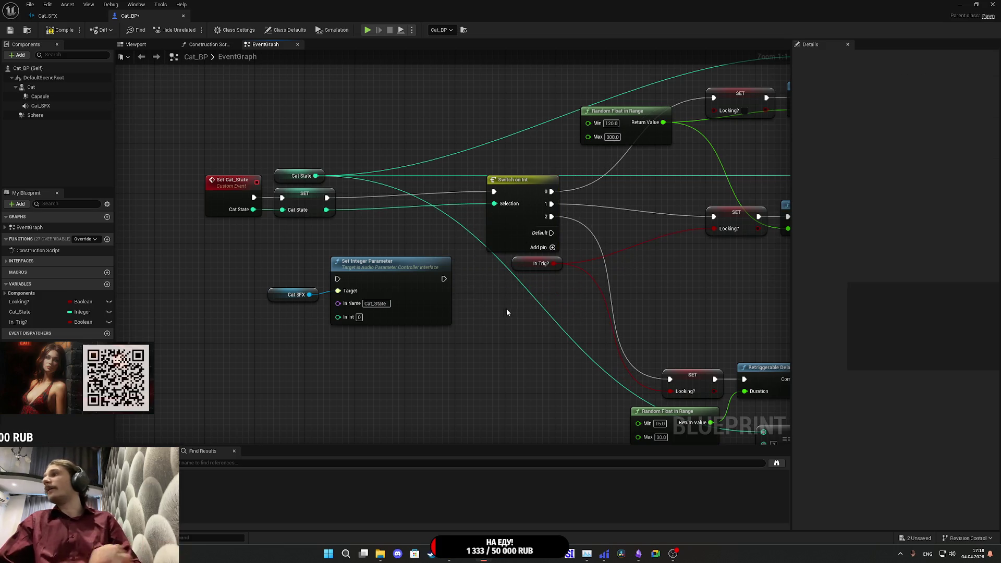
- Chain SET into Set Integer Parameter into Switch on Int, feed Cat State to In Int, and compile
mouse_move(337, 278)
left_mouse_down()
mouse_move(315, 194)
mouse_move(326, 198)
left_mouse_up()
left_click_drag(444, 279, 480, 195)
left_click_drag(401, 369, 307, 289)
mouse_move(424, 302)
left_mouse_down()
mouse_move(458, 215)
mouse_move(451, 223)
left_mouse_up()
left_click(354, 283)
mouse_move(339, 219)
left_mouse_down()
mouse_move(326, 238)
mouse_move(362, 235)
left_mouse_up()
left_click(348, 266)
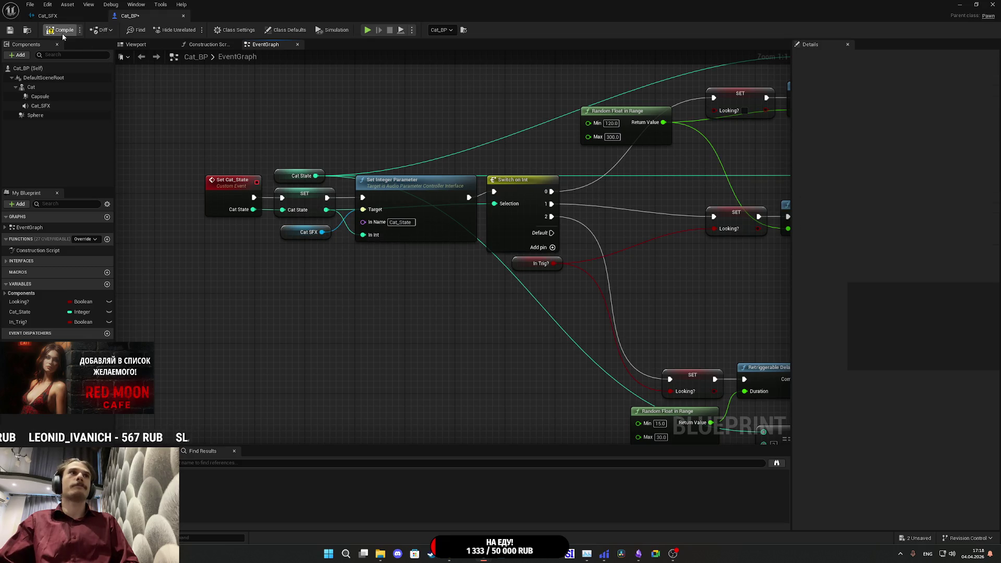
left_click(10, 31)
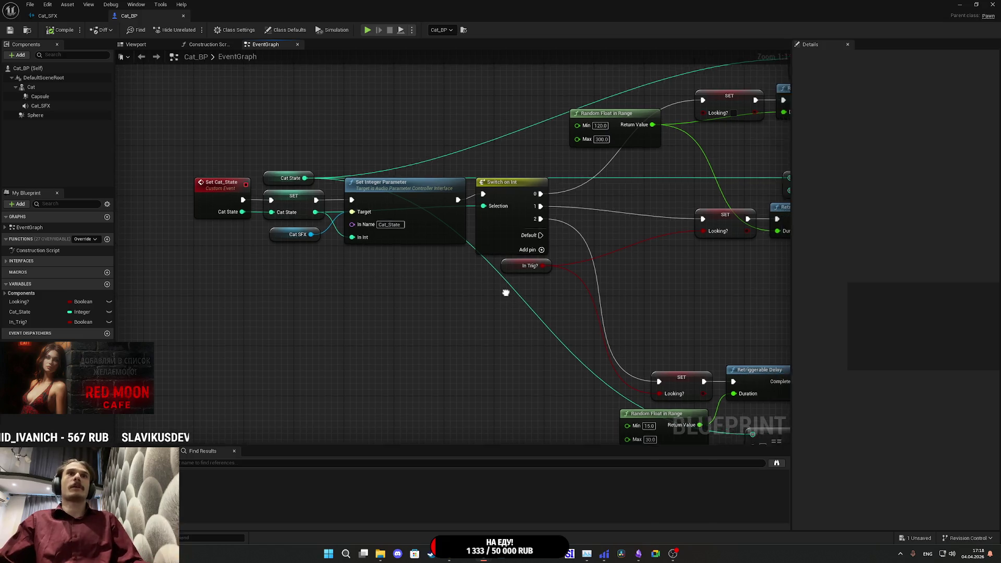
left_click(957, 5)
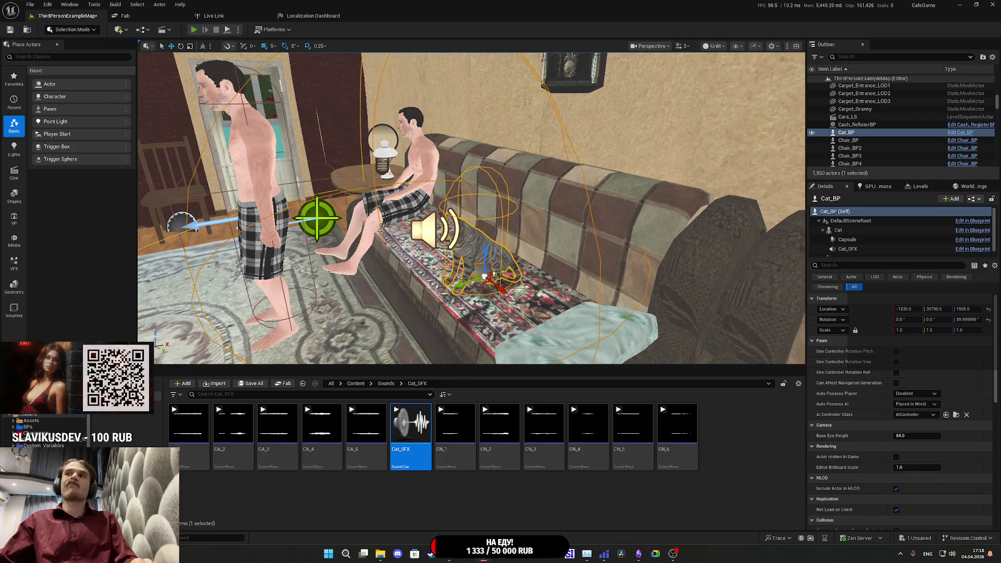
- Playtest the level, opening the living-room door and interacting with the sofa cat, then return to the editor
key("alt+p")
key("F11")
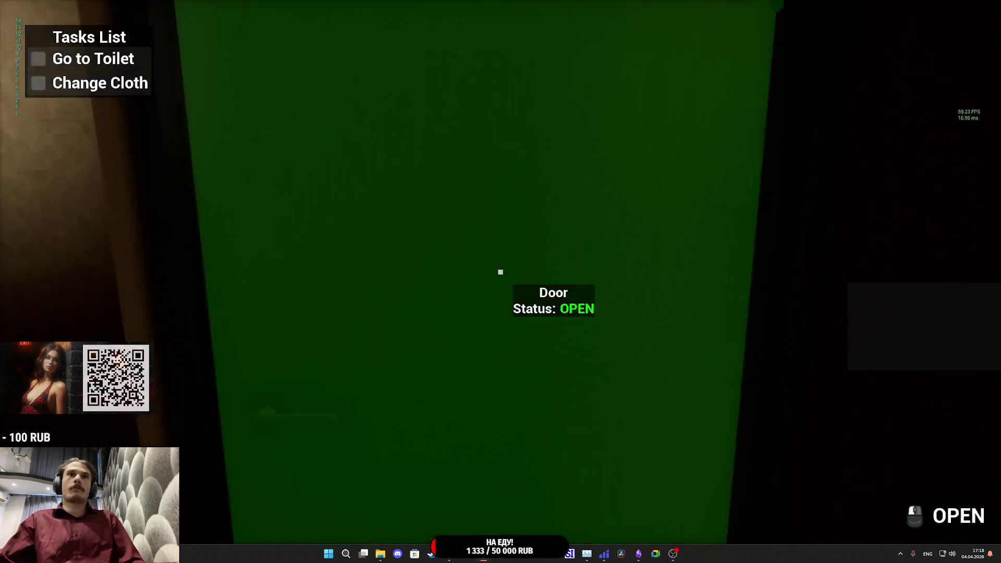
left_click(500, 271)
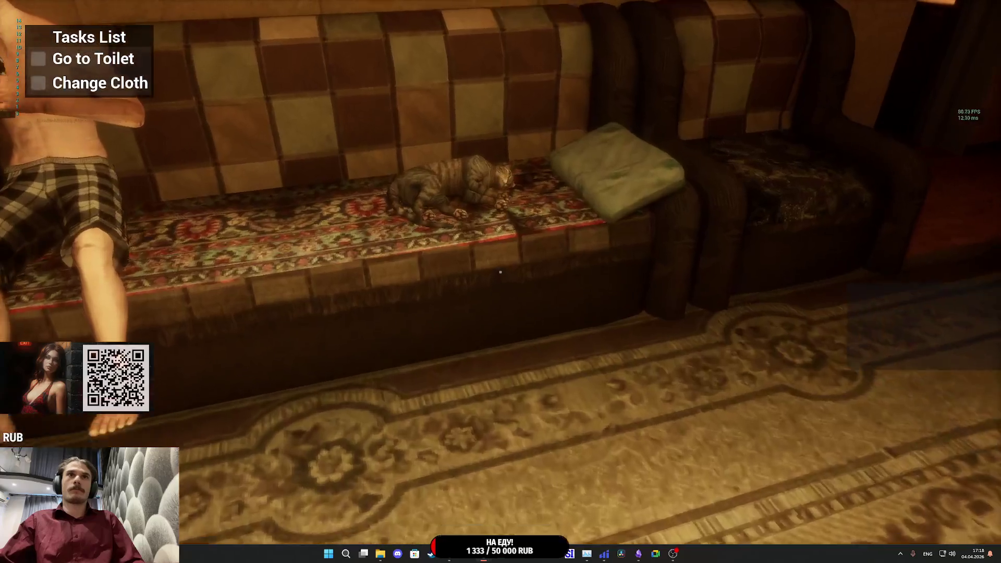
left_click(501, 271)
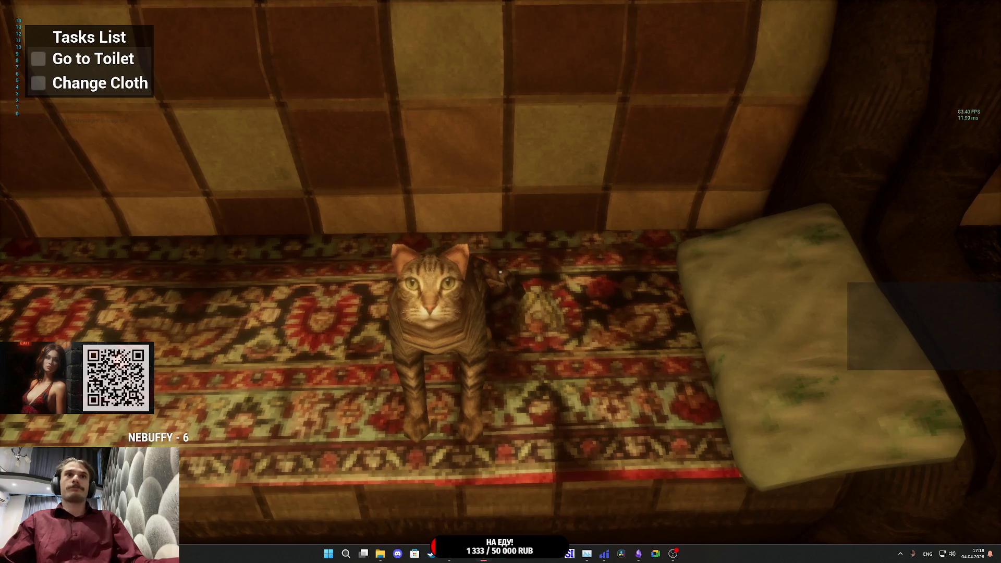
key("F8")
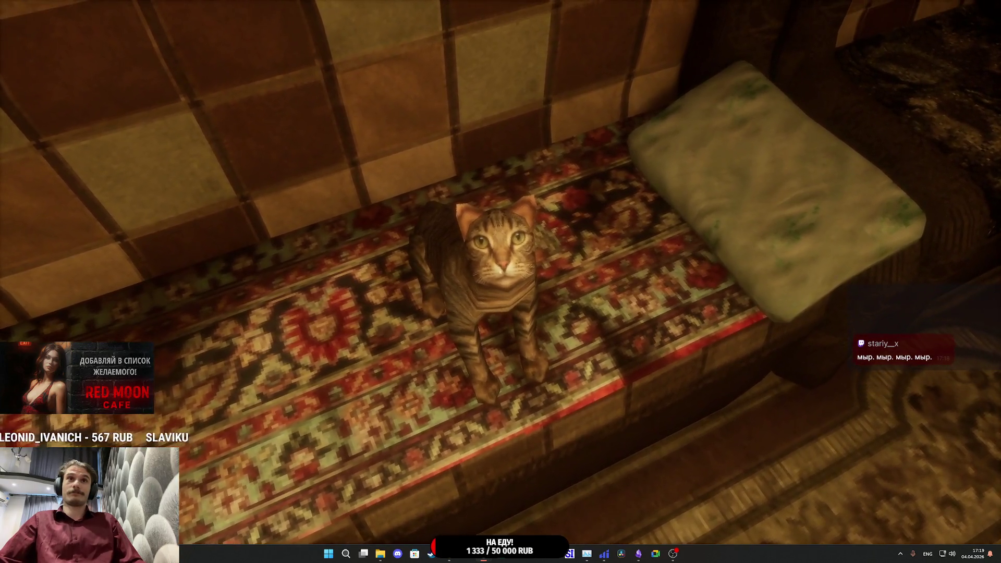
key("F8")
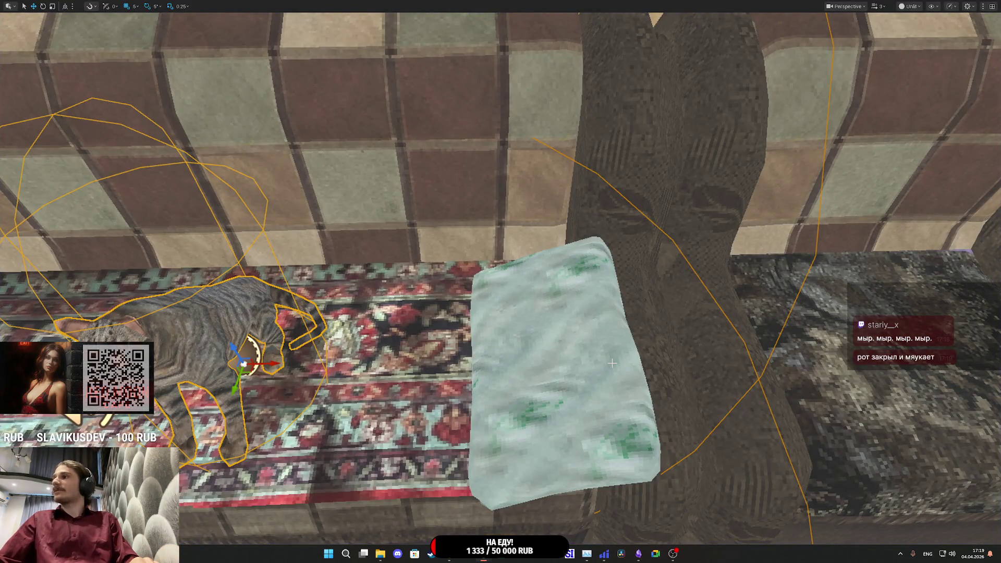
key("Escape")
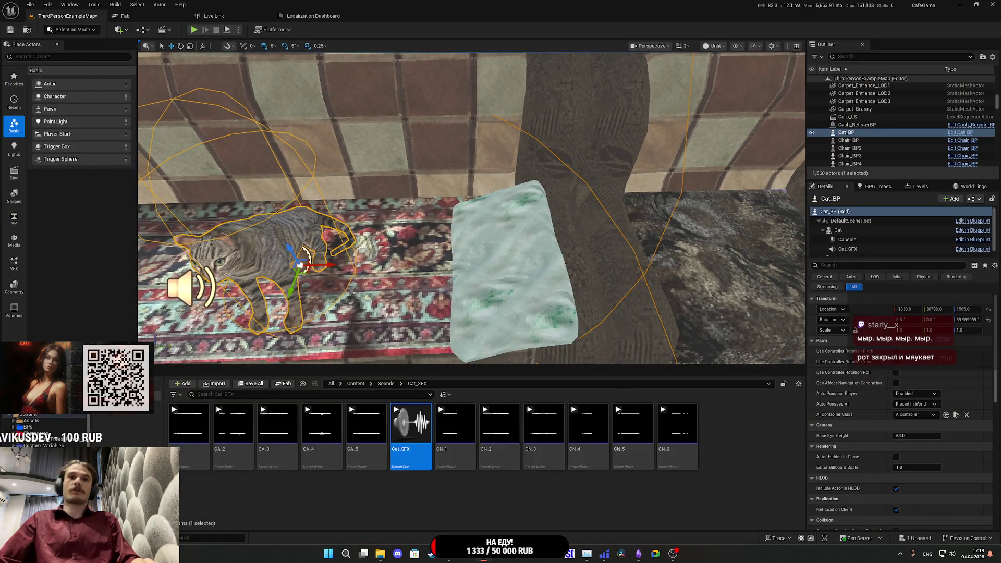
- Bring back the Cat_BP editor, open the Cat_SFX cue, and inspect the upper Delay's 2.0–10.0 range
left_click(516, 519)
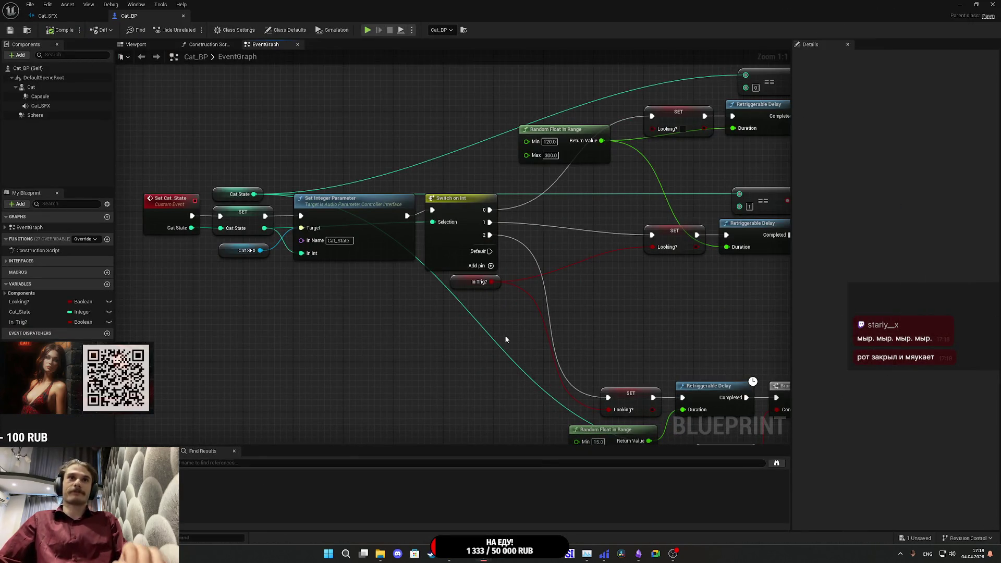
left_click_drag(505, 340, 495, 330)
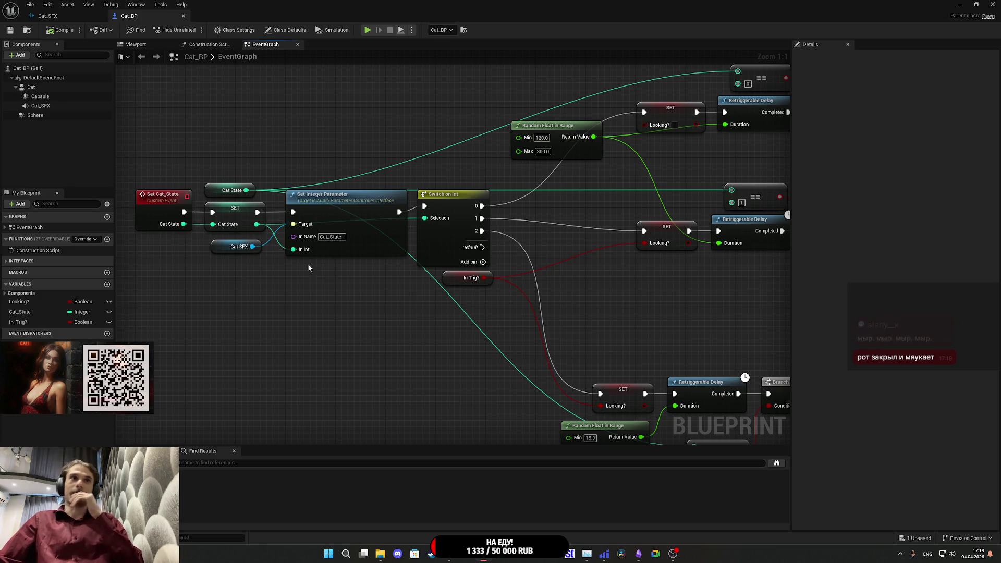
left_click(62, 18)
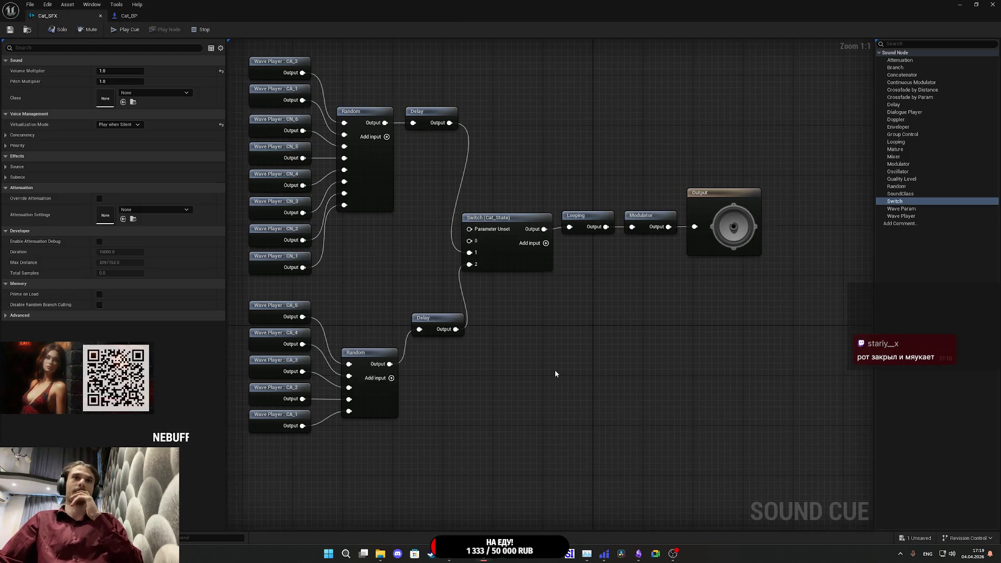
left_click_drag(554, 374, 577, 393)
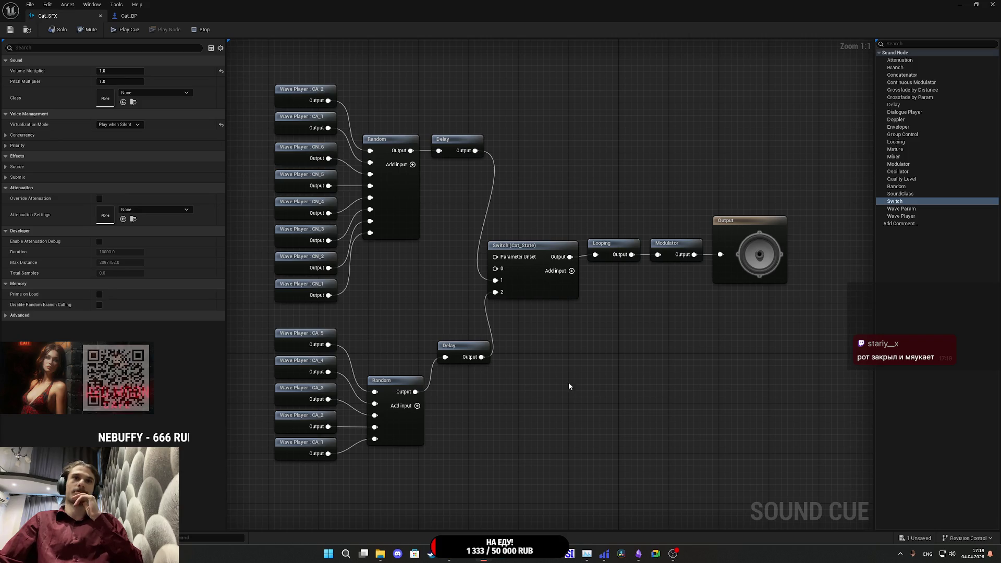
left_click_drag(527, 373, 565, 380)
left_click_drag(492, 366, 511, 373)
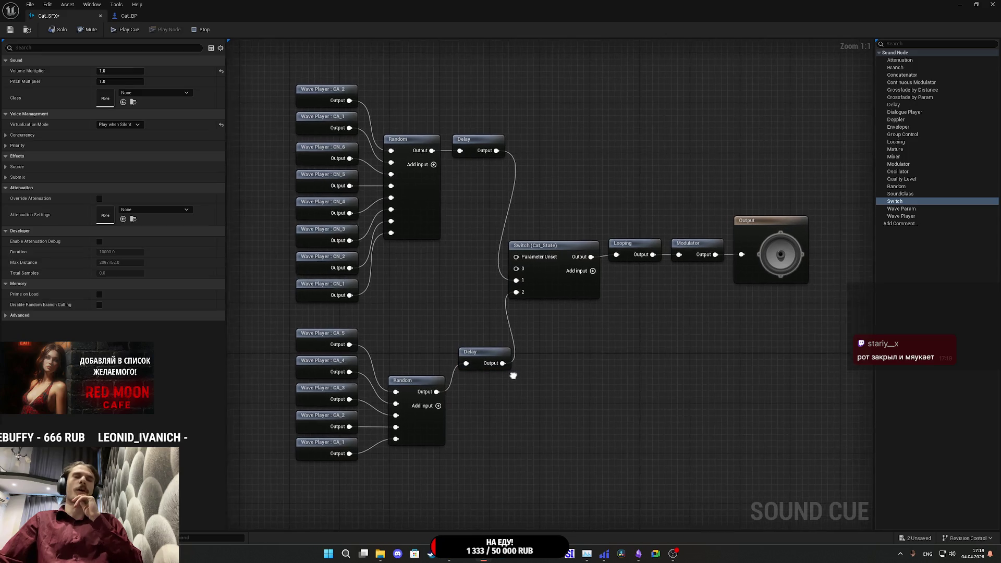
mouse_move(440, 252)
left_mouse_down()
mouse_move(500, 358)
mouse_move(320, 157)
mouse_move(342, 139)
mouse_move(443, 152)
mouse_move(603, 201)
mouse_move(643, 229)
left_mouse_up()
left_click(601, 206)
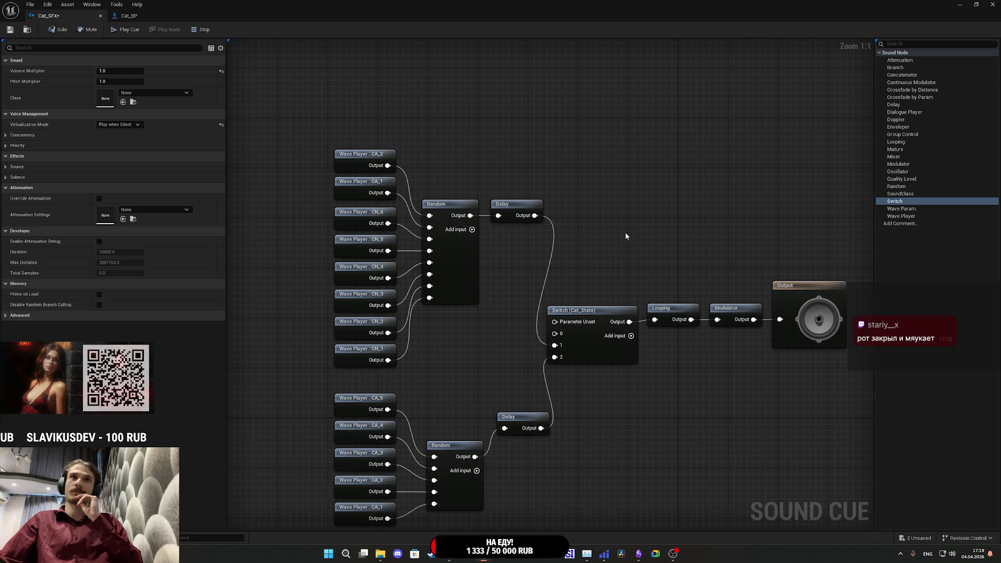
left_click(515, 205)
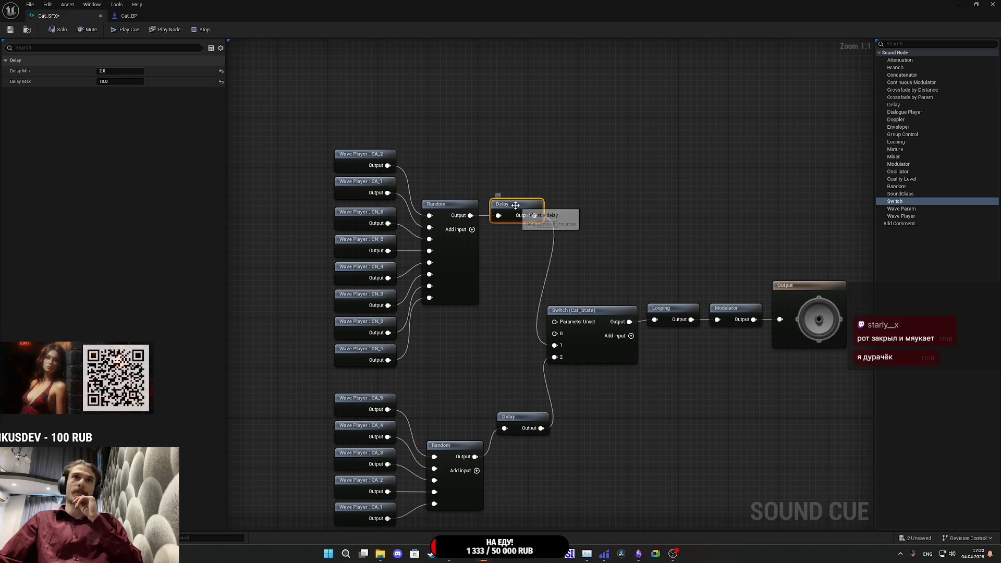
- Set the lower Delay node's Delay Min to 0.25 and save the Cat_SFX cue
mouse_move(488, 303)
left_mouse_down()
mouse_move(471, 214)
mouse_move(519, 250)
mouse_move(512, 313)
left_mouse_up()
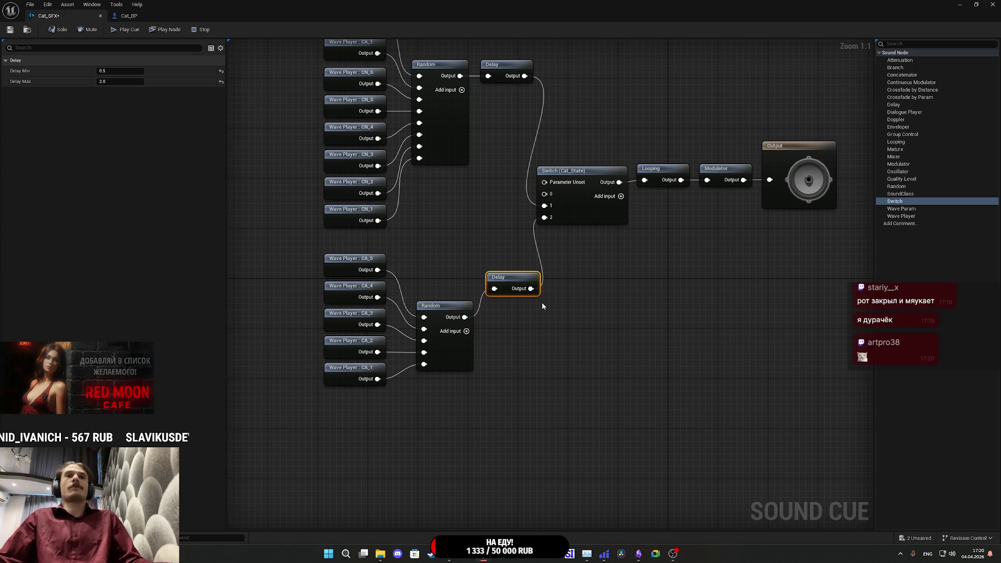
left_click(556, 293)
left_click_drag(562, 297, 561, 320)
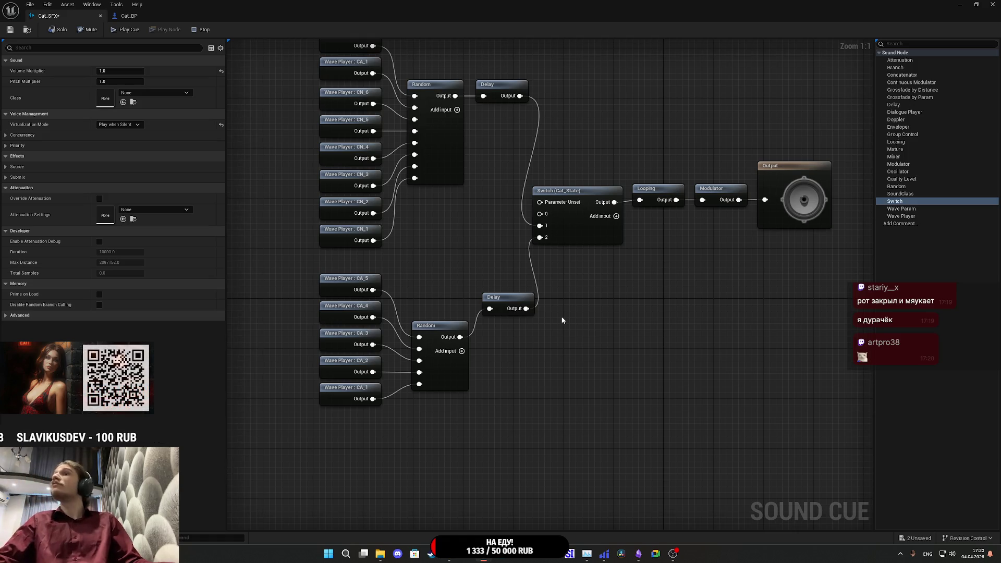
left_click_drag(726, 313, 744, 302)
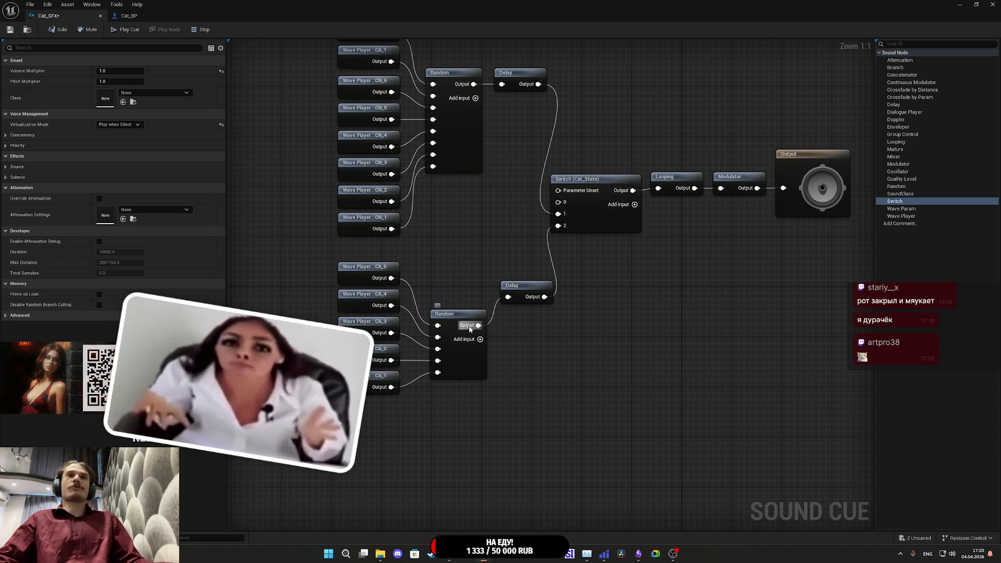
left_click(529, 291)
left_click(119, 81)
type("0.25")
key("Return")
left_click(11, 31)
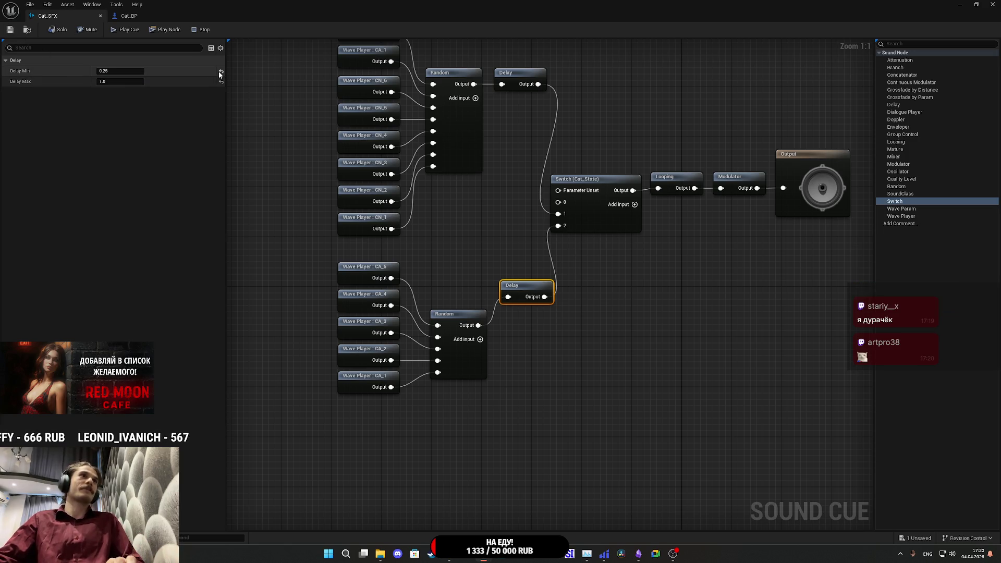
- Reposition the lower Random node, check its weights list, and save the cue again
left_click(537, 353)
left_click(521, 286)
left_click(493, 307)
left_click(463, 316)
left_click_drag(464, 317, 450, 305)
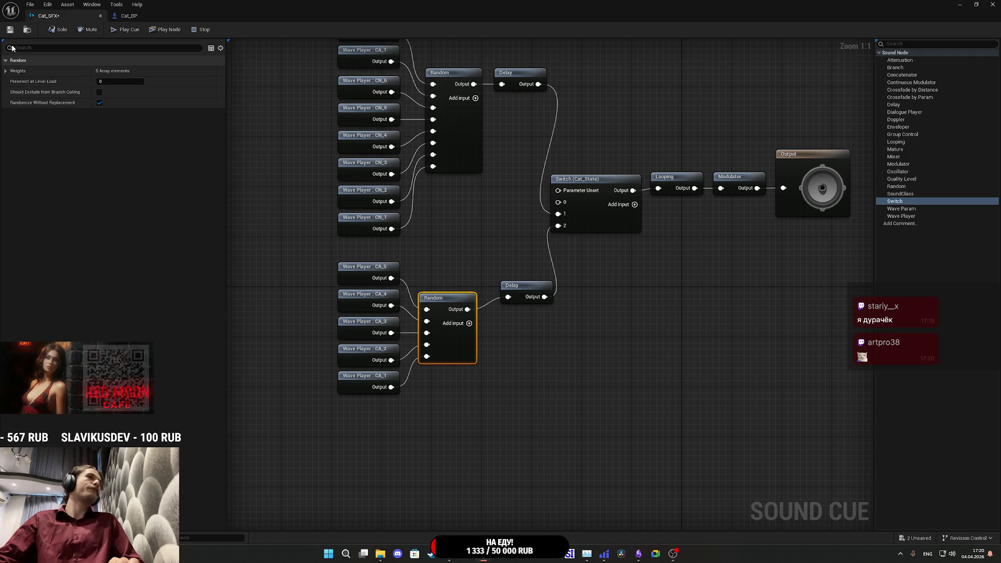
left_click(5, 71)
left_click(5, 71)
left_click(10, 31)
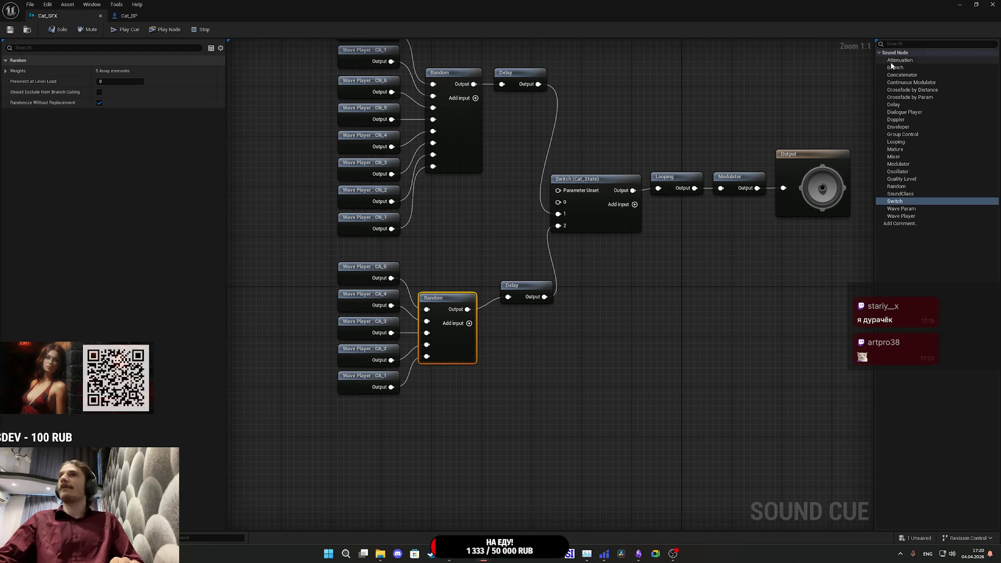
left_click(959, 4)
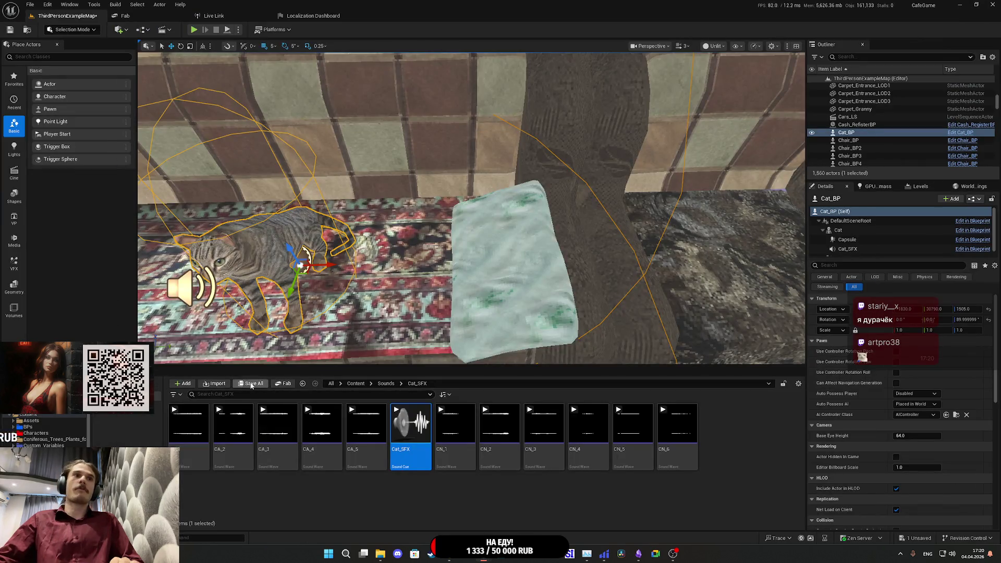
- Save all content including the apartment map, then playtest walking past the sofa cat into the bedroom
left_click(251, 384)
left_click(561, 364)
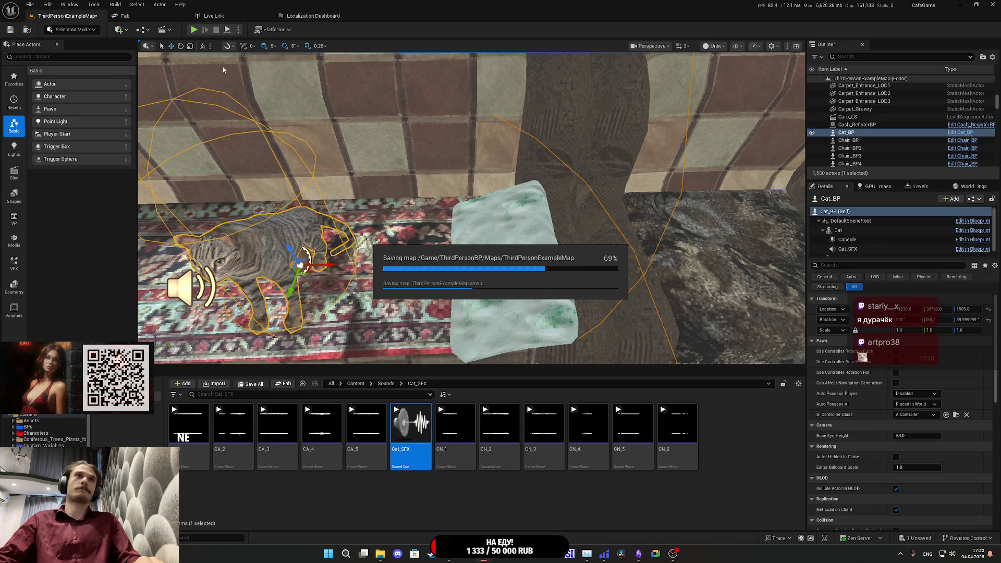
key("alt+p")
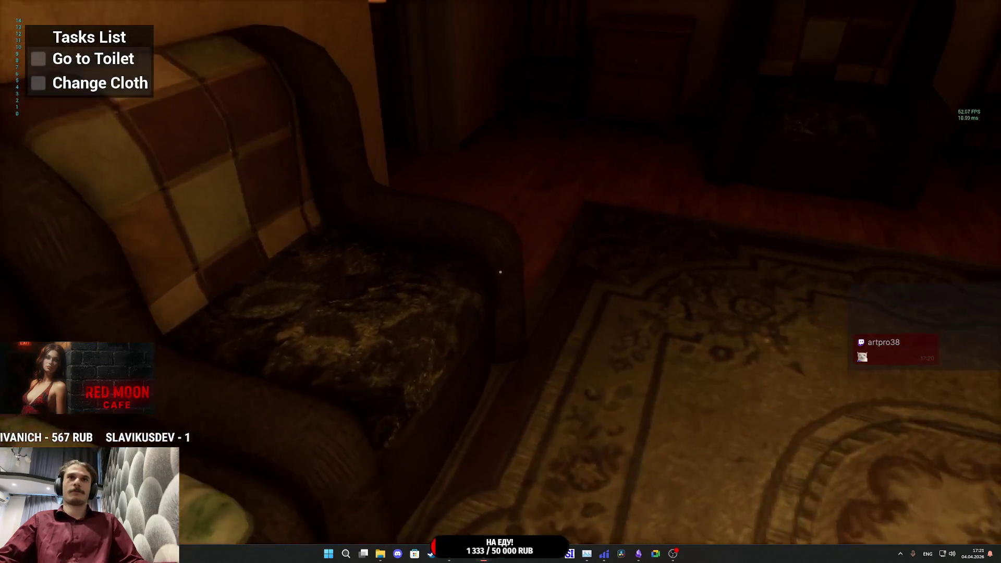
key("w")
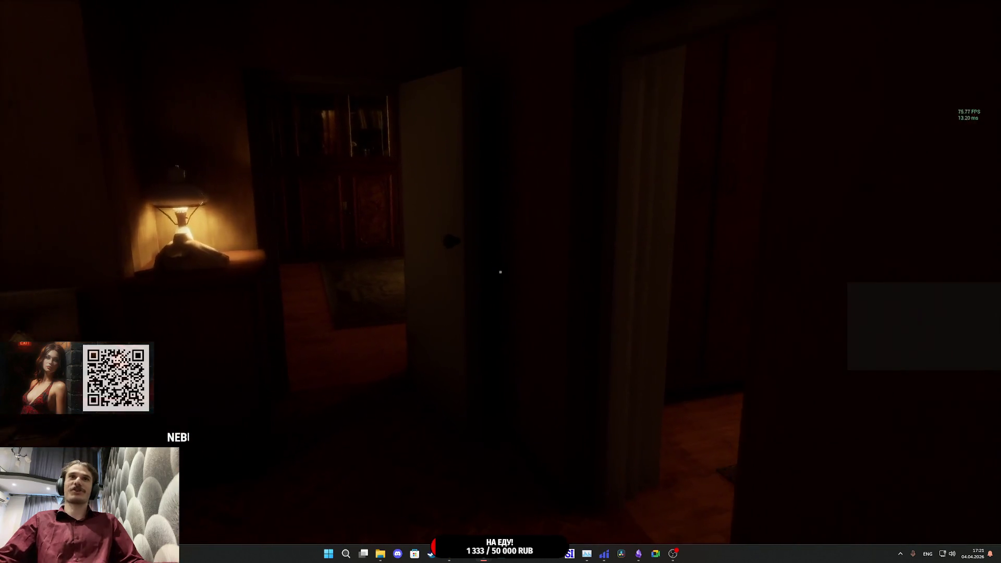
key("w")
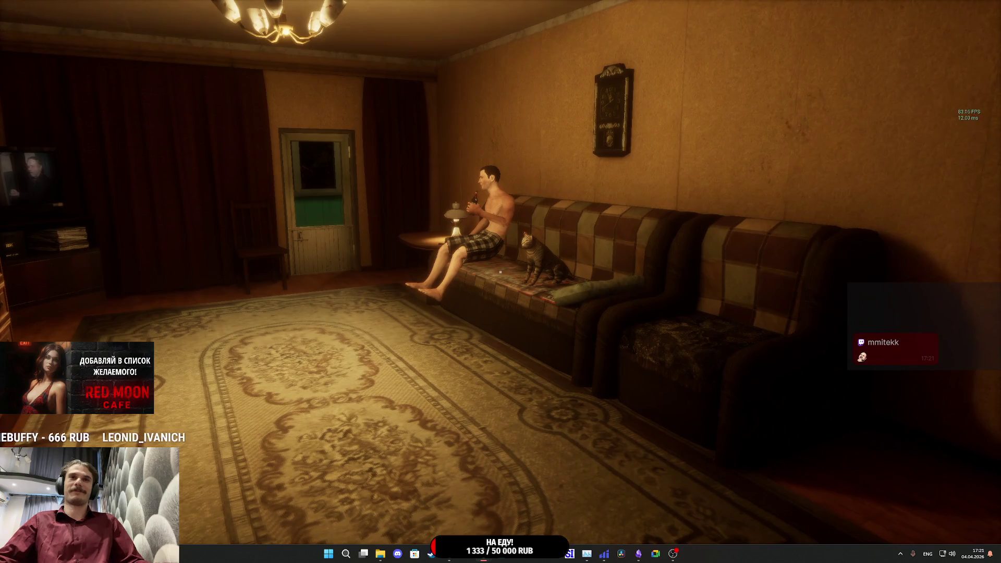
key("w")
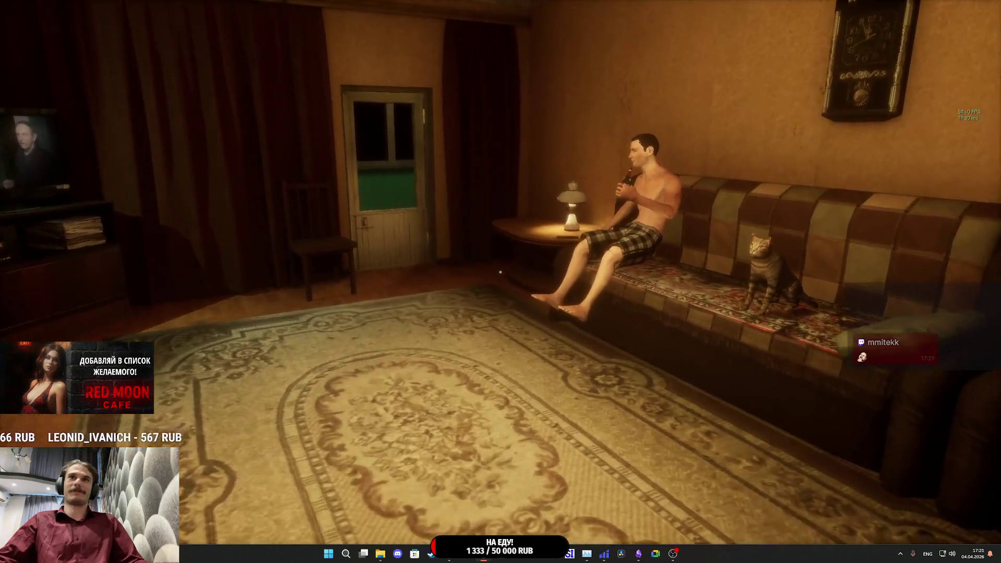
key("w")
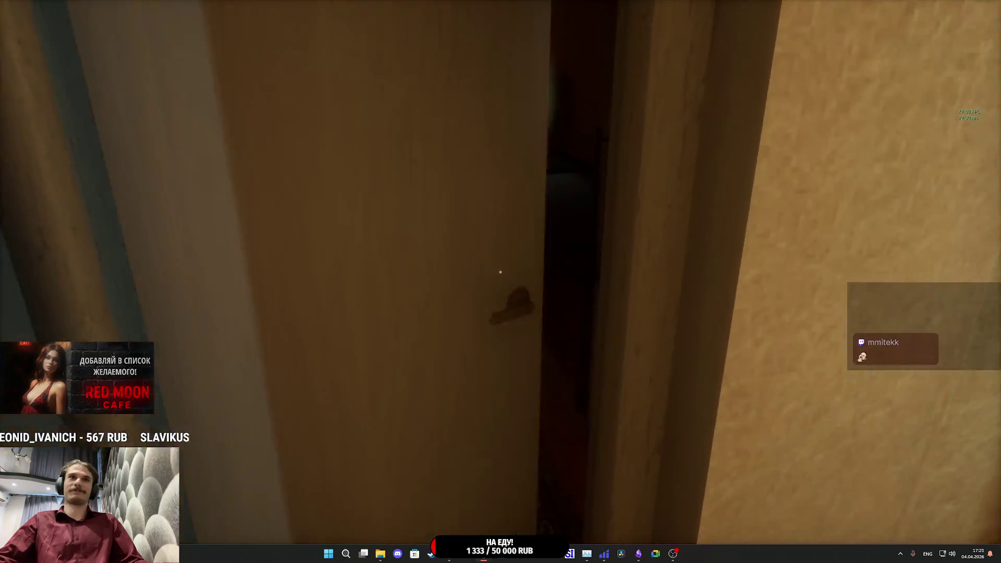
key("w")
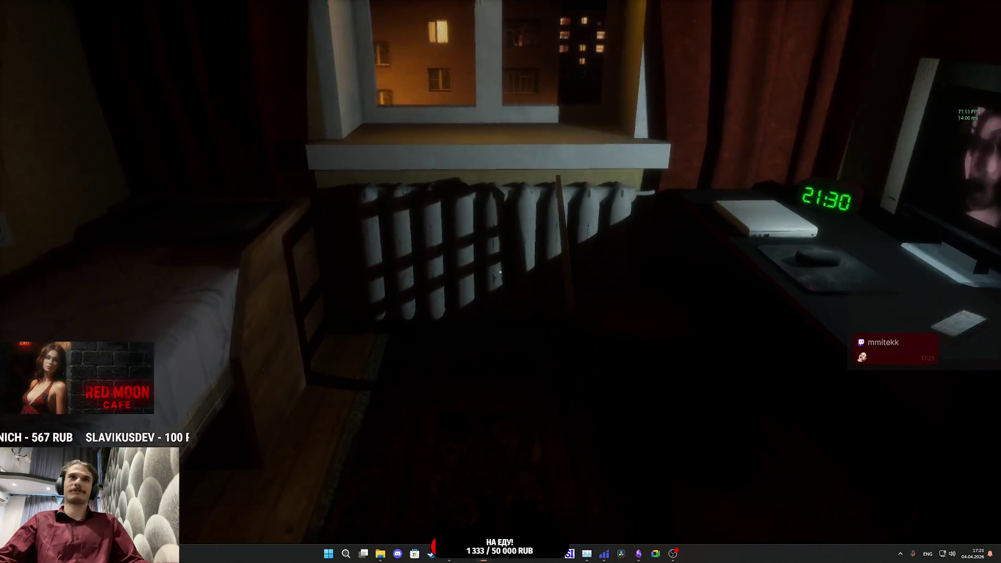
key("w")
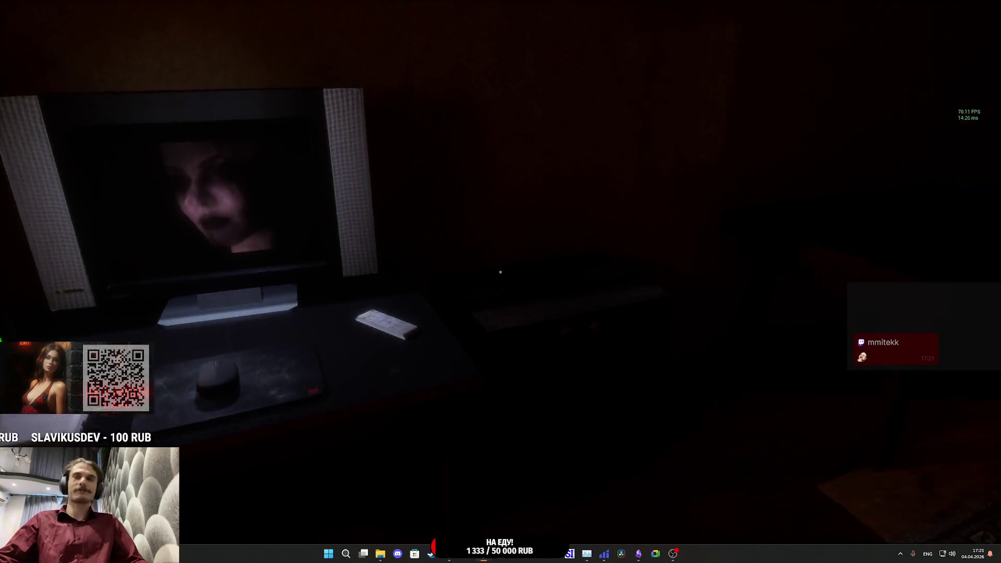
key("Escape")
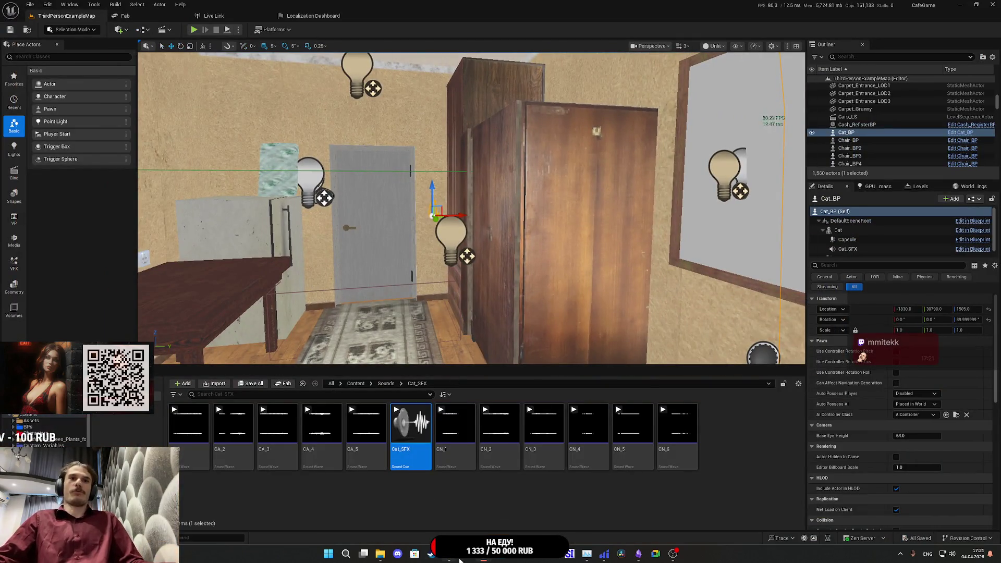
- Set the Set Cat State value to 2 in Cat_BP's BeginPlay and save the blueprint
mouse_move(459, 554)
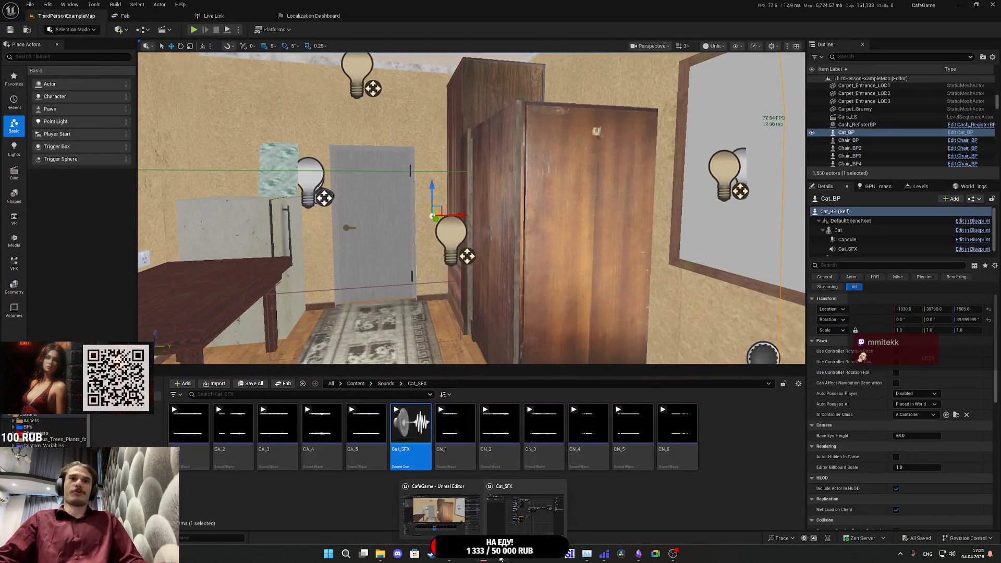
left_click(519, 508)
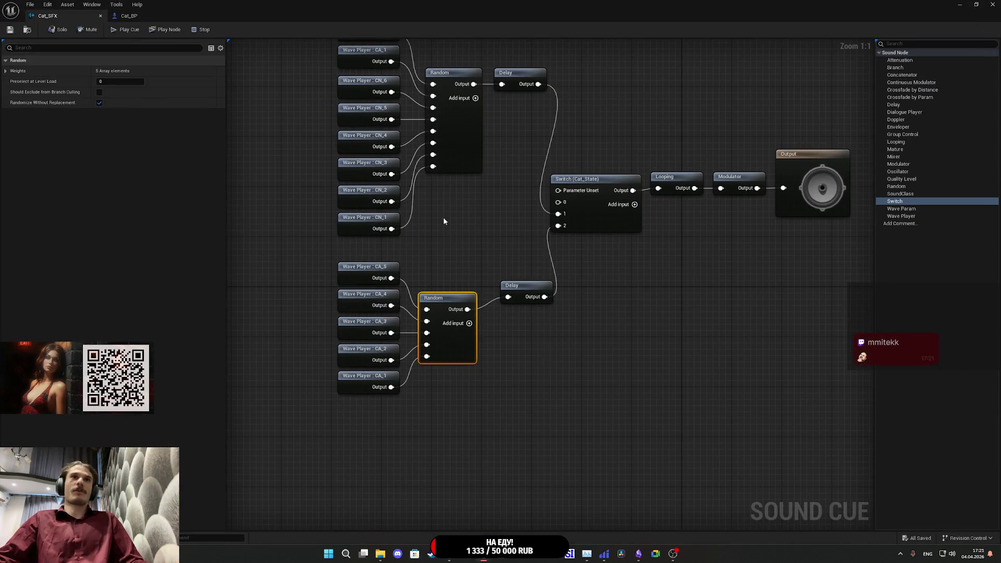
left_click(125, 17)
left_click_drag(306, 144, 480, 396)
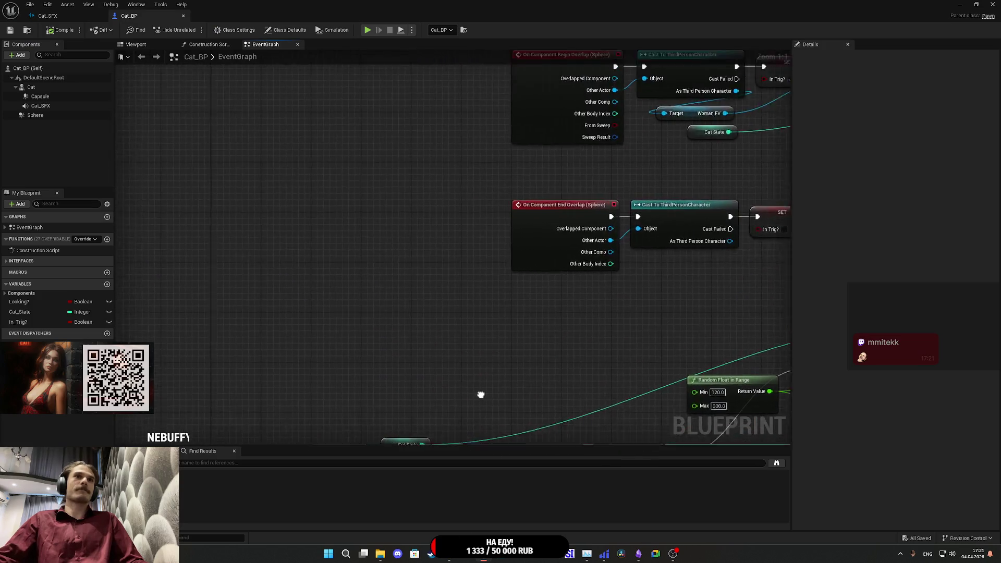
scroll(426, 253, "down", 3)
scroll(366, 141, "up", 3)
type("2")
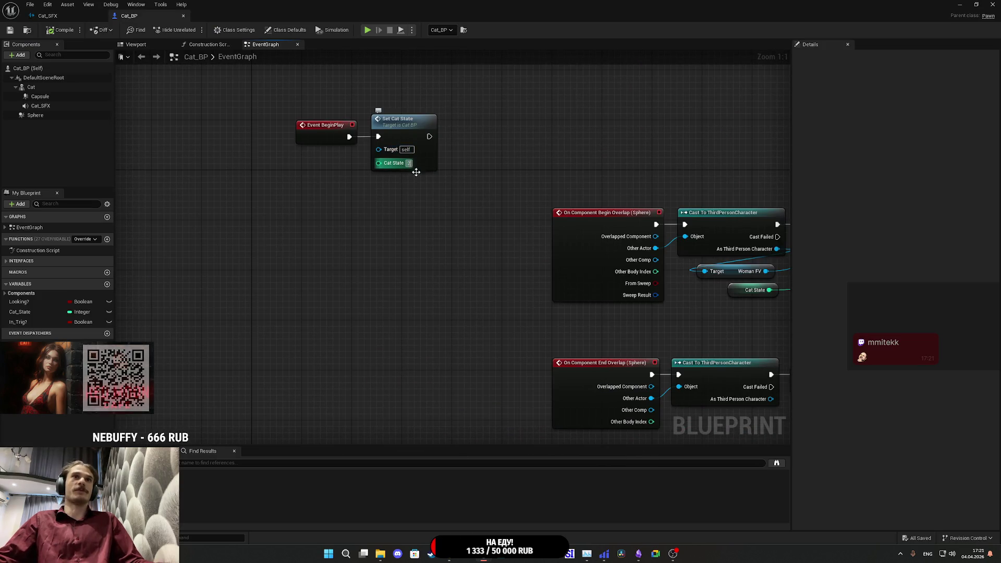
key("Return")
left_click(10, 31)
left_click(959, 4)
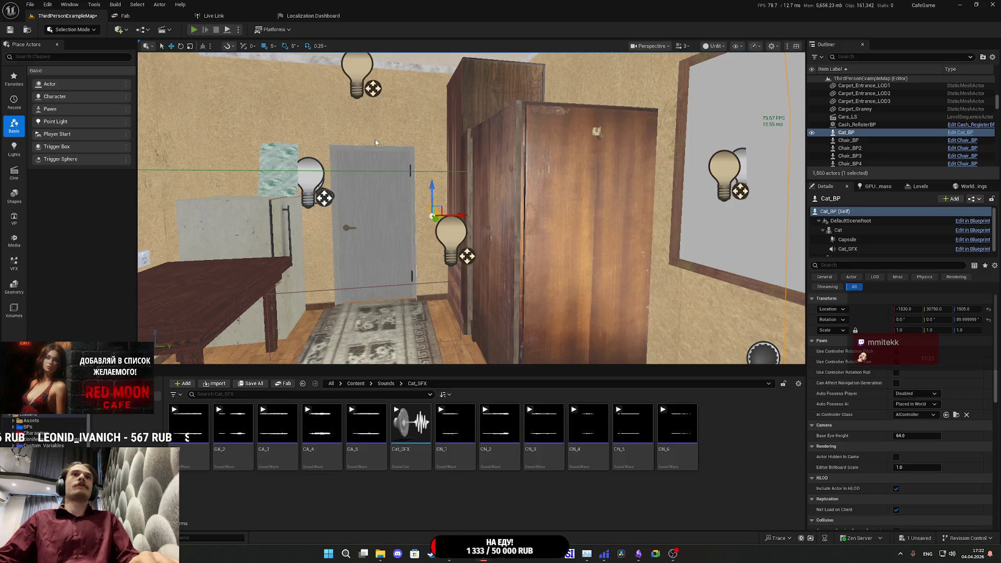
- Restart the playtest, change clothes at the closet, and open the living-room door
key("alt+p")
key("F11")
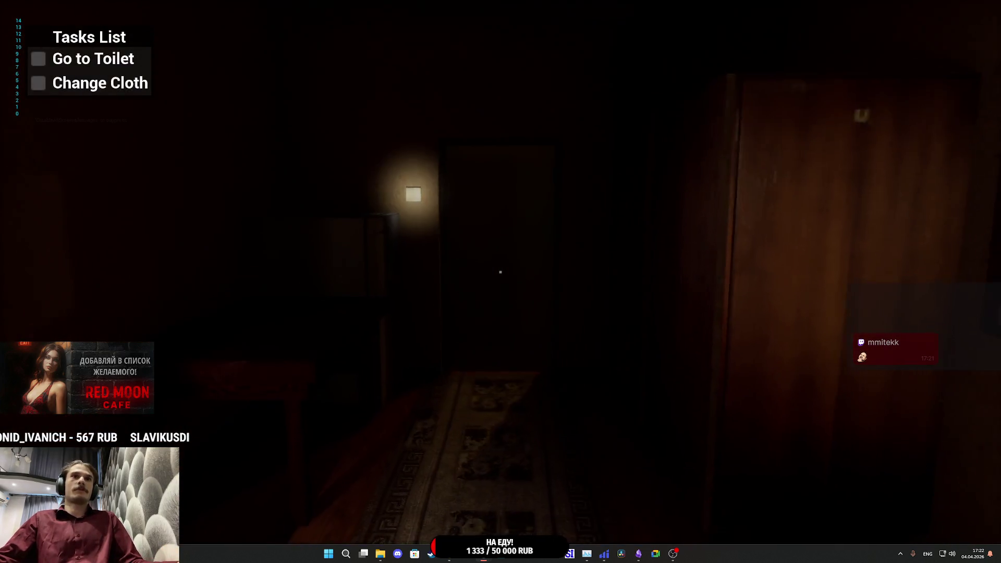
key("Escape")
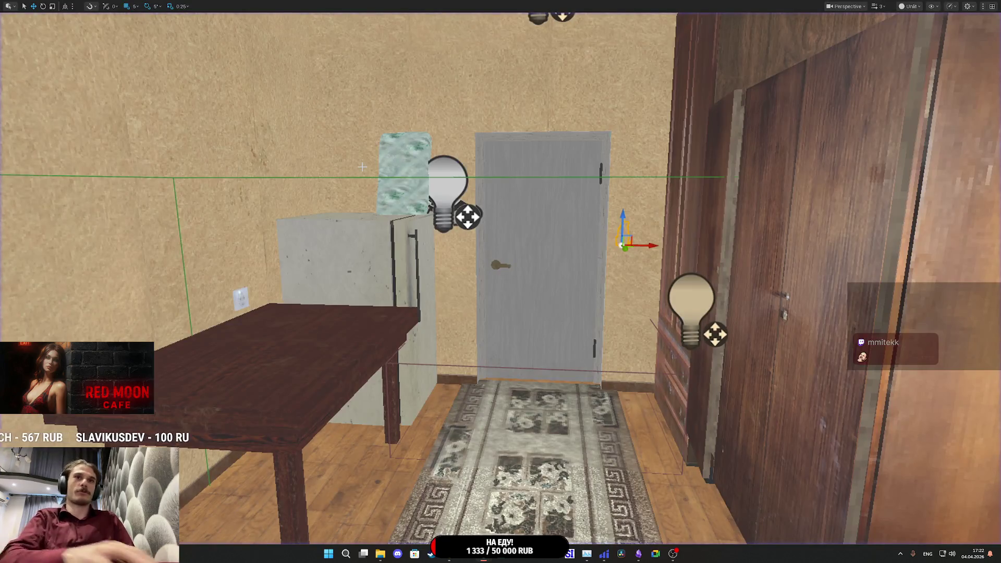
key("alt+p")
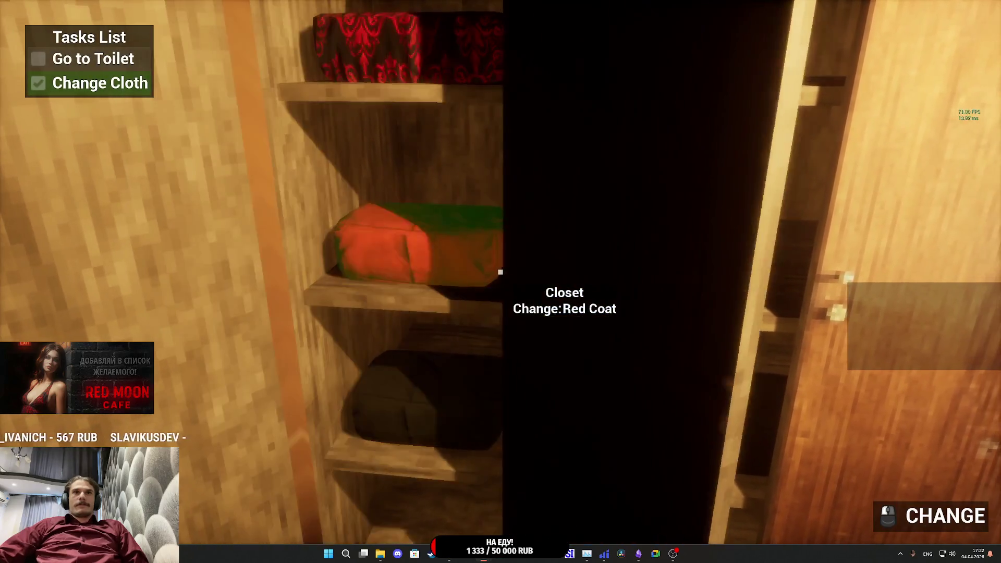
left_click(500, 272)
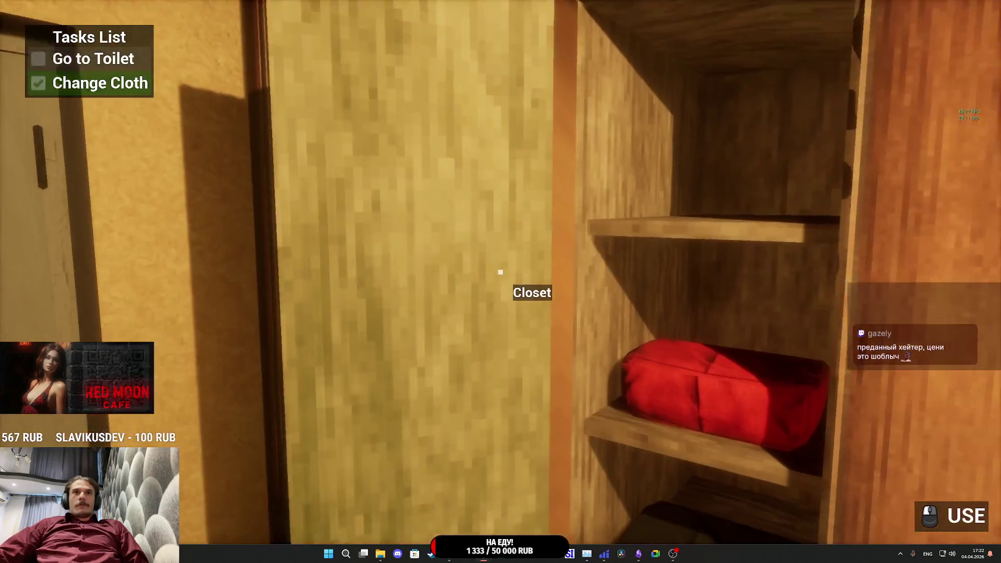
left_click(500, 272)
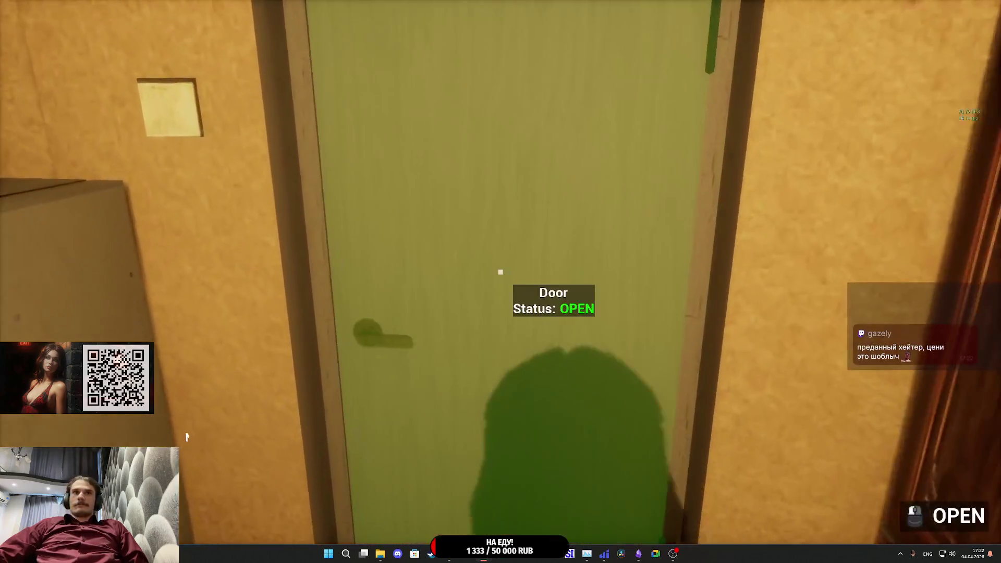
left_click(500, 272)
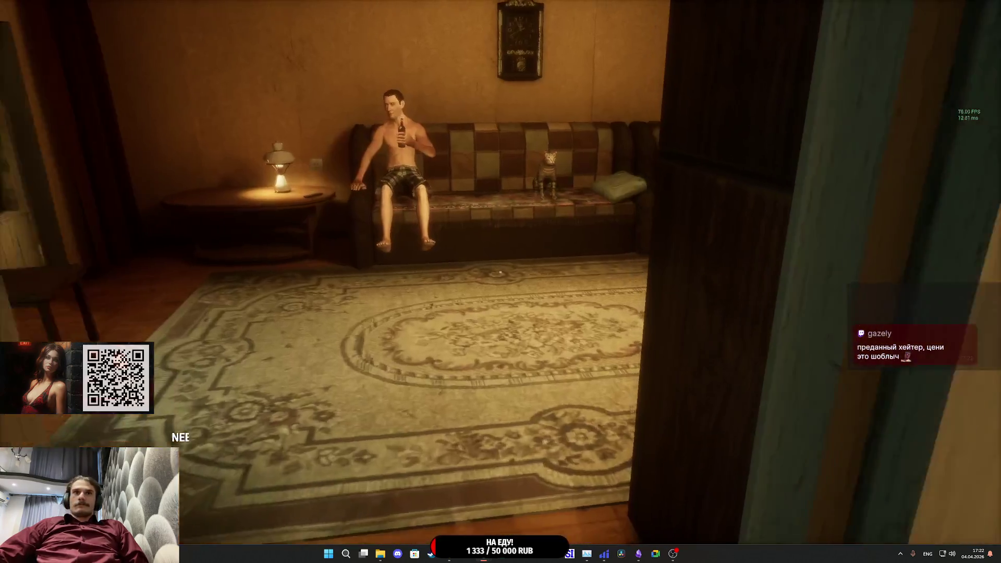
- Walk up to the sofa cat, interact with it using E, then stop the play session
key("w")
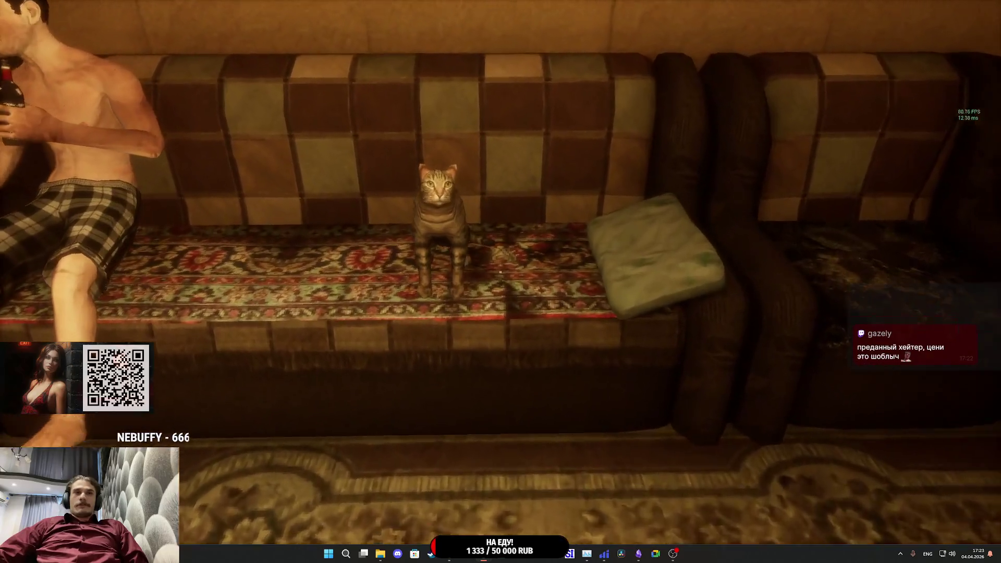
key("w")
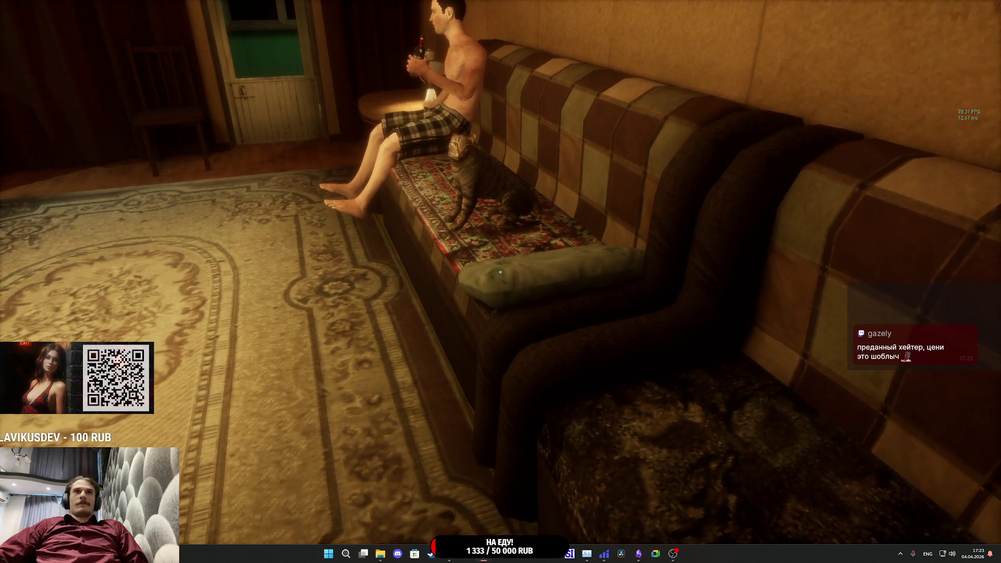
key("w")
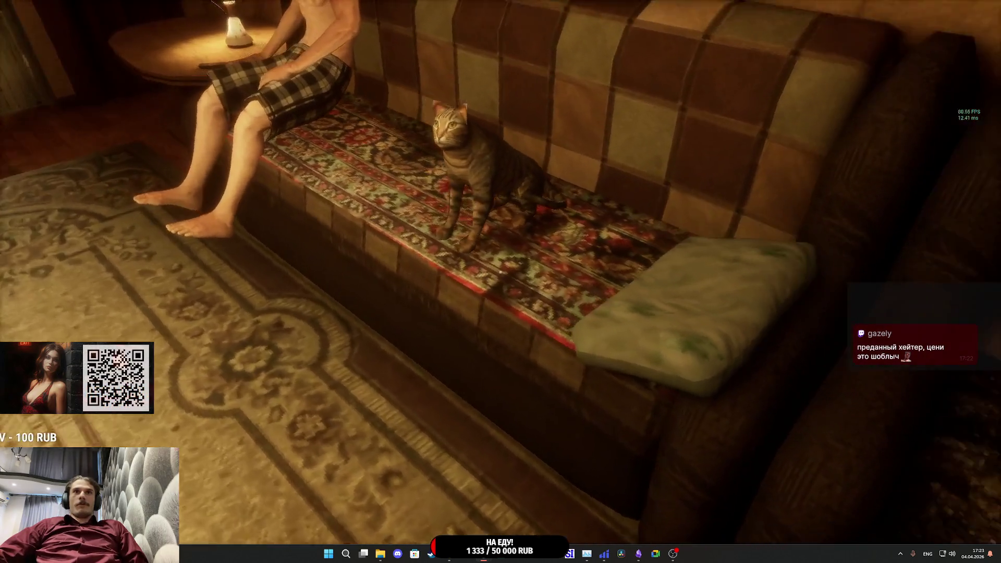
key("w")
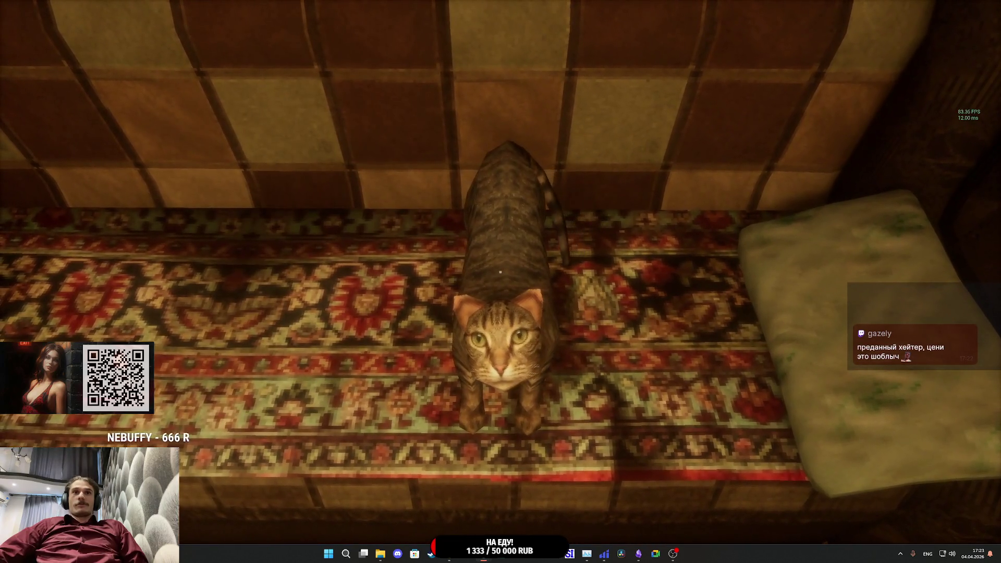
key("e")
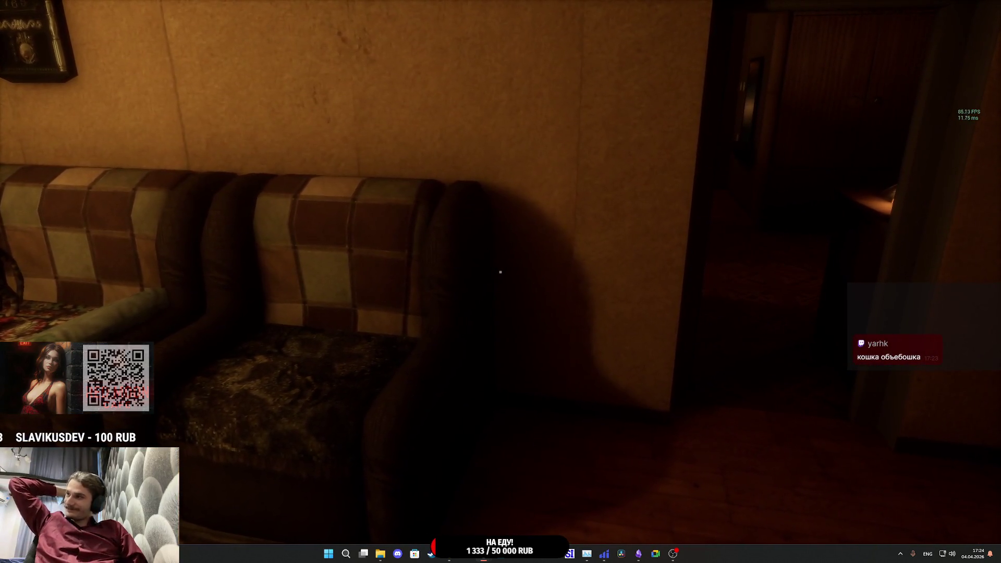
key("Escape")
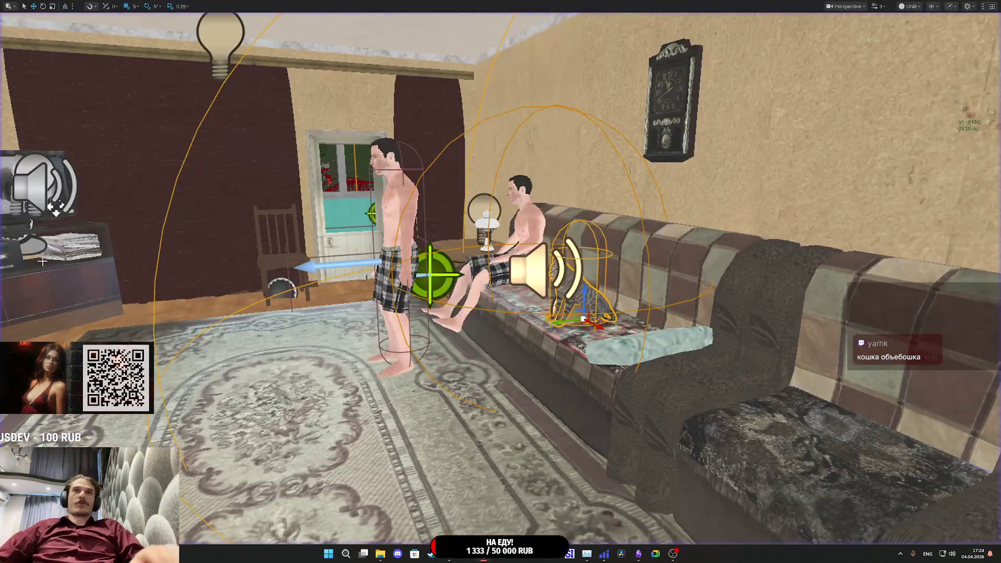
- Stop the running playtest and open Cat_BP in the Blueprint Editor
key("F11")
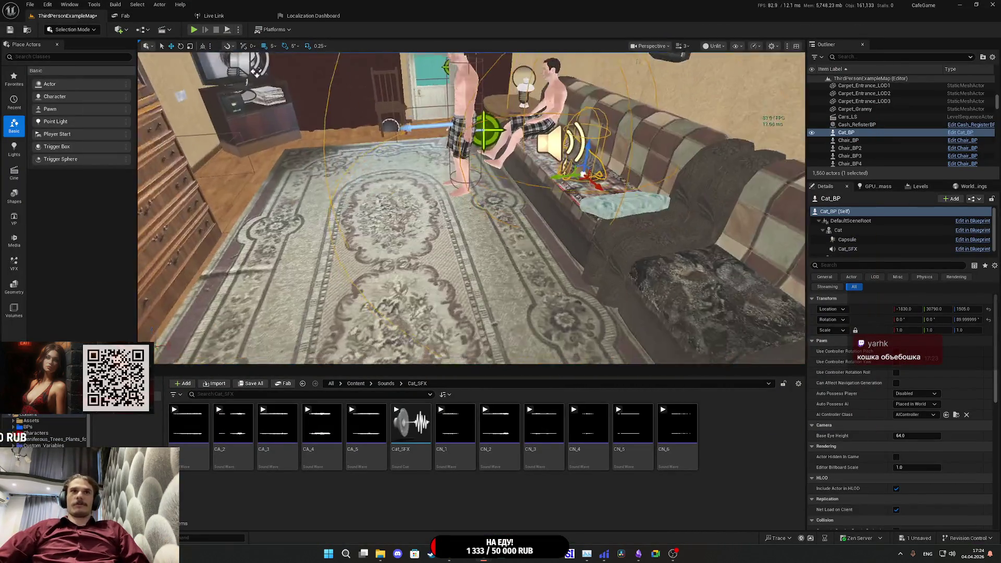
left_click(972, 199)
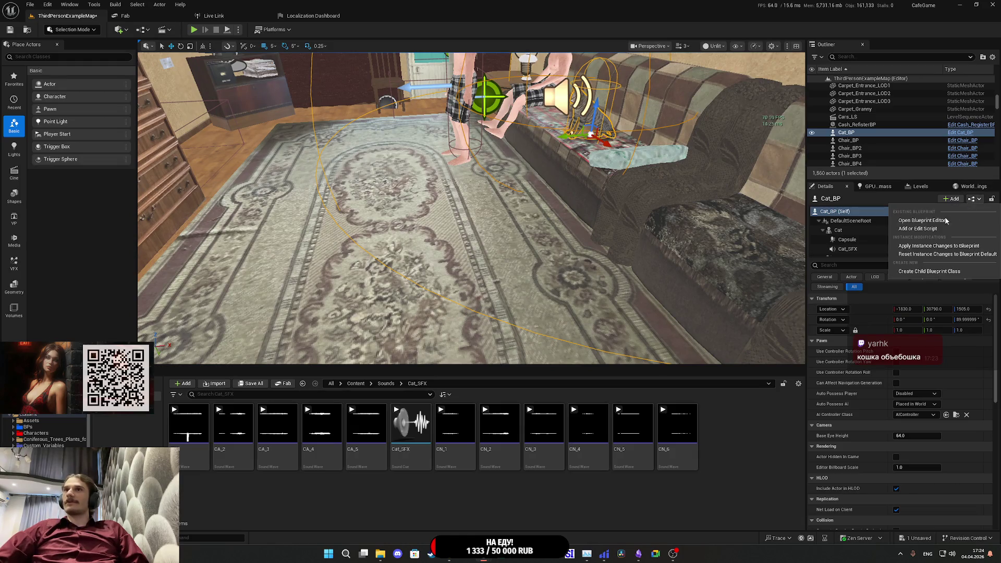
left_click(925, 221)
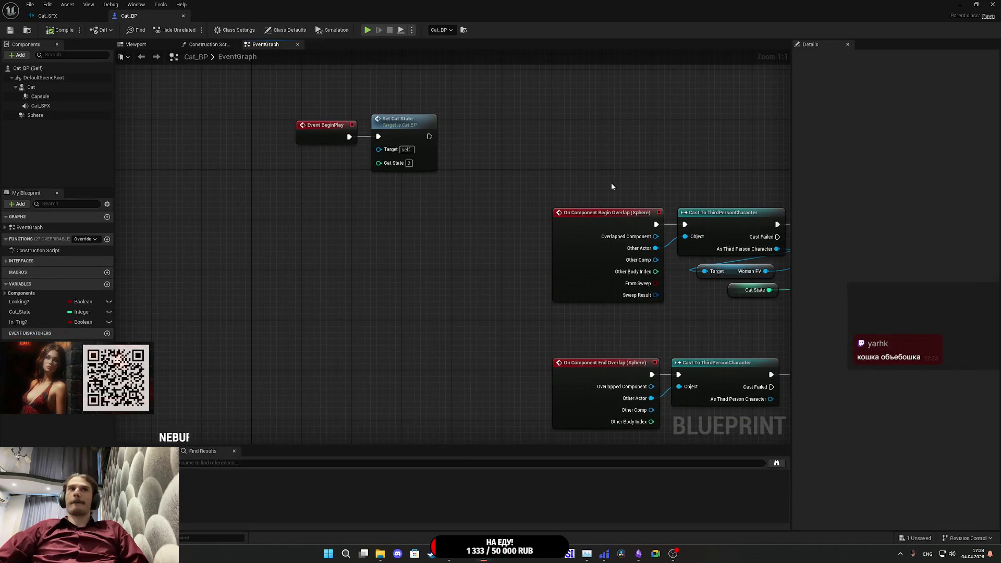
- Set the Sphere trigger radius to 350, compile and save Cat_BP, then frame it in the level
left_click(35, 115)
scroll(833, 334, "down", 15)
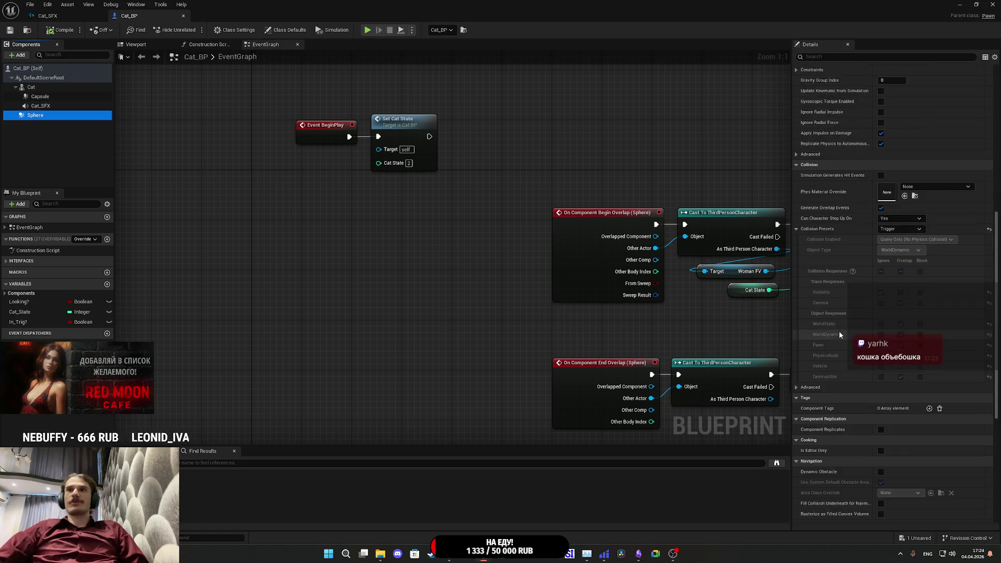
scroll(859, 338, "up", 15)
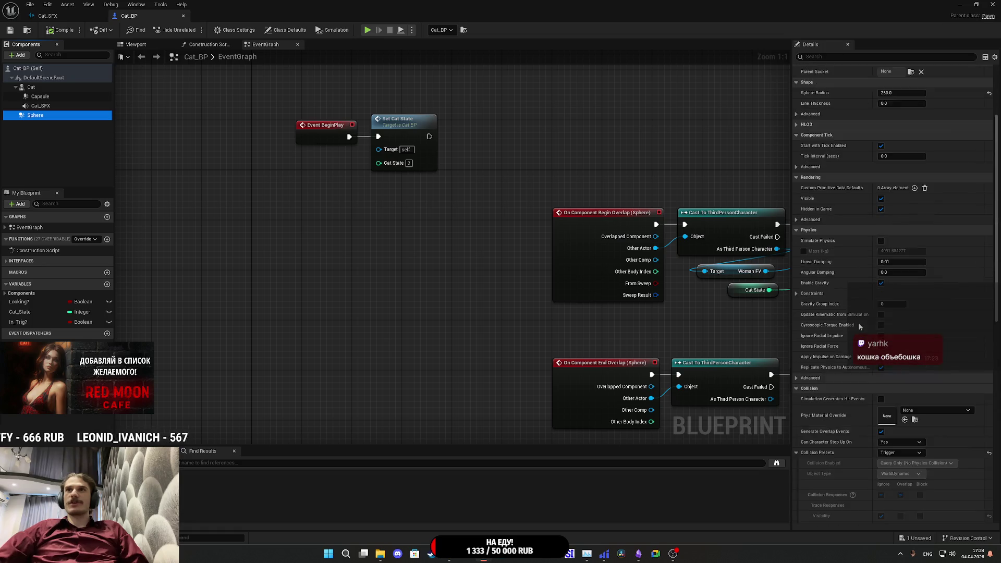
left_click(894, 206)
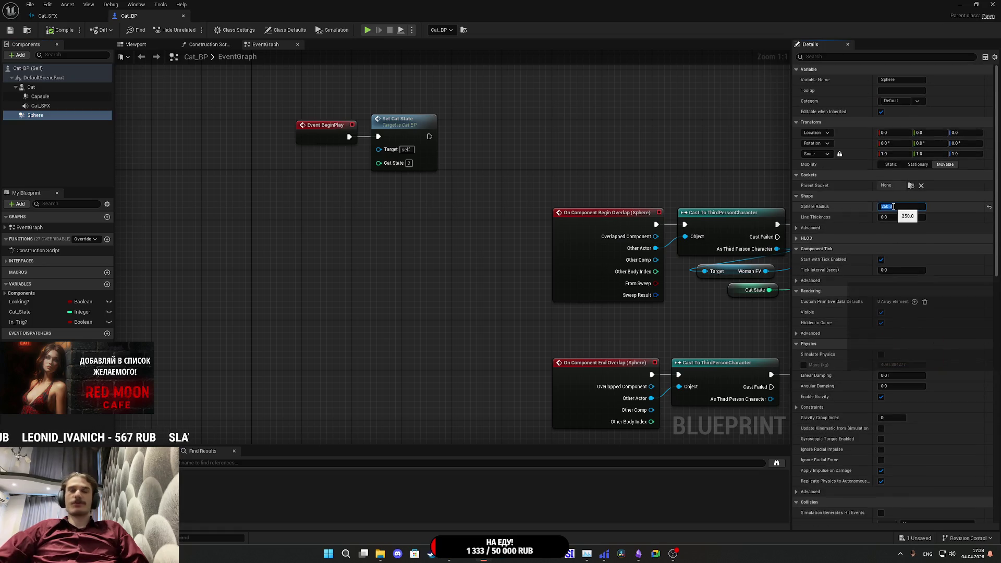
type("350")
key("Return")
left_click(60, 29)
left_click(9, 30)
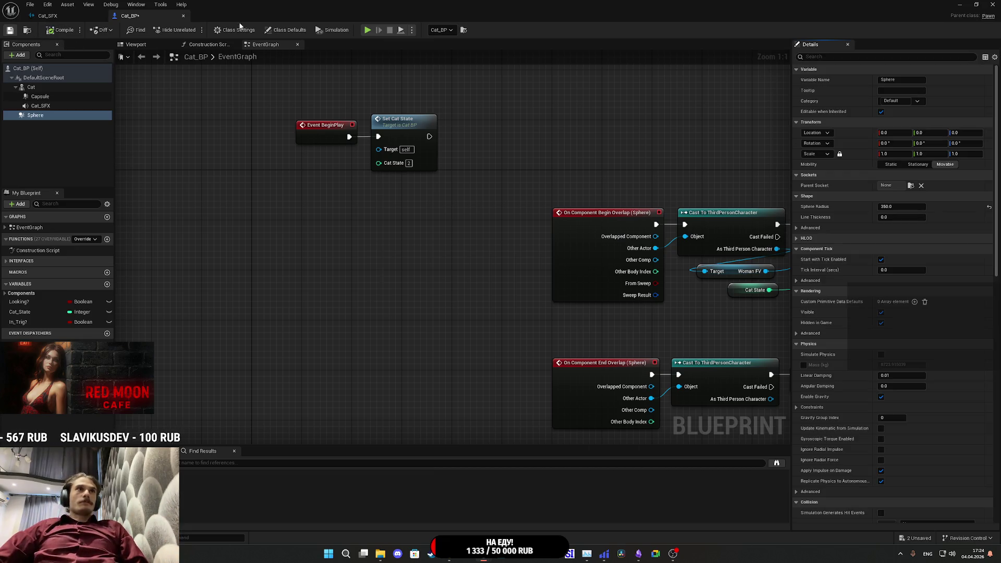
left_click(960, 4)
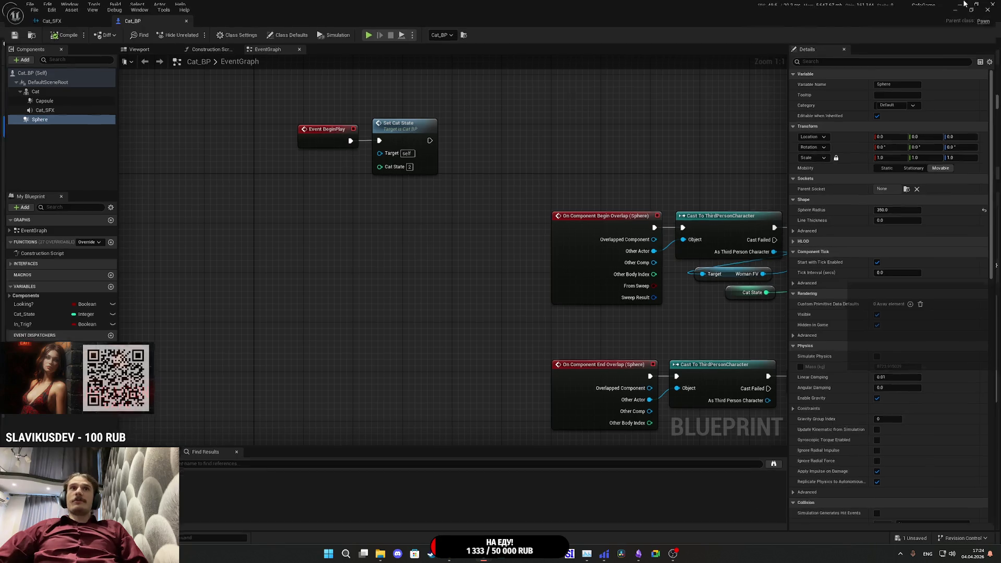
key("f")
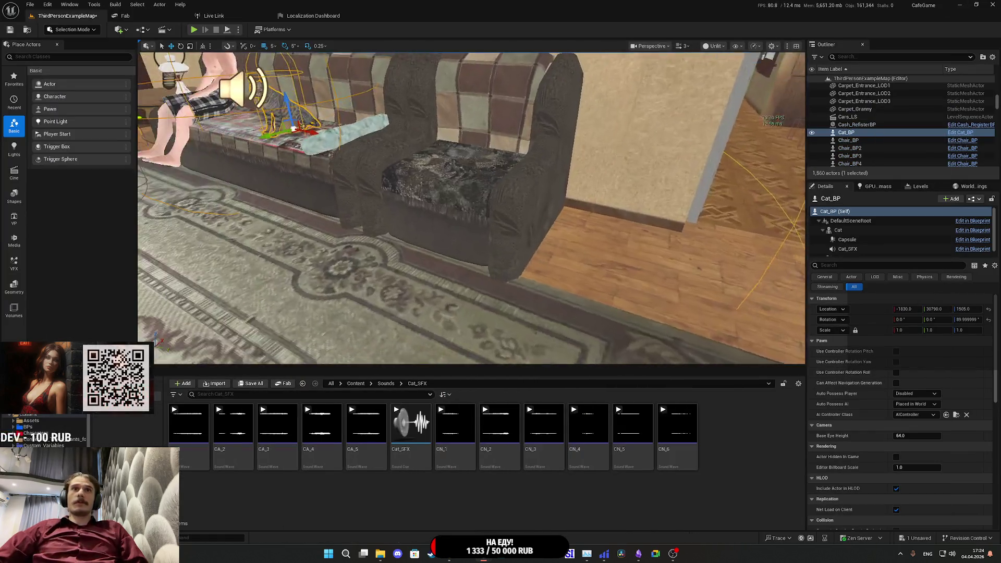
- Start a fullscreen playtest and walk from the hallway into the living room toward the sofa cat
left_click(194, 30)
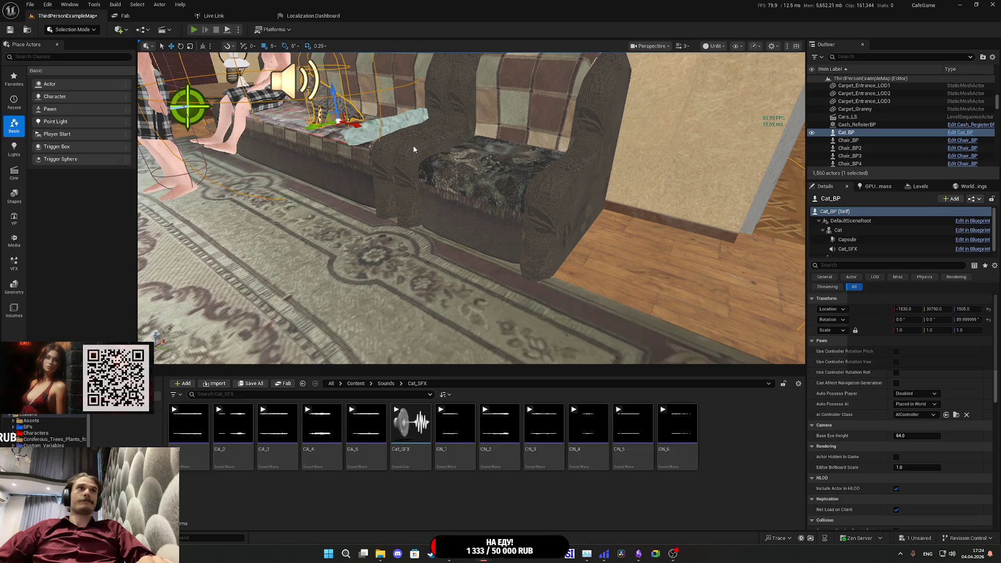
key("F11")
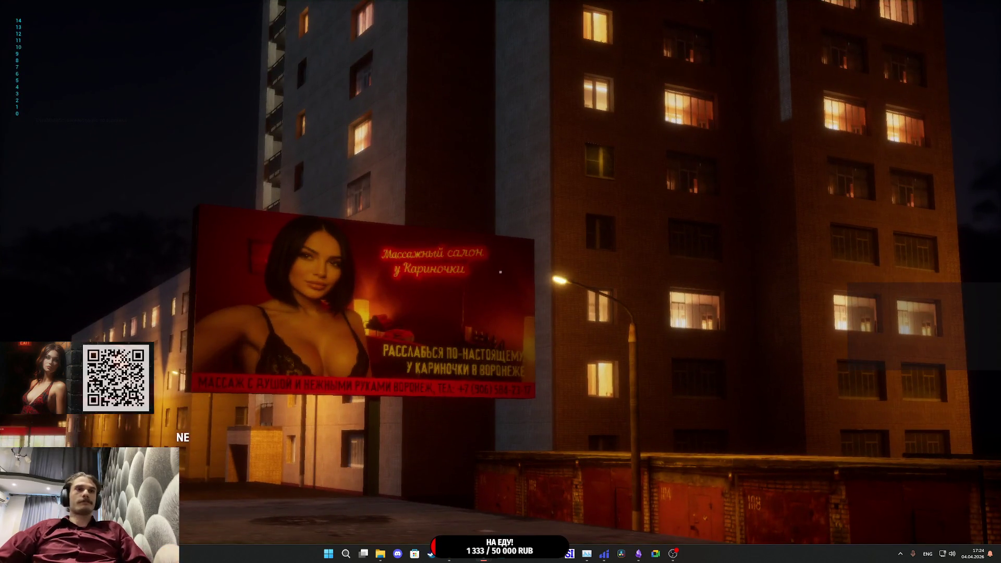
key("w")
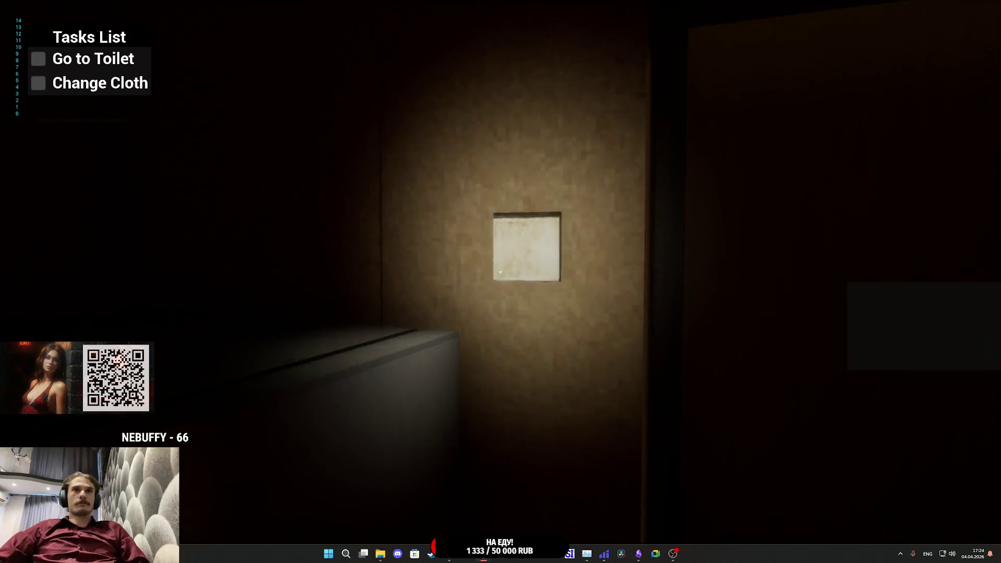
key("w")
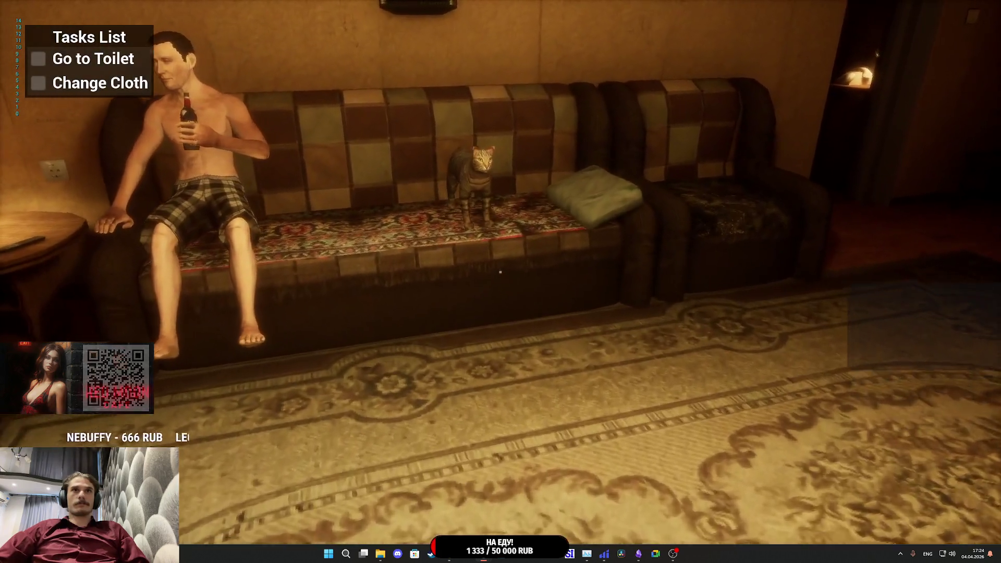
key("s")
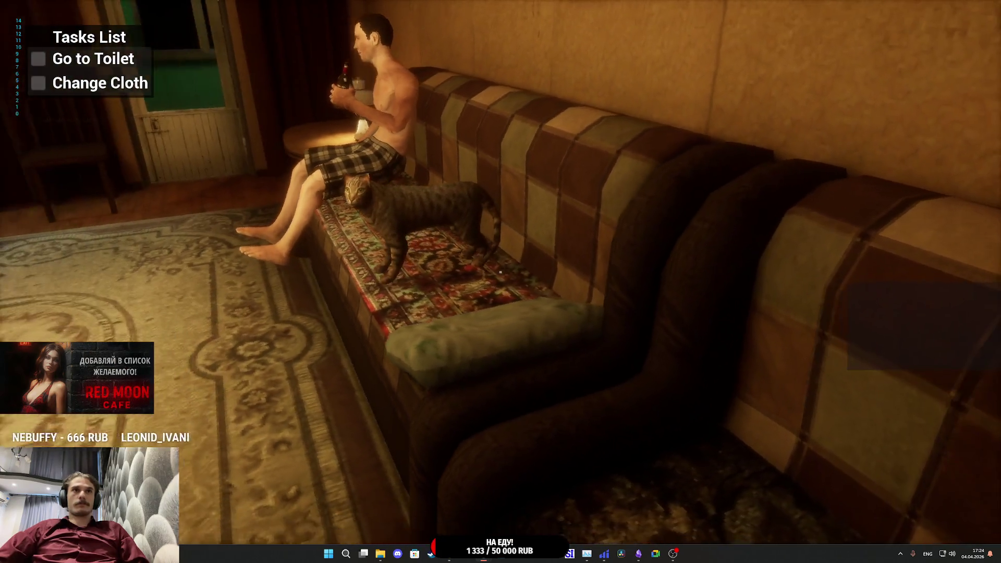
key("s")
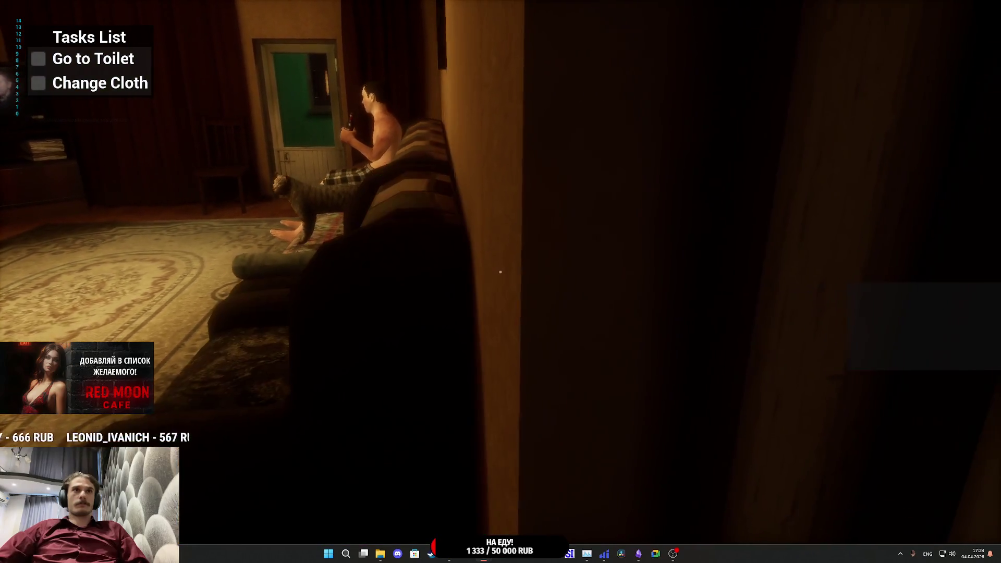
key("s")
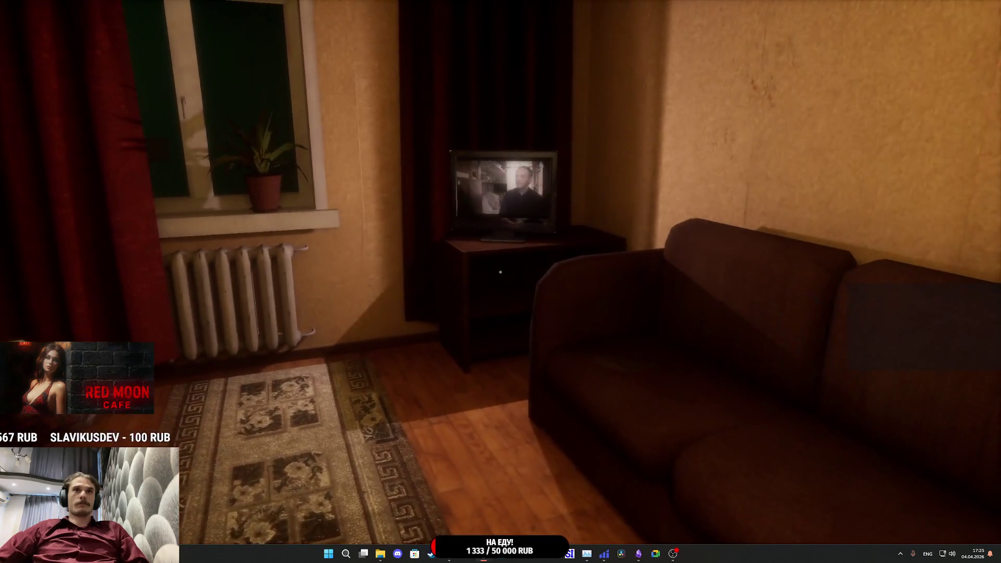
key("w")
key("s")
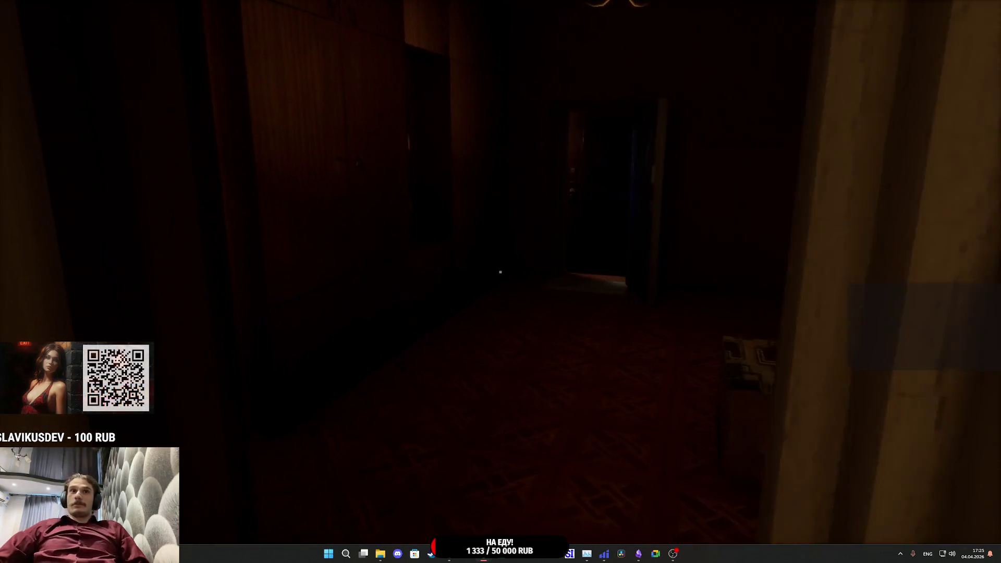
key("w")
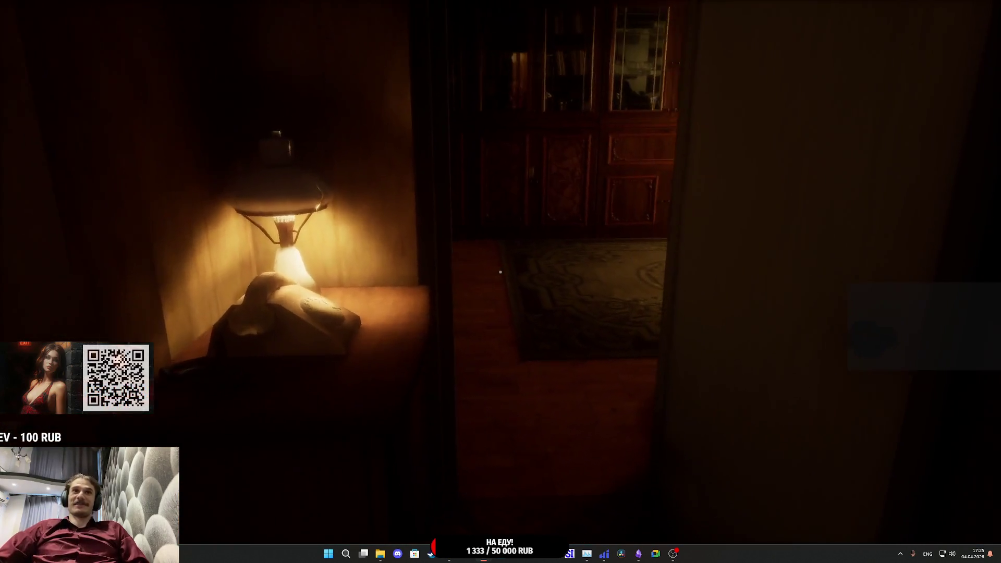
key("w")
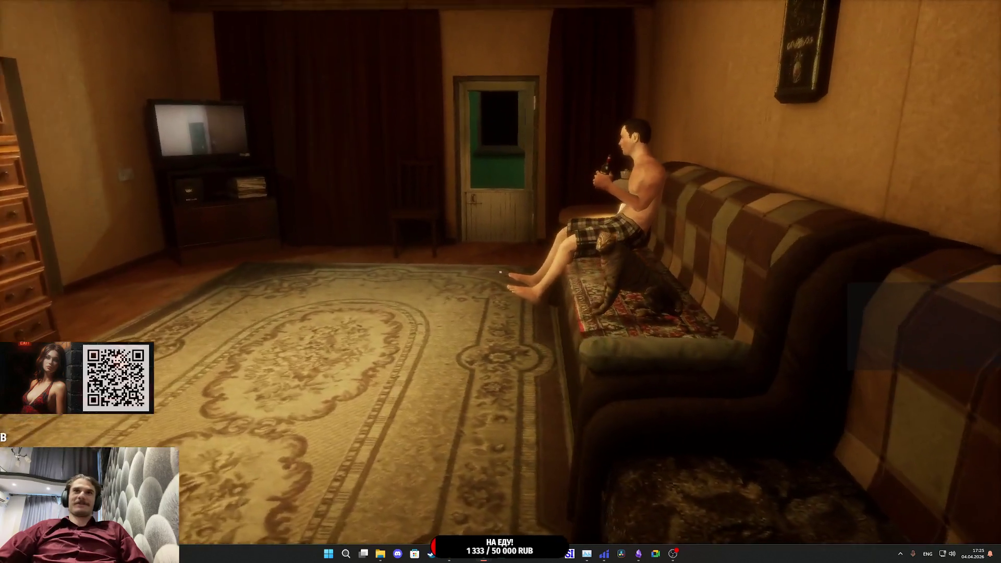
key("s")
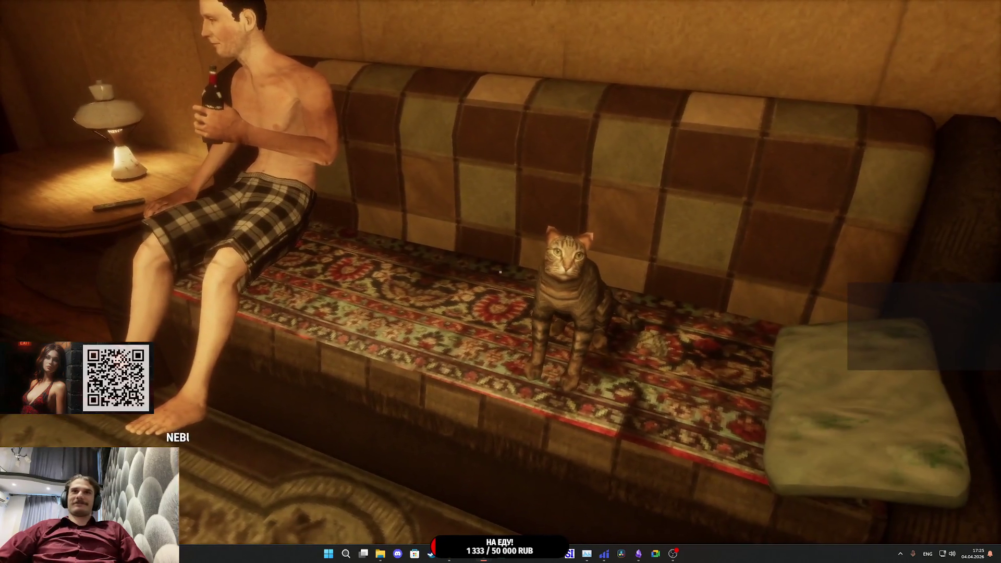
- Sit on and stand up from the chair, then walk up close to the cat on the sofa
key("f")
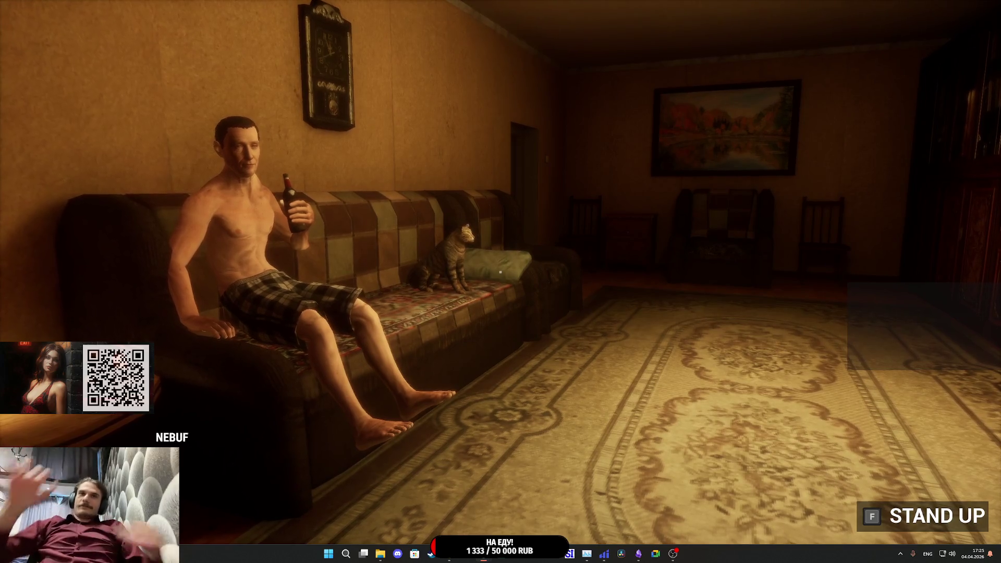
key("f")
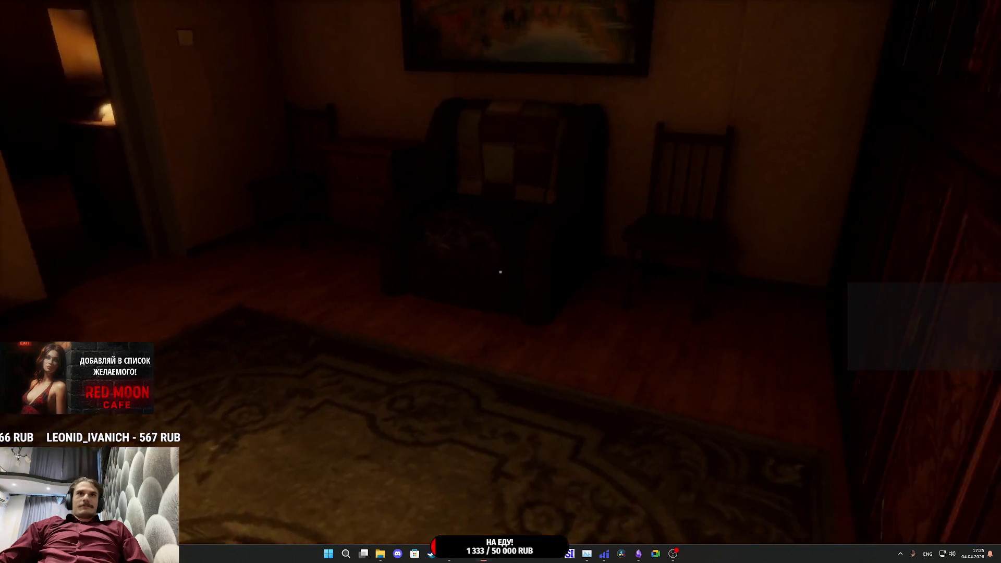
key("f")
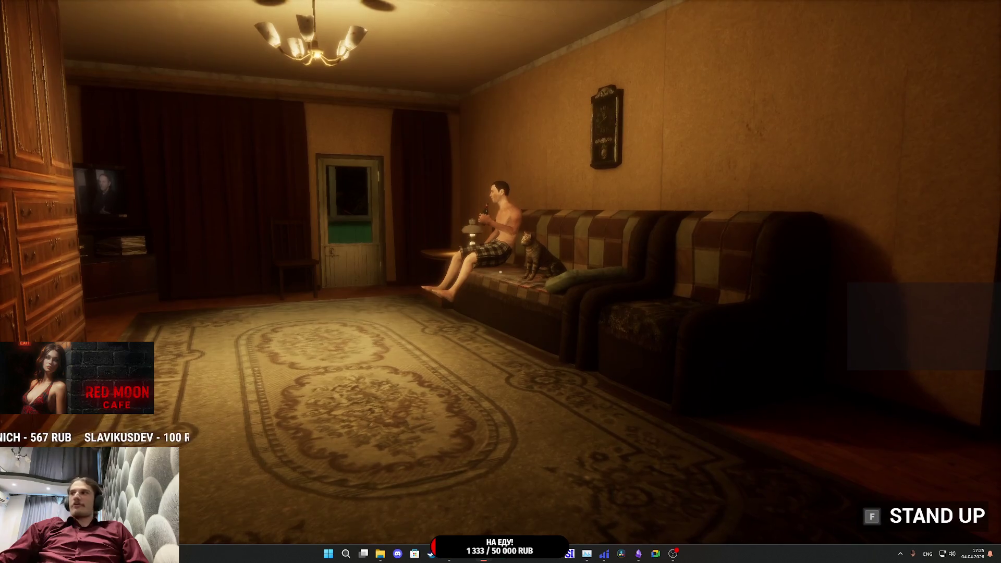
key("f")
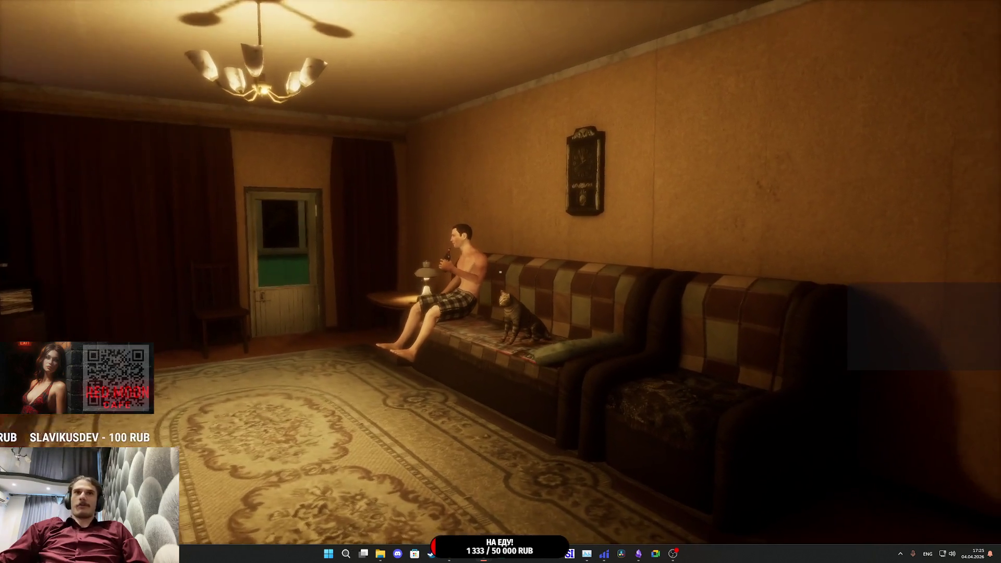
key("w")
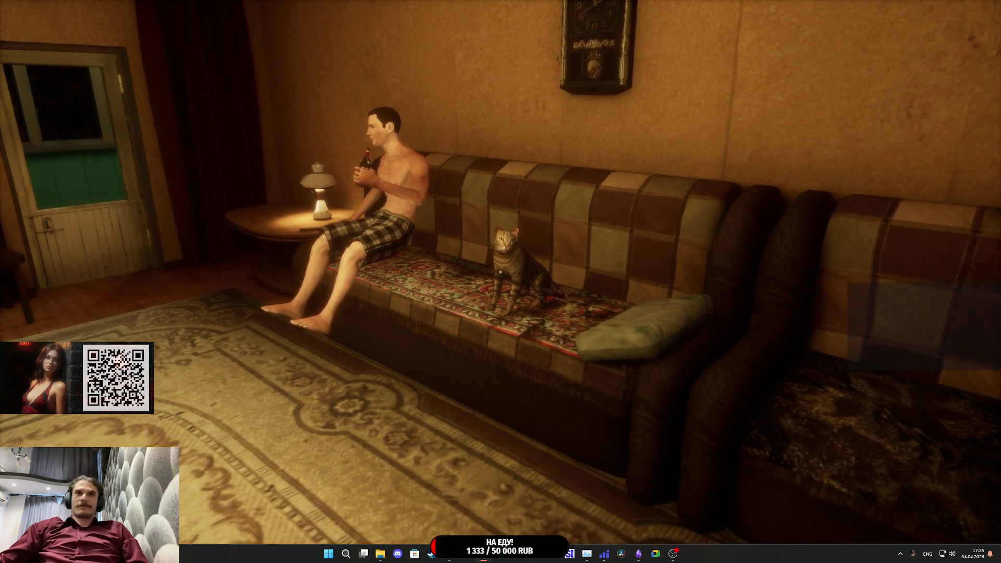
key("w")
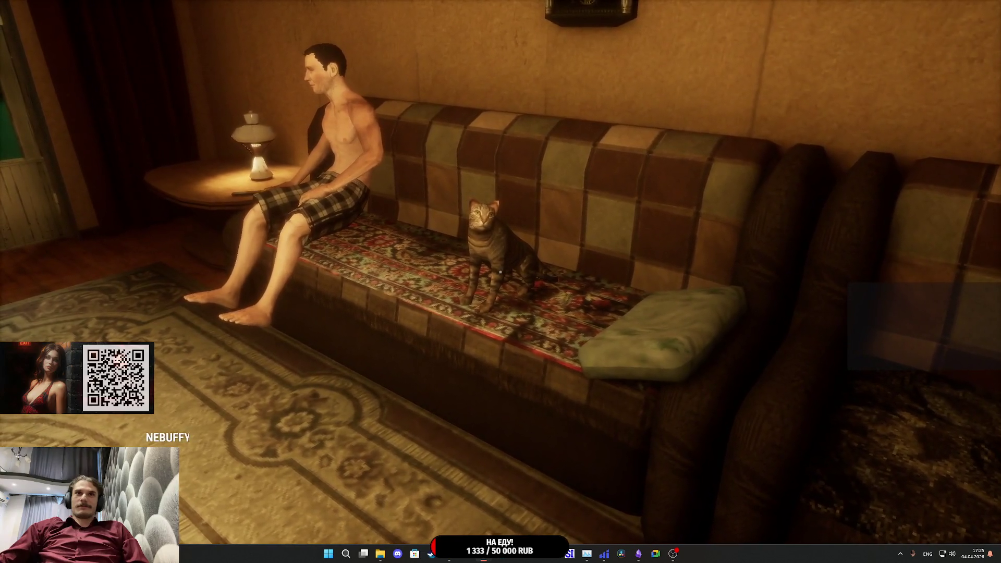
key("w")
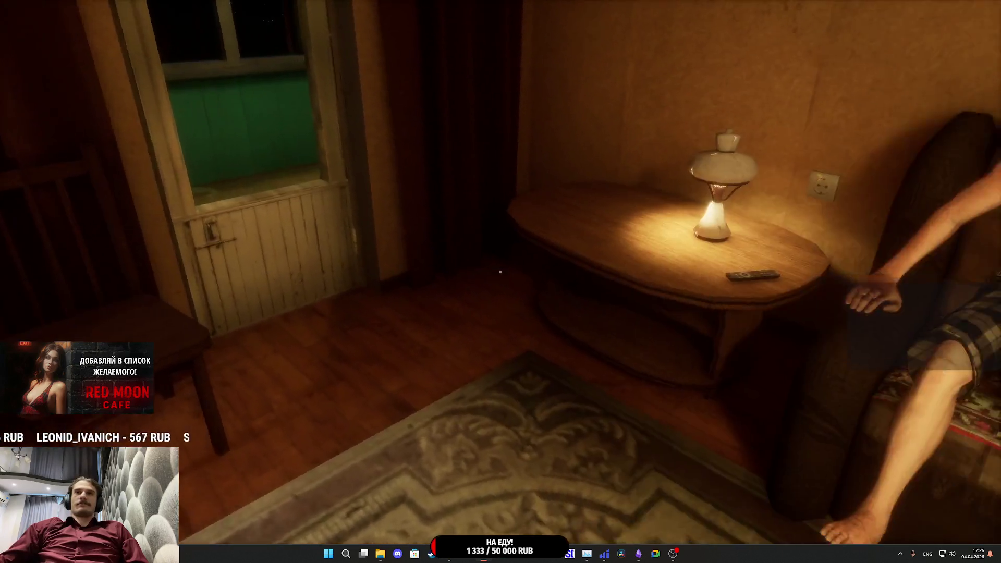
key("w")
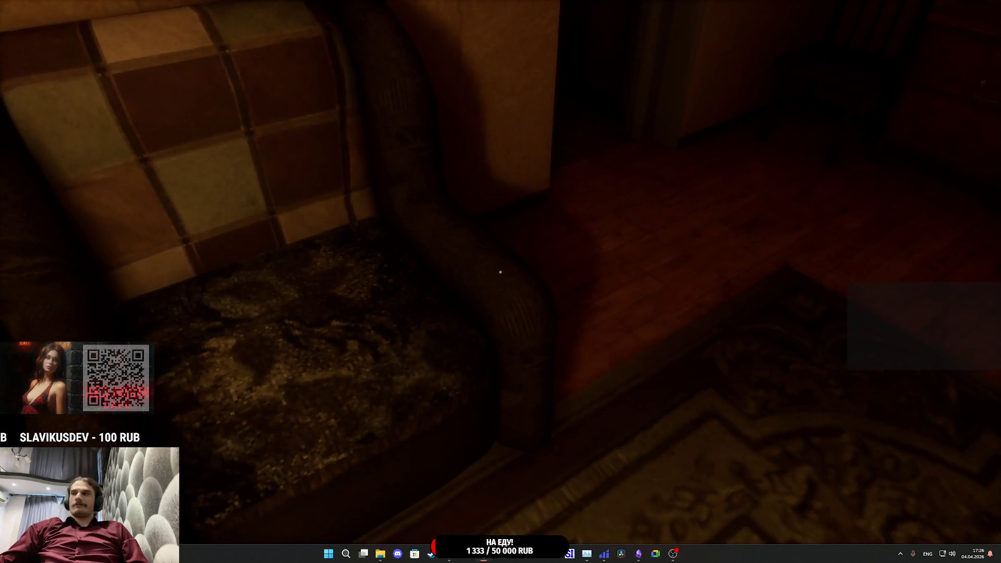
- Sit on the free chair facing the cat, then walk over and open the toilet door
key("w")
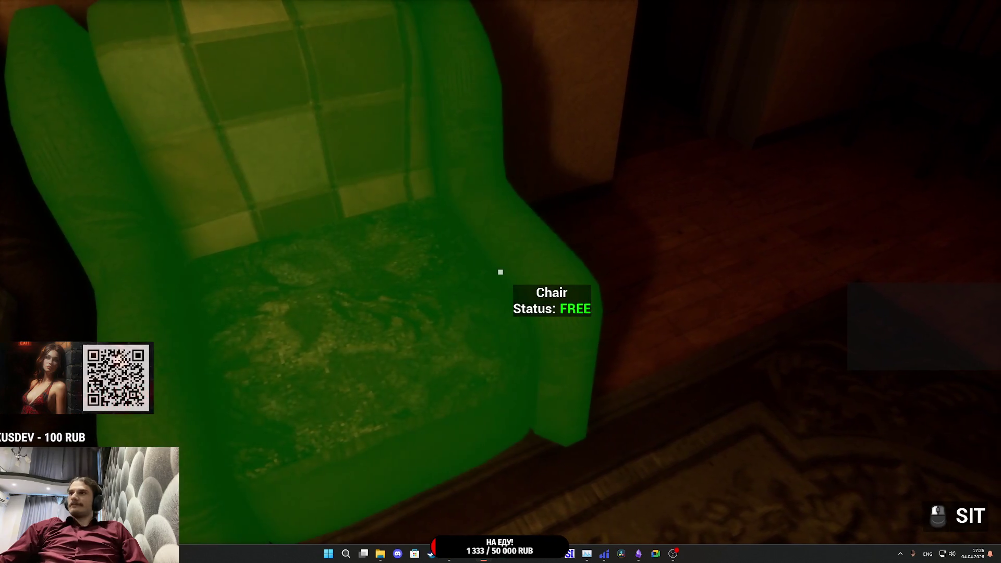
key("w")
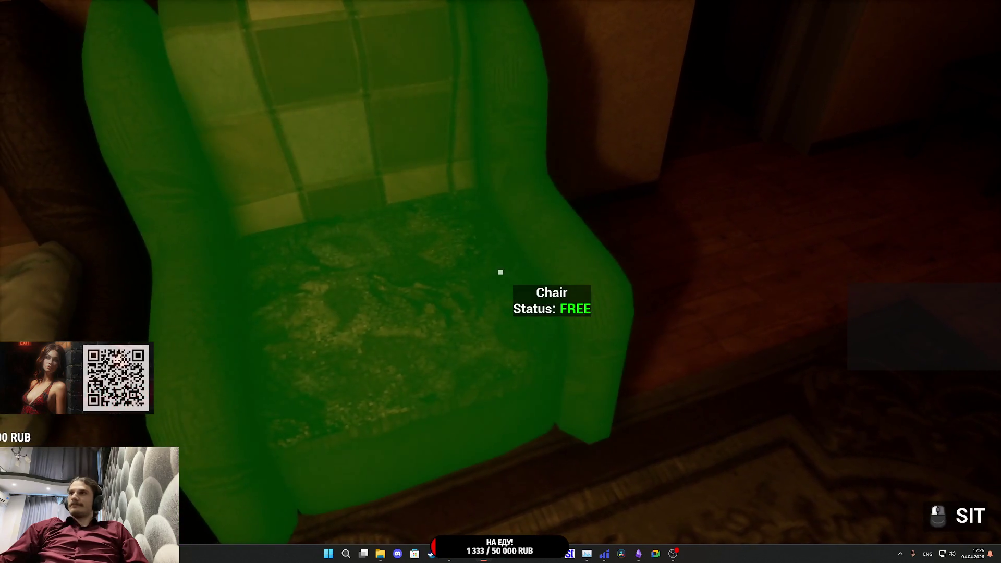
left_click(500, 272)
key("w")
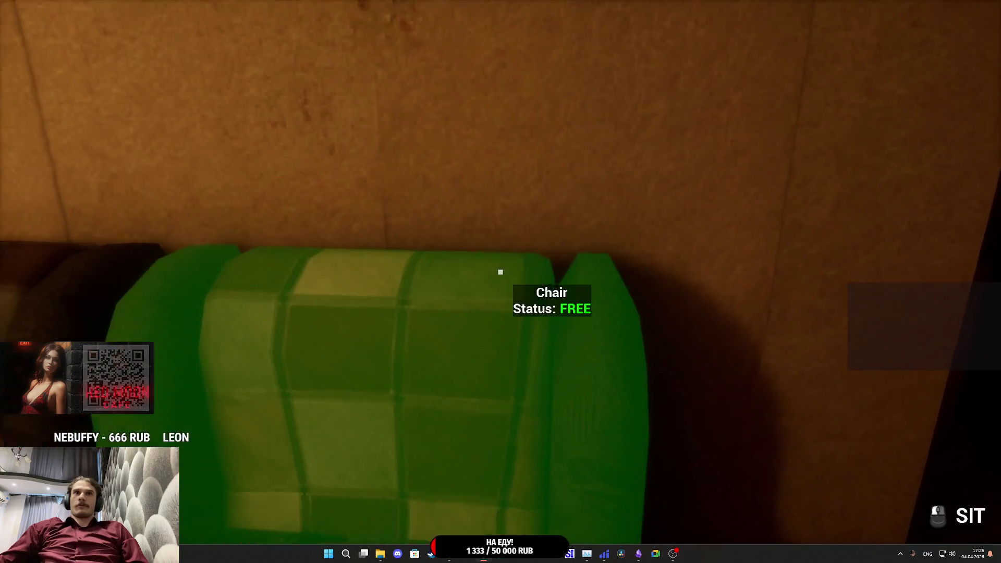
left_click(500, 271)
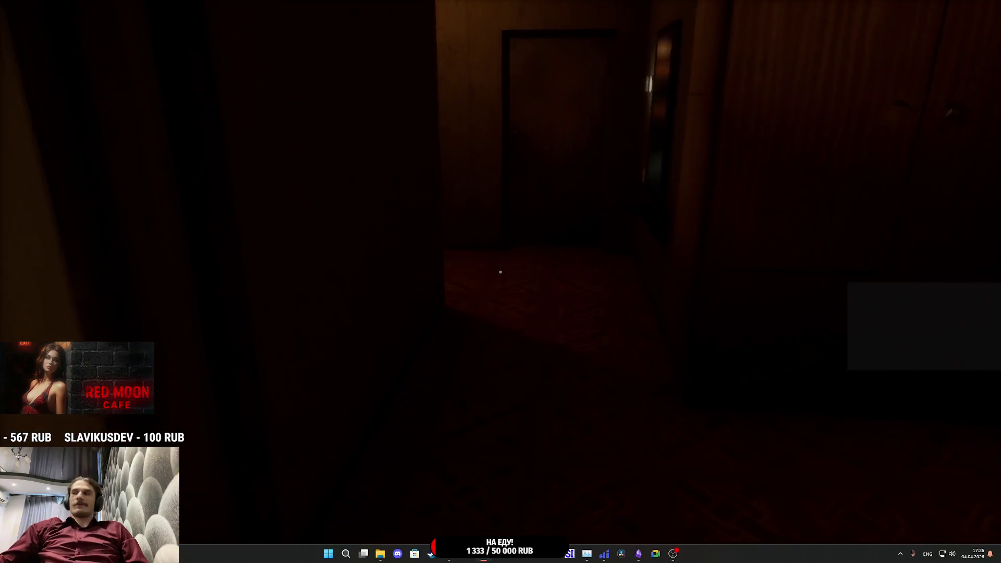
key("w")
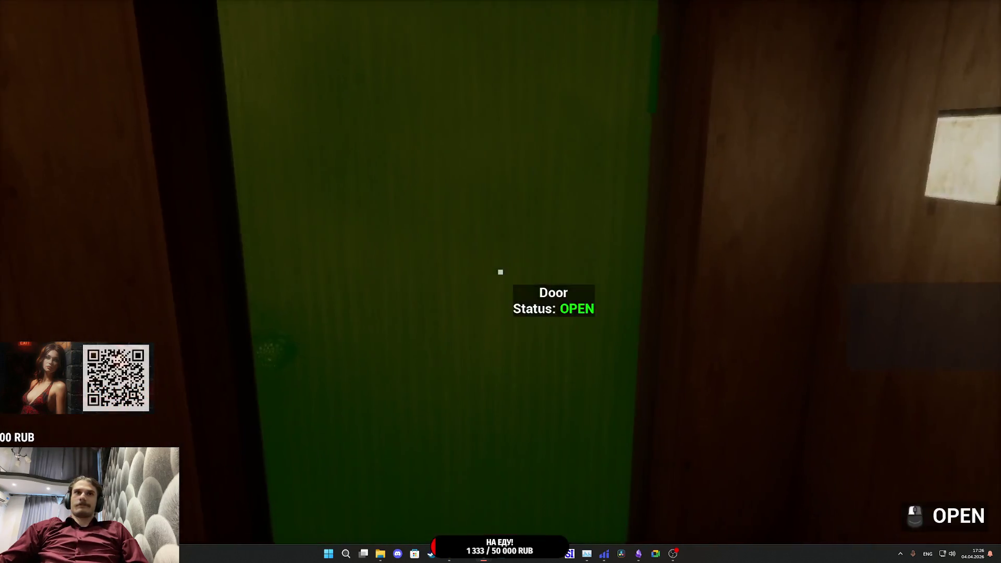
left_click(500, 272)
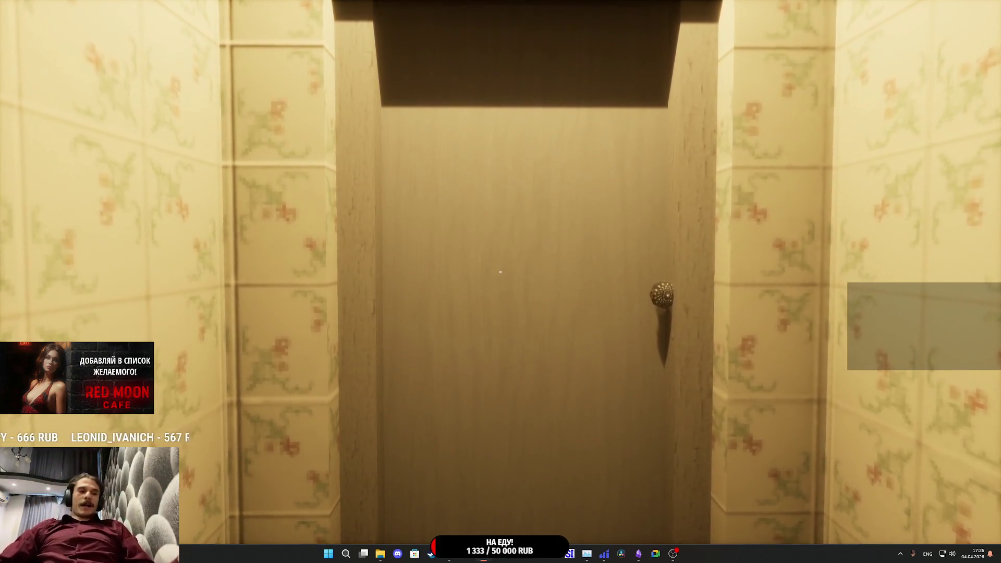
key("w")
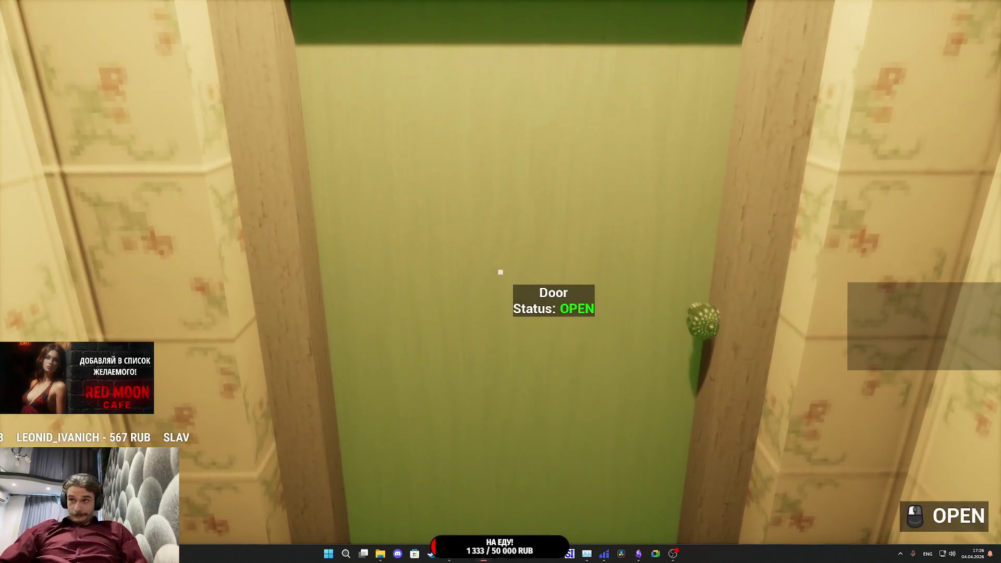
- End the playtest and tick 'Сделать логику для кота и ABP со звуками' in the Obsidian weekly plan
key("Escape")
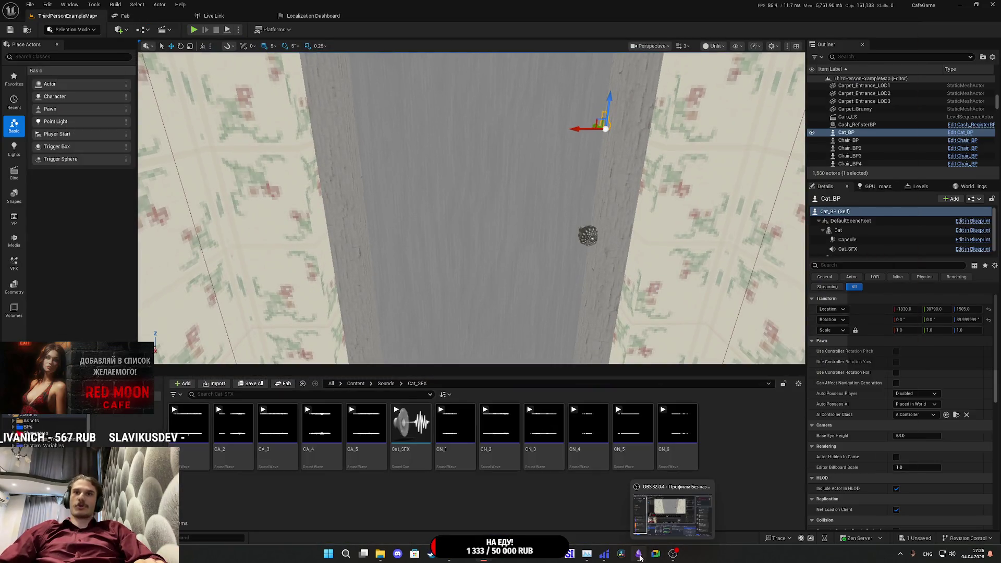
left_click(638, 553)
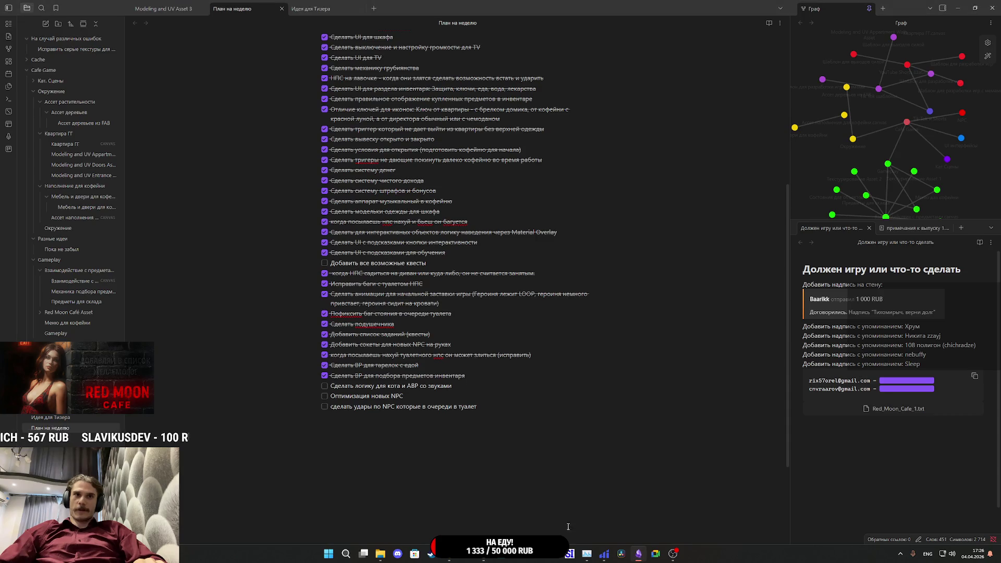
left_click(324, 386)
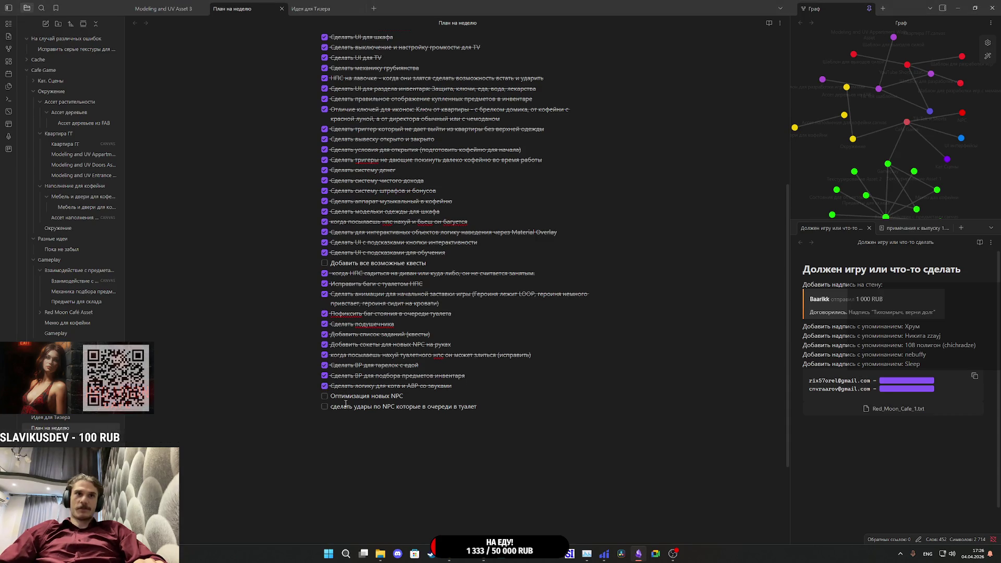